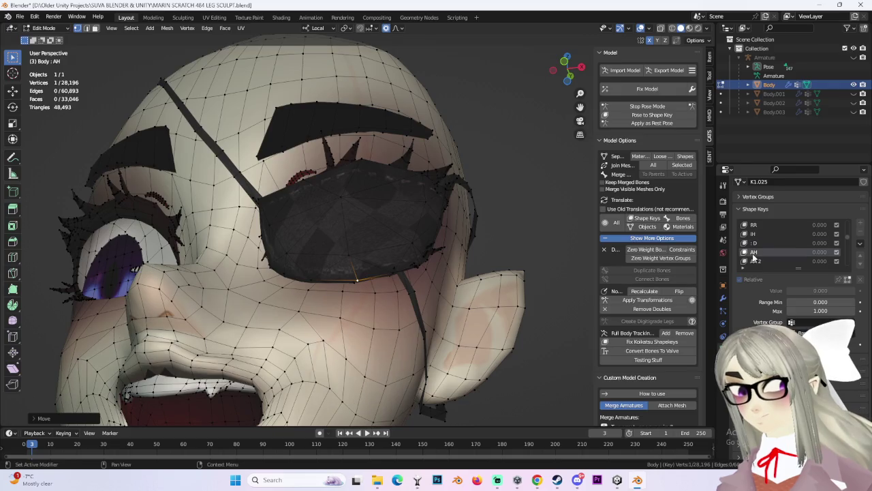
# Step: In the AA 2 shape key, move the strap vertex out of the face with proportional editing
pyautogui.click(757, 261)
pyautogui.moveTo(404, 275)
pyautogui.mouseDown(button='middle')
pyautogui.moveTo(429, 255)
pyautogui.moveTo(388, 266)
pyautogui.mouseUp(button='middle')
pyautogui.moveTo(452, 254); pyautogui.dragTo(455, 238, button='middle')
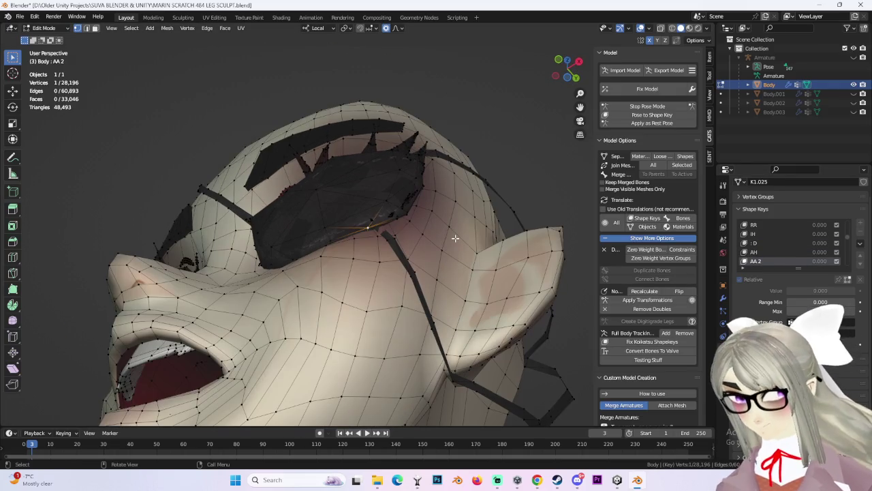
pyautogui.press('h')
pyautogui.hotkey('ctrl', 'z')
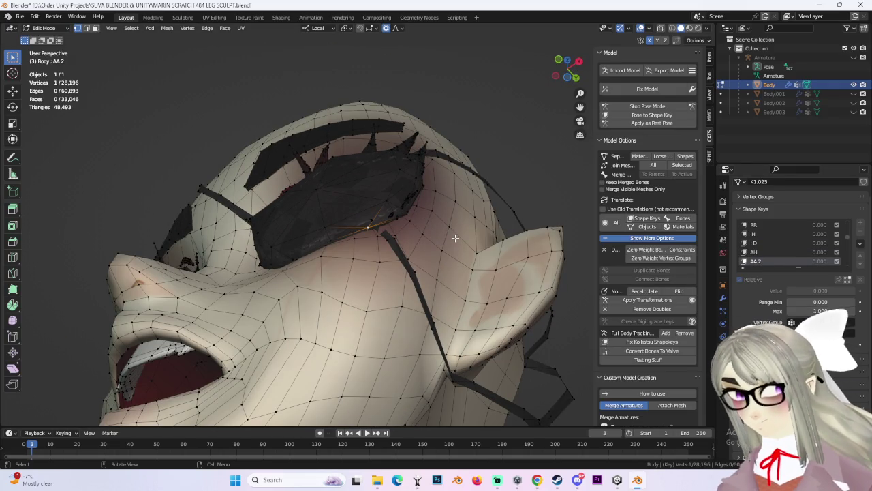
pyautogui.press('g')
pyautogui.click(386, 227)
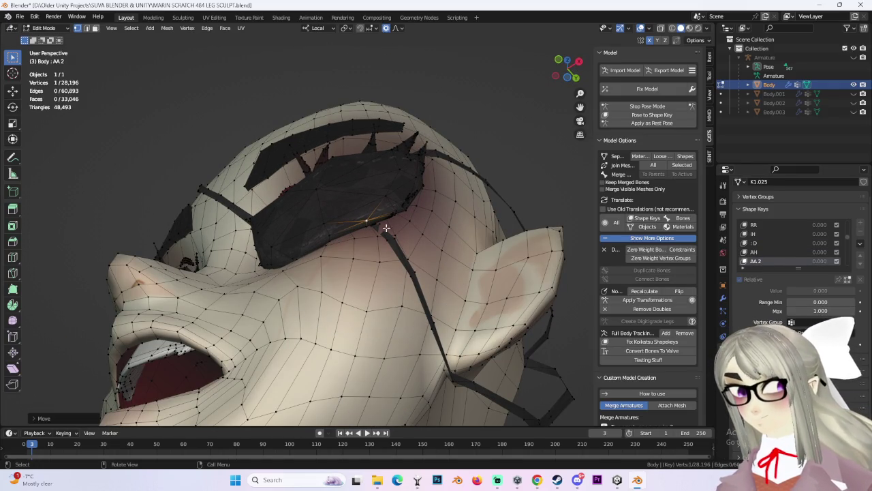
pyautogui.press('g')
pyautogui.click(487, 244)
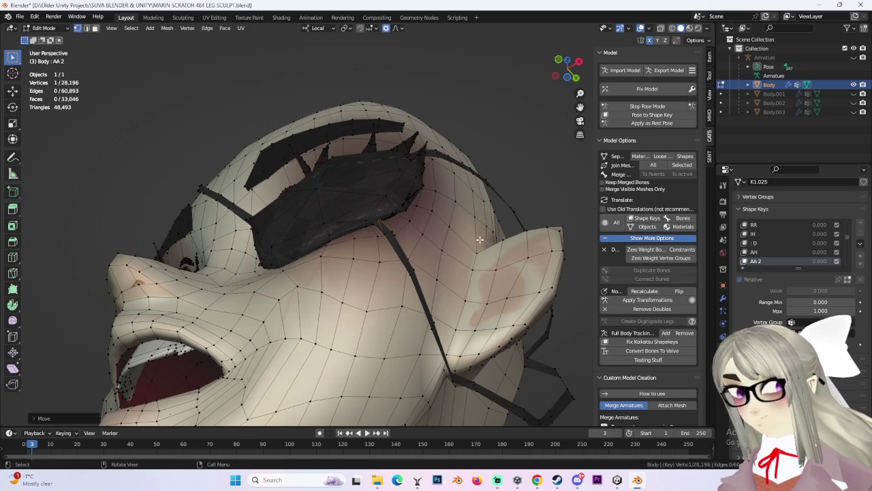
pyautogui.moveTo(487, 244); pyautogui.dragTo(545, 252, button='middle')
pyautogui.scroll(-1, 774, 260)
# Step: In the AA 3 shape key, pull the strap vertex off the cheek
pyautogui.click(762, 261)
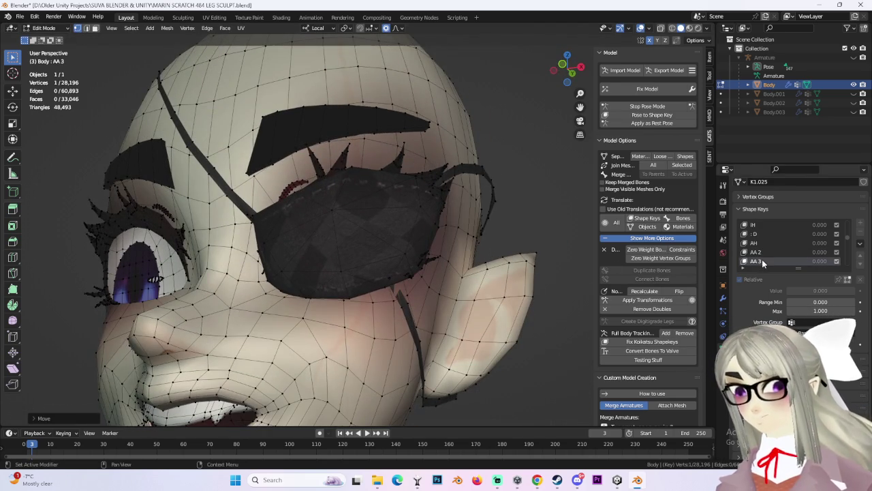
pyautogui.moveTo(490, 271); pyautogui.dragTo(449, 268, button='middle')
pyautogui.press('g')
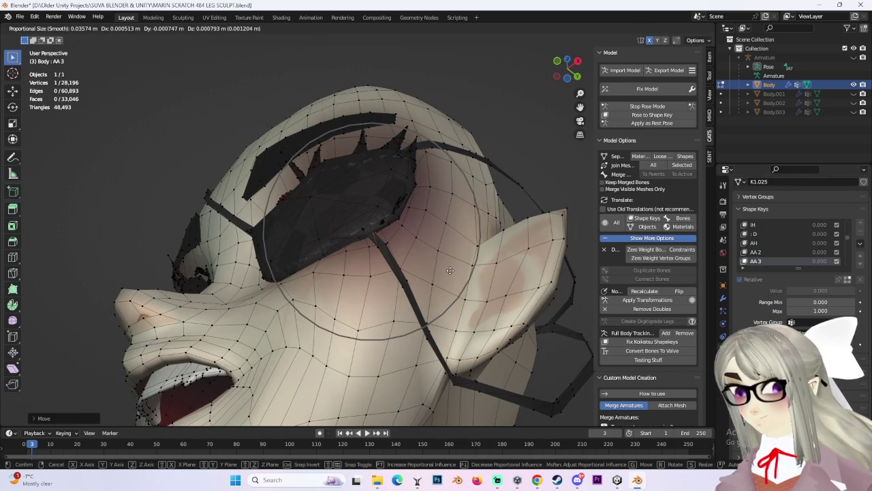
pyautogui.click(450, 270)
pyautogui.scroll(-2, 761, 260)
# Step: In the AA 4 shape key, redo the strap vertex move so it clears the face
pyautogui.click(758, 252)
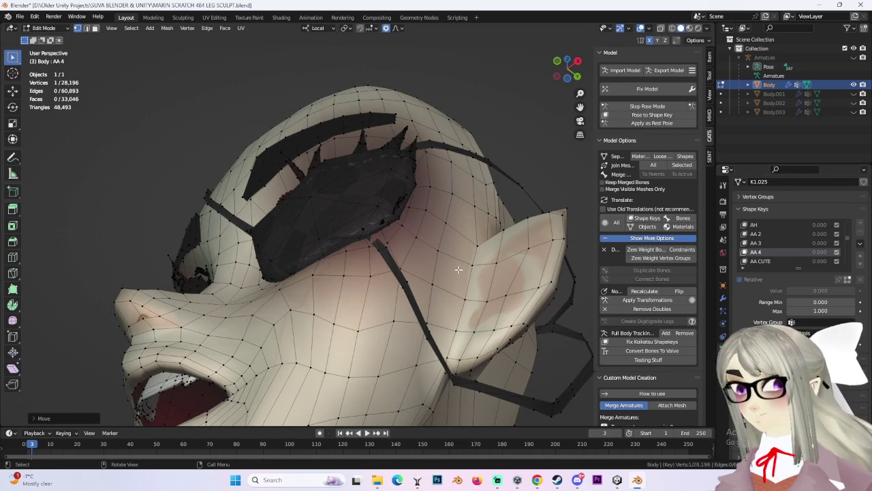
pyautogui.press('g')
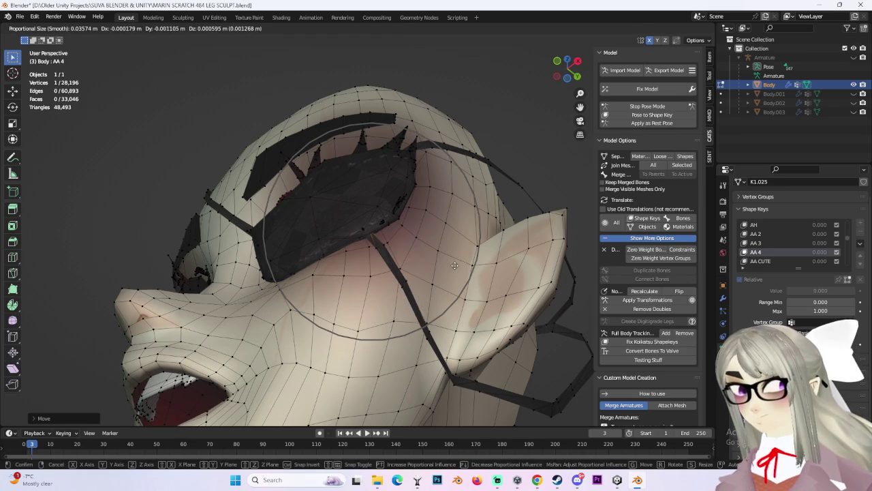
pyautogui.click(456, 260)
pyautogui.hotkey('ctrl', 'z')
pyautogui.press('g')
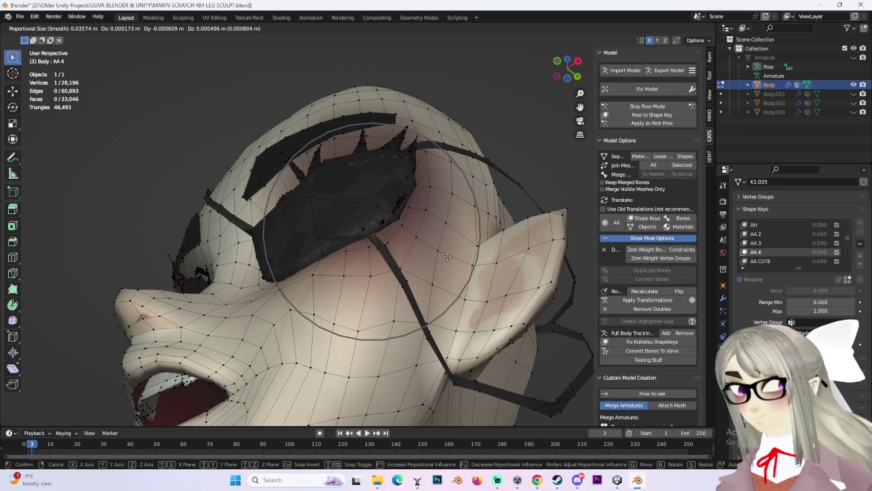
pyautogui.click(447, 256)
# Step: Select the AA CUTE shape key
pyautogui.click(761, 260)
pyautogui.scroll(3, 458, 242)
pyautogui.scroll(2, 458, 242)
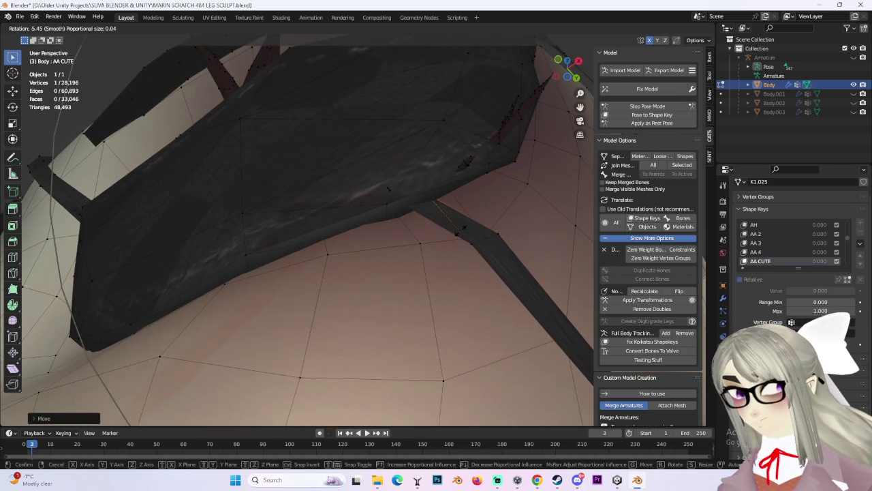
# Step: Select the AA CUTE 2 shape key to check the strap
pyautogui.scroll(-2, 446, 239)
pyautogui.scroll(-2, 448, 243)
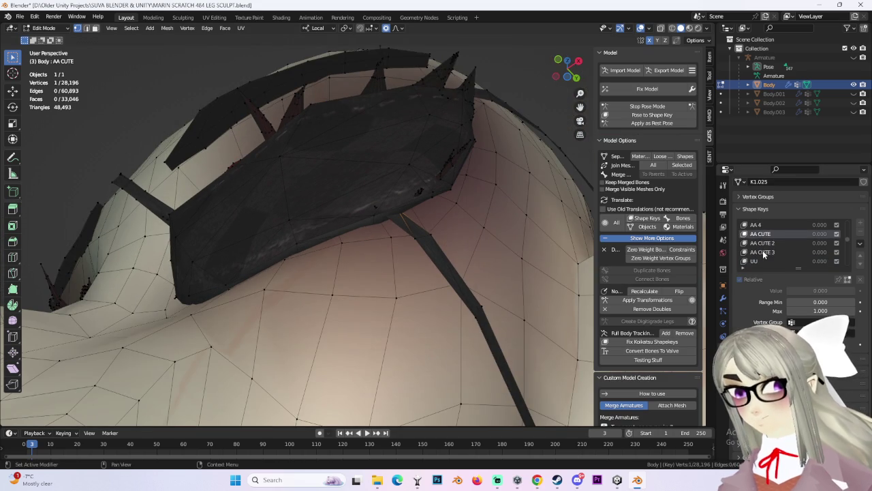
pyautogui.click(763, 242)
pyautogui.scroll(-1, 766, 252)
# Step: In the UU shape key, pull the strap vertex out of the cheek in three soft moves
pyautogui.click(763, 253)
pyautogui.press('g')
pyautogui.click(452, 225)
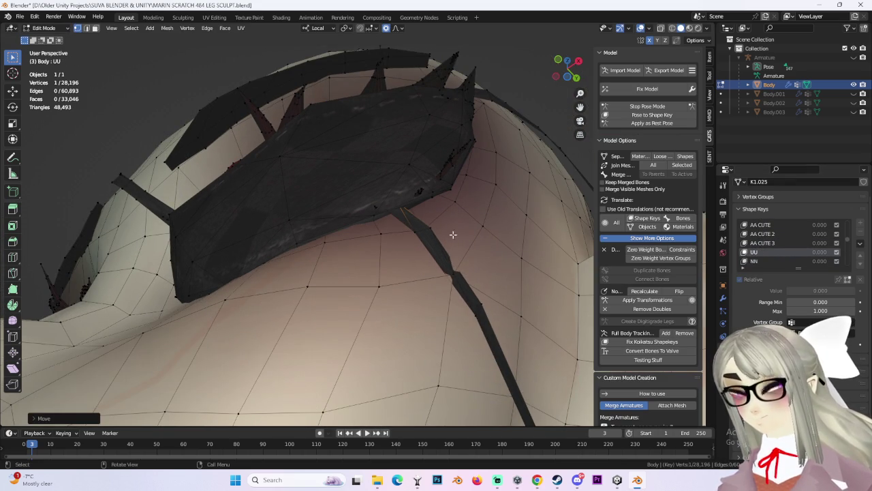
pyautogui.moveTo(456, 275)
pyautogui.mouseDown(button='middle')
pyautogui.moveTo(477, 273)
pyautogui.moveTo(550, 302)
pyautogui.moveTo(487, 227)
pyautogui.mouseUp(button='middle')
pyautogui.press('g')
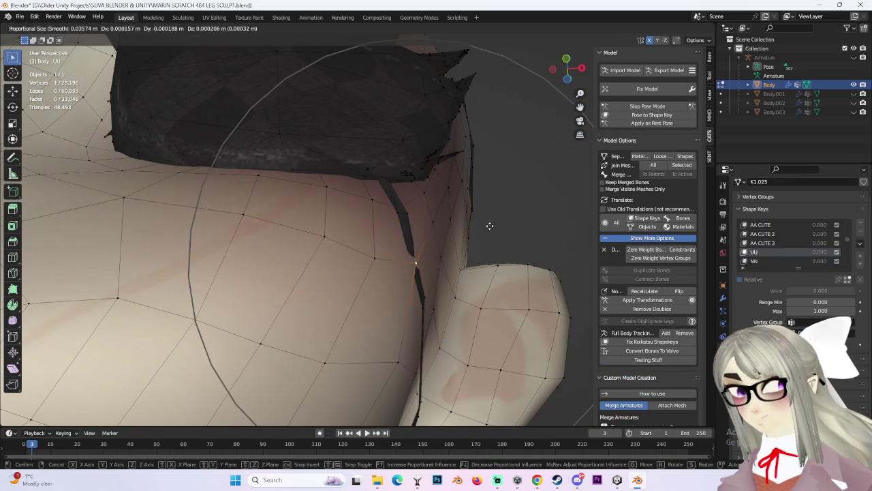
pyautogui.click(492, 225)
pyautogui.moveTo(443, 273)
pyautogui.mouseDown(button='middle')
pyautogui.moveTo(402, 249)
pyautogui.moveTo(338, 233)
pyautogui.moveTo(331, 202)
pyautogui.moveTo(401, 252)
pyautogui.moveTo(363, 253)
pyautogui.mouseUp(button='middle')
pyautogui.press('g')
pyautogui.click(361, 225)
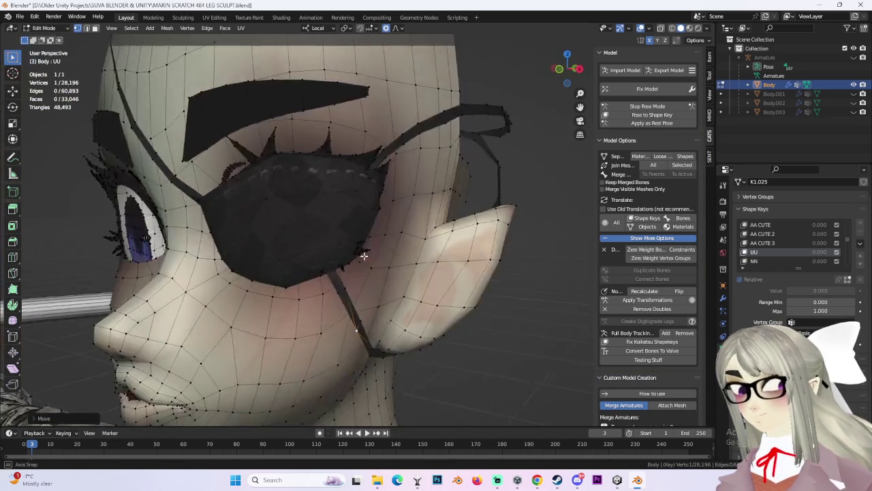
# Step: Inspect the eyepatch strap in the NN, FF2 and FF 3 shape keys
pyautogui.click(755, 260)
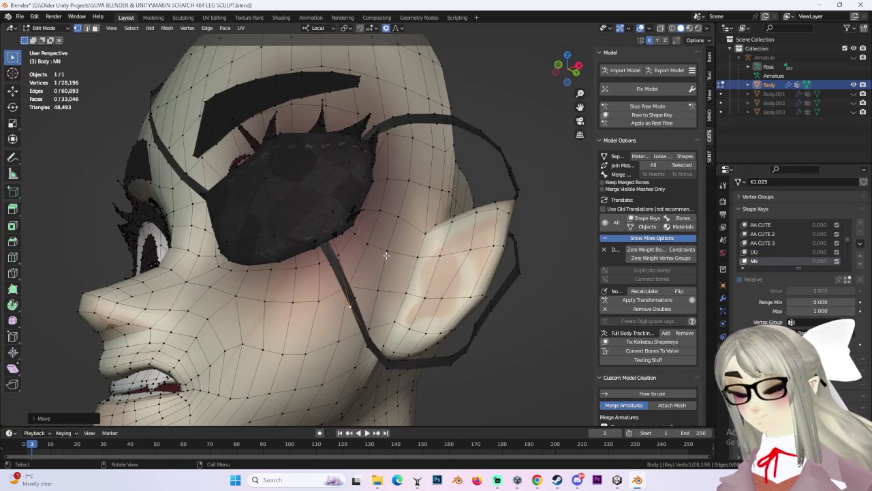
pyautogui.keyDown('ctrl'); pyautogui.scroll(-1, 761, 257); pyautogui.keyUp('ctrl')
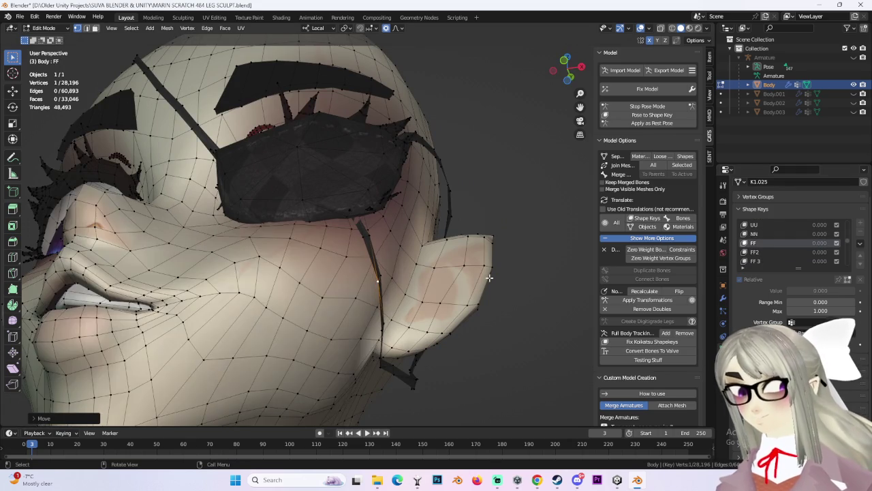
pyautogui.moveTo(387, 243); pyautogui.dragTo(332, 195, button='middle')
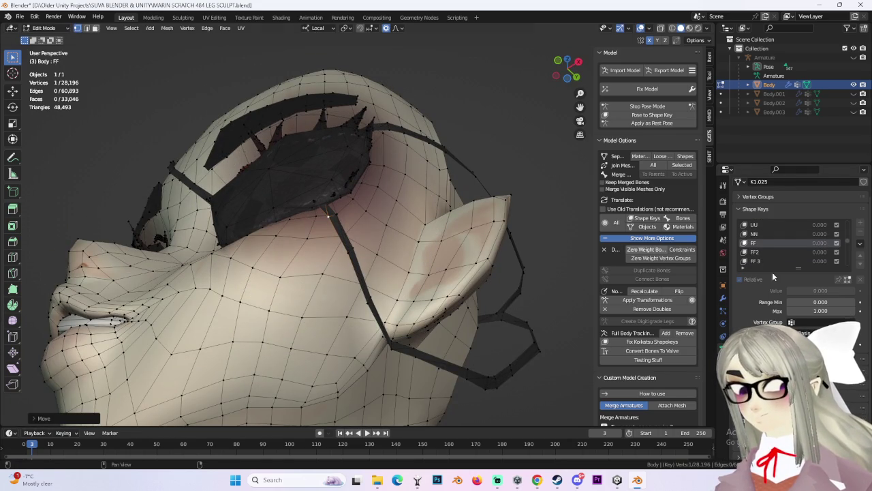
pyautogui.click(751, 252)
pyautogui.scroll(3, 418, 258)
pyautogui.scroll(3, 418, 258)
pyautogui.scroll(-3, 418, 257)
pyautogui.moveTo(386, 227)
pyautogui.mouseDown(button='middle')
pyautogui.moveTo(458, 293)
pyautogui.moveTo(815, 273)
pyautogui.mouseUp(button='middle')
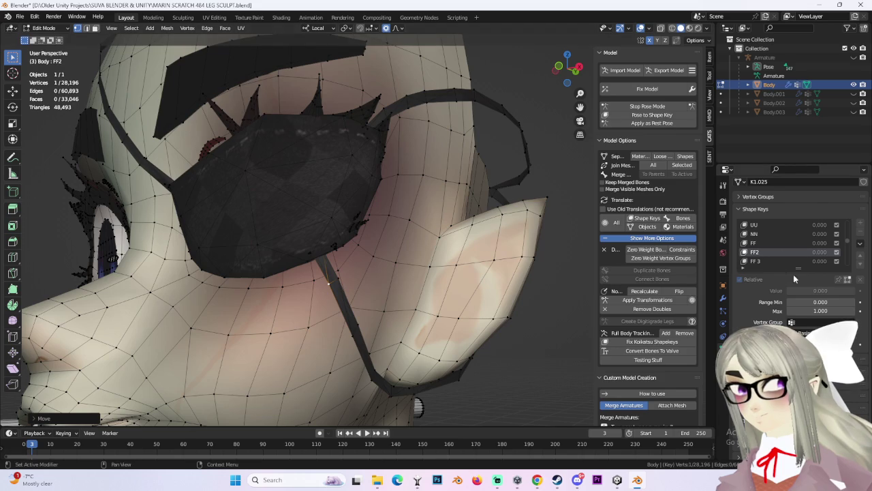
pyautogui.click(783, 261)
pyautogui.moveTo(408, 245); pyautogui.dragTo(360, 224, button='middle')
# Step: Check the strap in FF 5 and FF 6, leaving it unchanged
pyautogui.scroll(3, 364, 221)
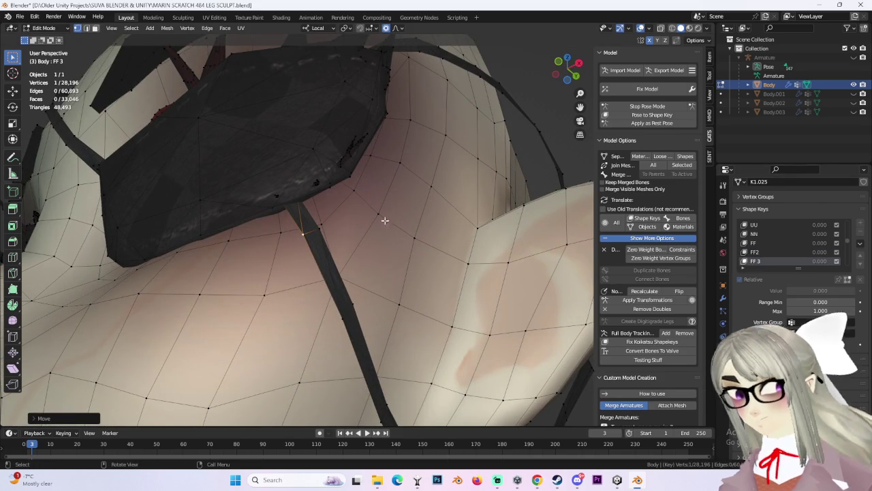
pyautogui.scroll(-2, 795, 240)
pyautogui.click(755, 252)
pyautogui.press('g')
pyautogui.rightClick(360, 210)
pyautogui.click(755, 261)
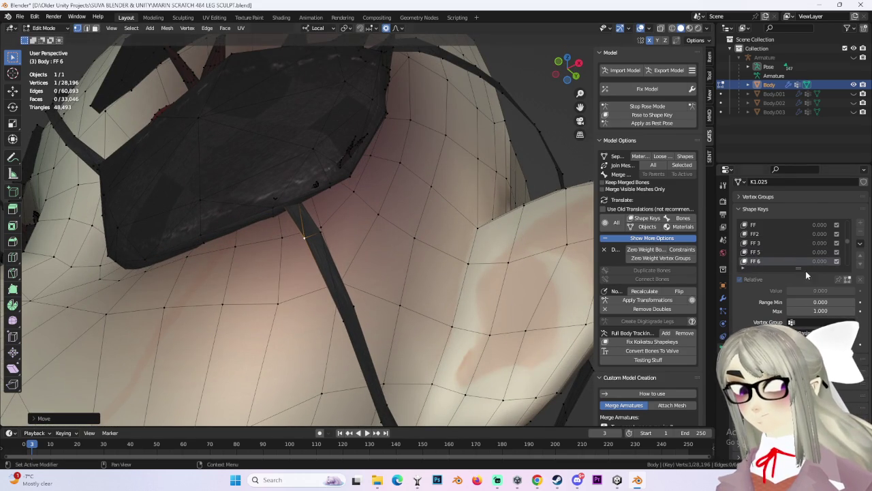
pyautogui.scroll(-3, 783, 245)
# Step: Check the strap in CHIPMUNK and CHIPMUNK 2, leaving it unchanged
pyautogui.click(763, 243)
pyautogui.press('g')
pyautogui.rightClick(359, 230)
pyautogui.click(763, 251)
pyautogui.press('g')
pyautogui.rightClick(317, 208)
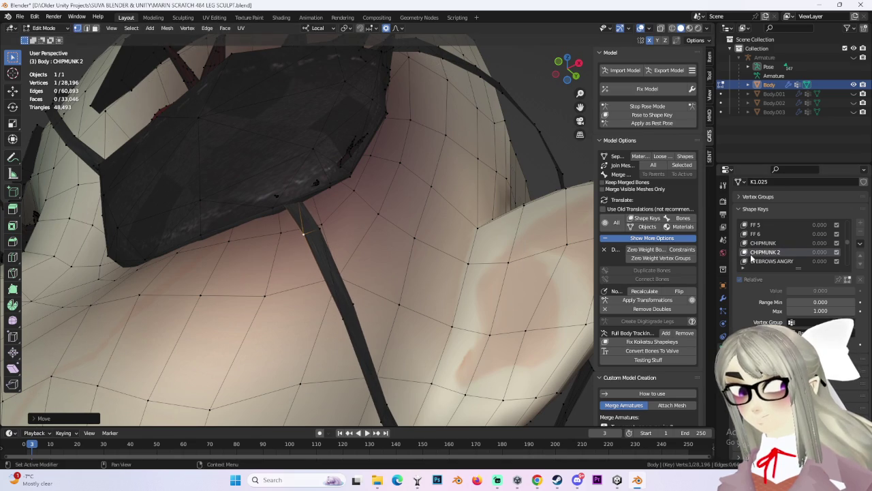
# Step: Pass EYEBROWS ANGRY and select the SCARED shape key, viewing the ear side of the head
pyautogui.click(772, 261)
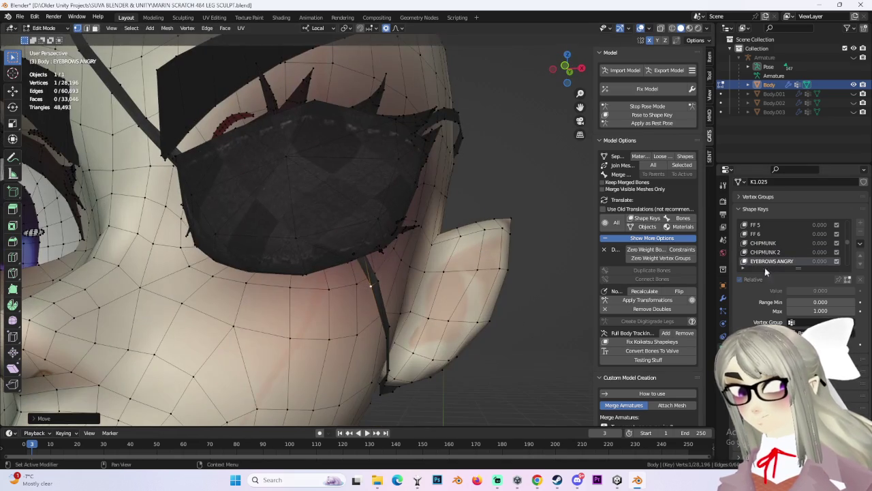
pyautogui.scroll(-3, 781, 263)
pyautogui.scroll(-2, 777, 258)
pyautogui.click(760, 243)
pyautogui.moveTo(409, 218); pyautogui.dragTo(455, 205, button='middle')
pyautogui.press('c')
pyautogui.press('Escape')
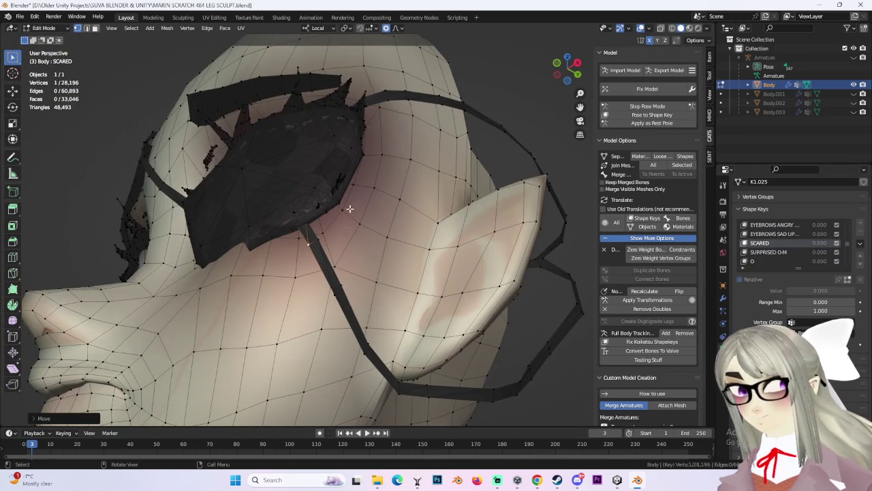
pyautogui.scroll(3, 355, 225)
pyautogui.moveTo(349, 268)
pyautogui.mouseDown(button='middle')
pyautogui.moveTo(331, 248)
pyautogui.moveTo(302, 248)
pyautogui.moveTo(307, 223)
pyautogui.moveTo(334, 282)
pyautogui.moveTo(358, 274)
pyautogui.mouseUp(button='middle')
# Step: In SCARED, move two strap vertices and an eyepatch corner vertex off the face
pyautogui.press('g')
pyautogui.click(293, 239)
pyautogui.press('g')
pyautogui.click(308, 234)
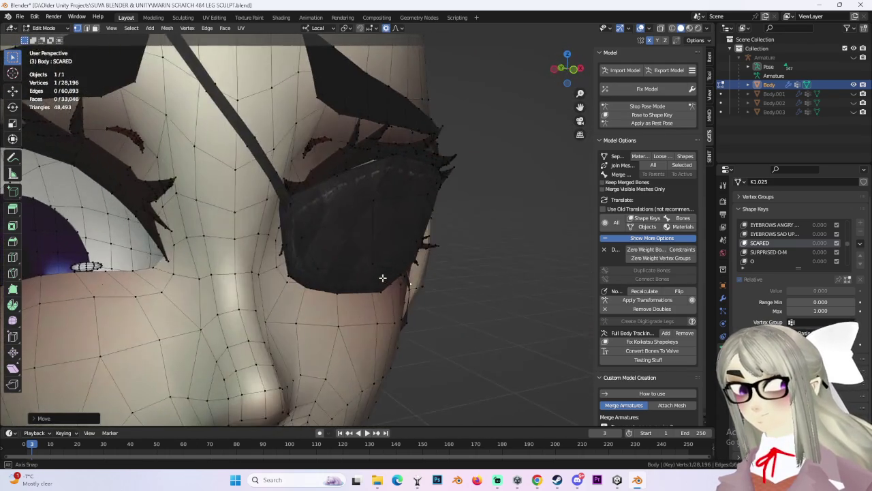
pyautogui.moveTo(231, 197); pyautogui.dragTo(289, 196, button='middle')
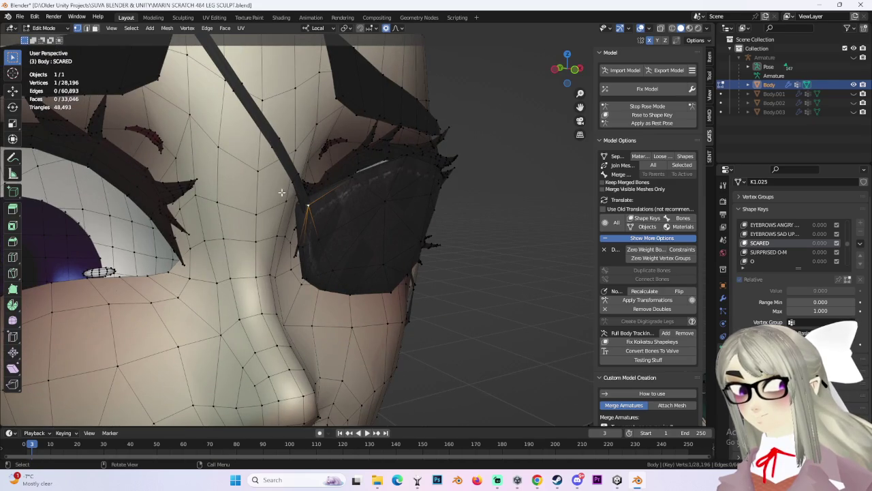
pyautogui.press('g')
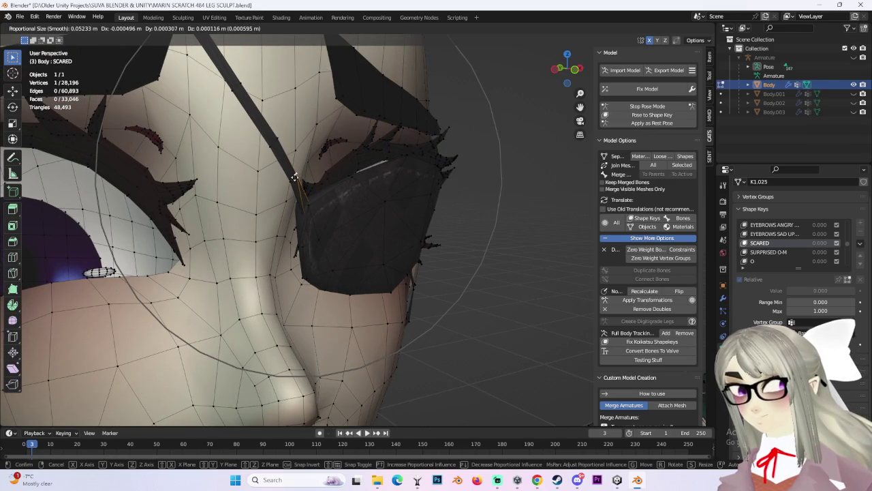
pyautogui.click(295, 176)
# Step: Inspect the strap in SURPRISED O-M, then select the BLINK Winc shape key
pyautogui.click(768, 251)
pyautogui.moveTo(327, 224)
pyautogui.mouseDown(button='middle')
pyautogui.moveTo(374, 247)
pyautogui.moveTo(315, 243)
pyautogui.mouseUp(button='middle')
pyautogui.scroll(3, 374, 248)
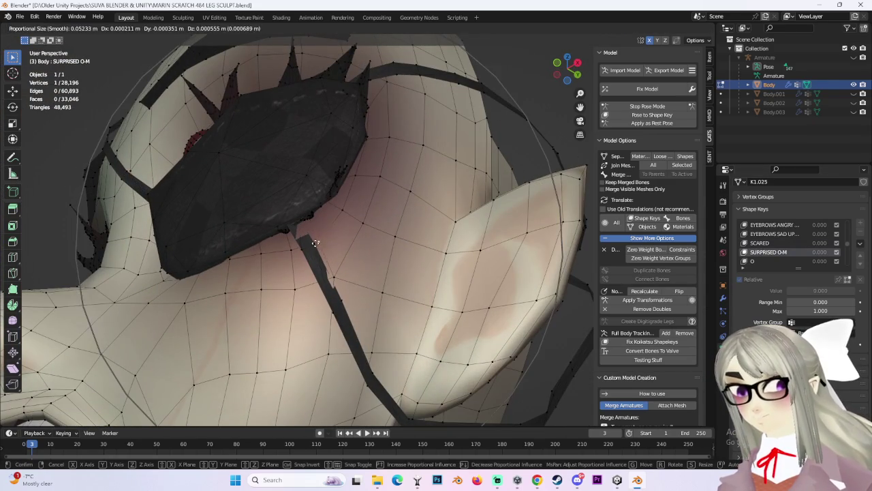
pyautogui.press('g')
pyautogui.rightClick(660, 227)
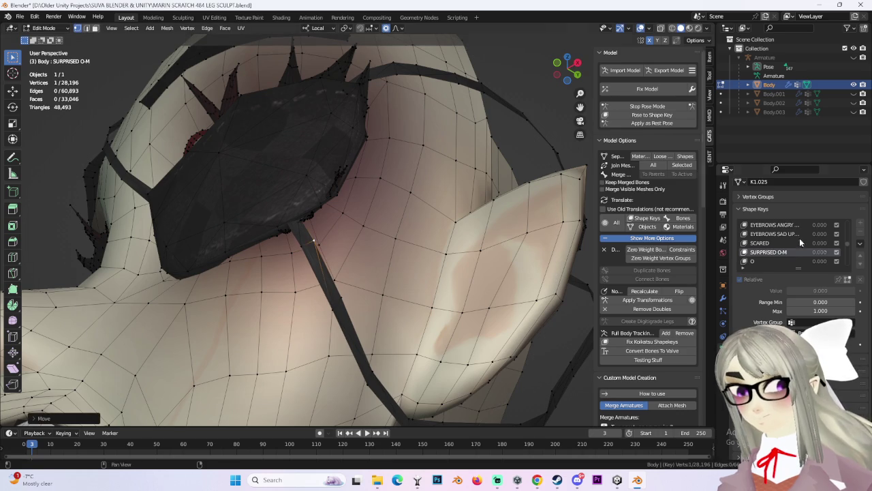
pyautogui.scroll(-2, 752, 263)
pyautogui.scroll(-4, 791, 253)
pyautogui.click(767, 242)
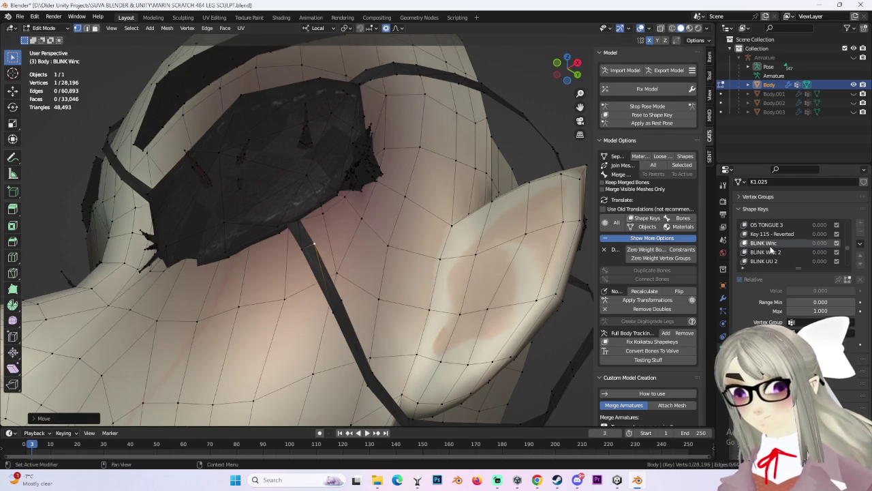
# Step: In BLINK Winc, push the selected eyepatch vertex outward along the Y axis
pyautogui.moveTo(293, 231); pyautogui.dragTo(321, 244, button='middle')
pyautogui.moveTo(181, 239)
pyautogui.mouseDown(button='middle')
pyautogui.moveTo(333, 236)
pyautogui.moveTo(395, 259)
pyautogui.mouseUp(button='middle')
pyautogui.press('g')
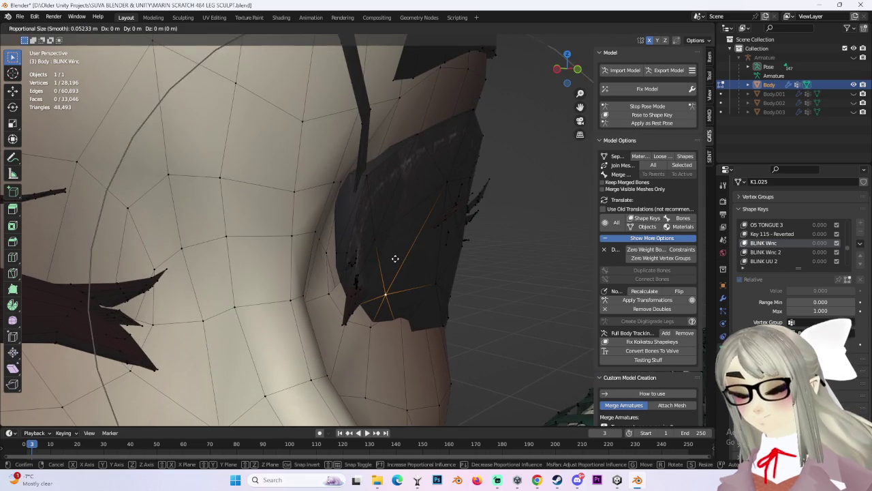
pyautogui.press('y')
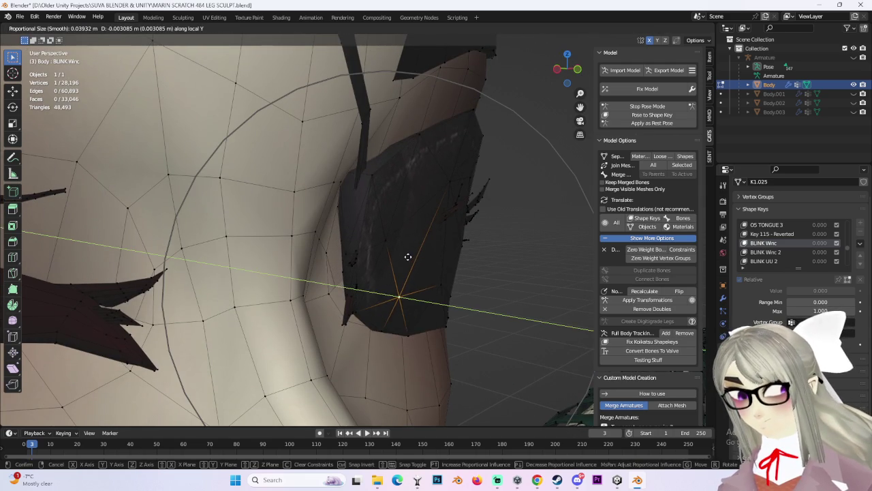
pyautogui.click(418, 259)
pyautogui.moveTo(418, 258)
pyautogui.mouseDown(button='middle')
pyautogui.moveTo(366, 240)
pyautogui.moveTo(317, 195)
pyautogui.moveTo(286, 209)
pyautogui.mouseUp(button='middle')
pyautogui.press('g')
pyautogui.press('Escape')
pyautogui.scroll(4, 318, 218)
pyautogui.moveTo(340, 218); pyautogui.dragTo(371, 240, button='middle')
pyautogui.scroll(-3, 359, 217)
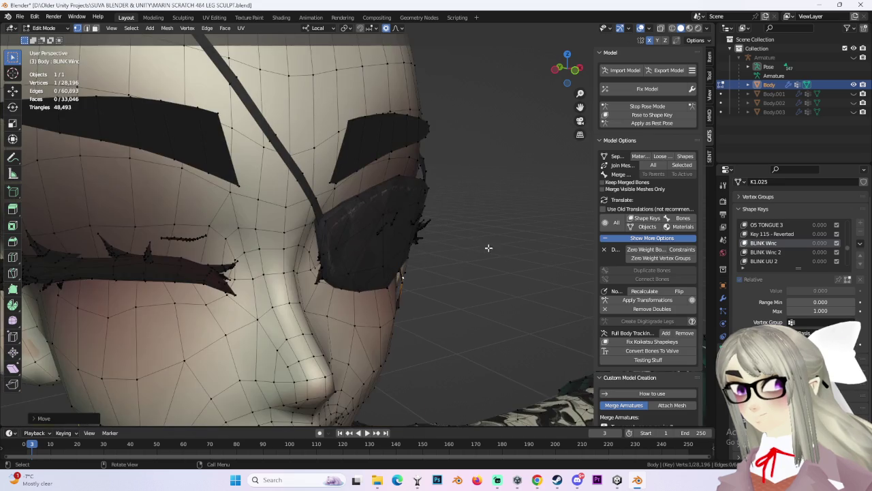
pyautogui.scroll(2, 467, 241)
pyautogui.scroll(1, 507, 249)
# Step: In BLINK Winc 2, push the eyepatch vertex out of the face along local Y
pyautogui.click(765, 252)
pyautogui.moveTo(464, 245); pyautogui.dragTo(435, 230, button='middle')
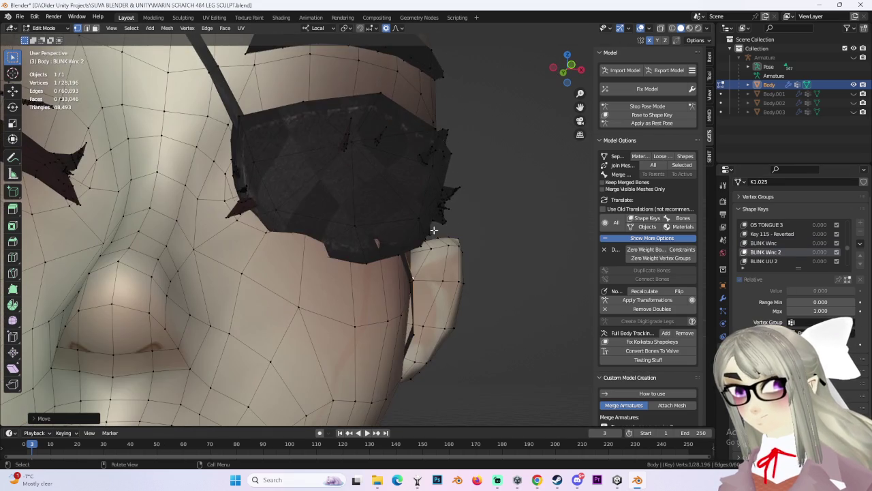
pyautogui.press('g')
pyautogui.press('Escape')
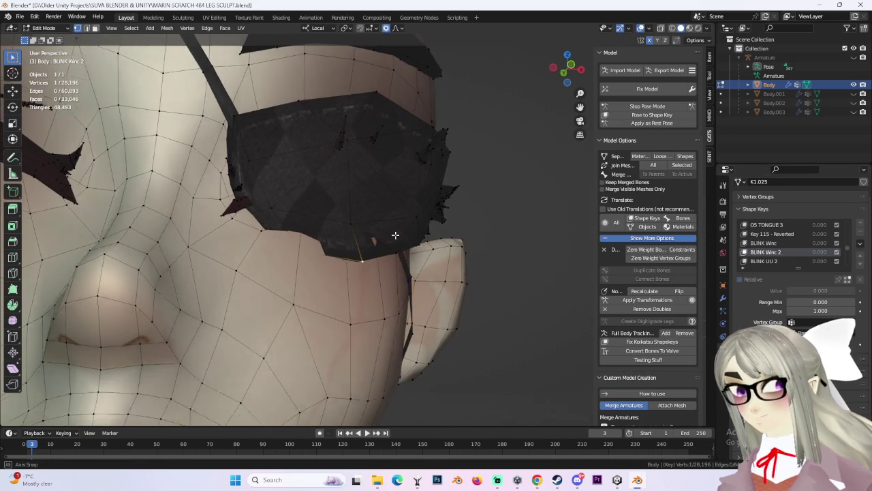
pyautogui.moveTo(356, 244); pyautogui.dragTo(370, 234, button='middle')
pyautogui.scroll(2, 343, 263)
pyautogui.press('g')
pyautogui.press('y')
pyautogui.press('y')
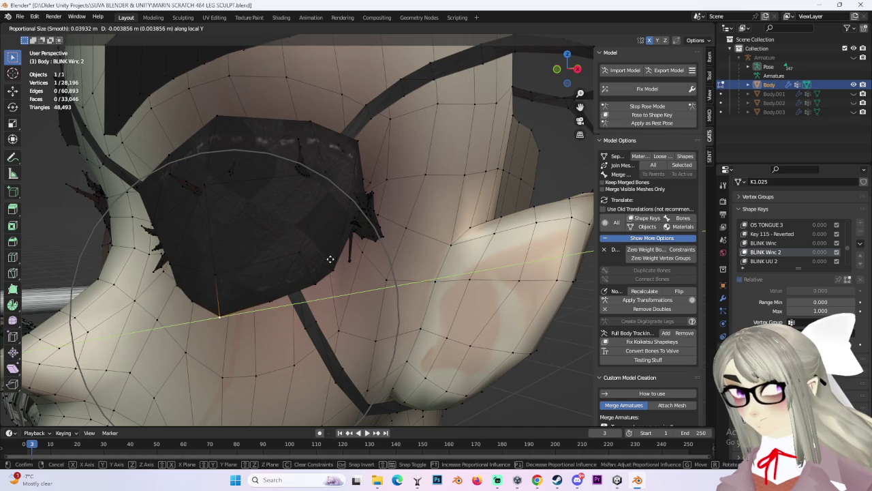
pyautogui.click(336, 258)
# Step: Push the patch vertex further out along local Y and check a single edge vertex
pyautogui.moveTo(188, 277); pyautogui.dragTo(194, 273, button='middle')
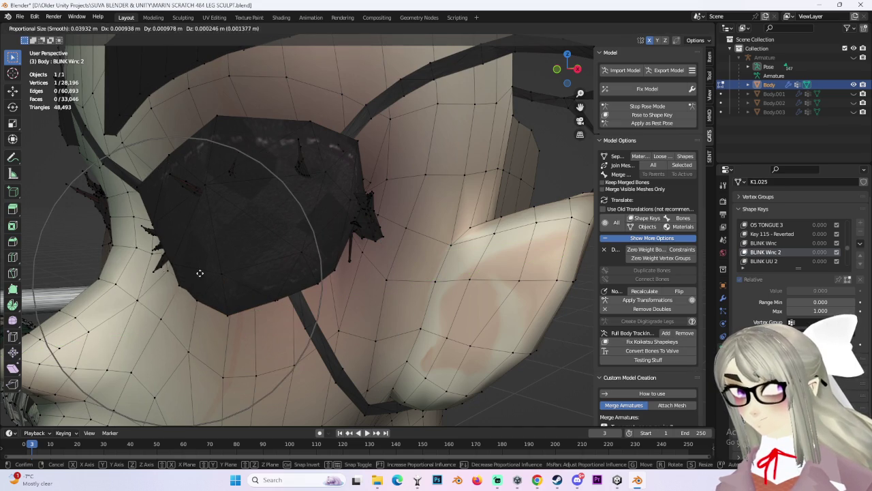
pyautogui.scroll(3, 259, 235)
pyautogui.moveTo(259, 235)
pyautogui.mouseDown(button='middle')
pyautogui.moveTo(317, 220)
pyautogui.moveTo(282, 209)
pyautogui.moveTo(406, 265)
pyautogui.moveTo(413, 244)
pyautogui.moveTo(368, 204)
pyautogui.mouseUp(button='middle')
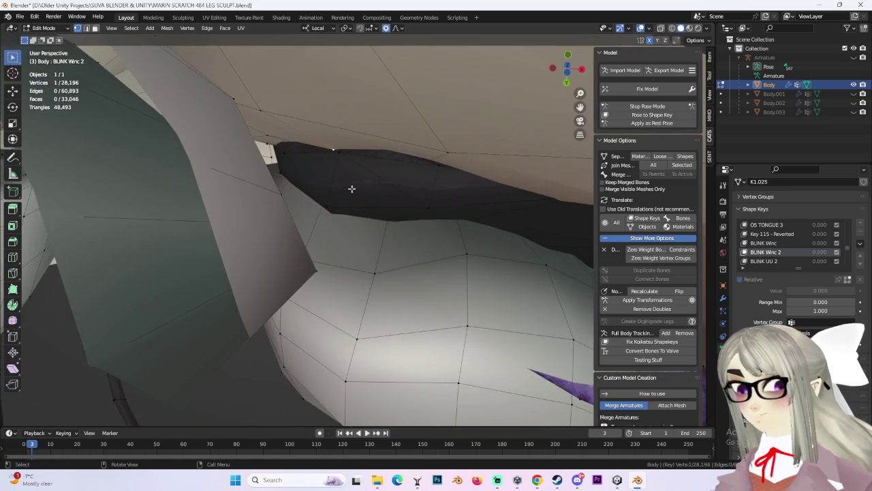
pyautogui.moveTo(400, 156)
pyautogui.mouseDown(button='middle')
pyautogui.moveTo(389, 175)
pyautogui.moveTo(389, 222)
pyautogui.moveTo(418, 225)
pyautogui.moveTo(308, 219)
pyautogui.moveTo(263, 231)
pyautogui.moveTo(325, 205)
pyautogui.mouseUp(button='middle')
pyautogui.press('g')
pyautogui.press('y')
pyautogui.scroll(3, 386, 153)
pyautogui.click(387, 154)
pyautogui.click(306, 195)
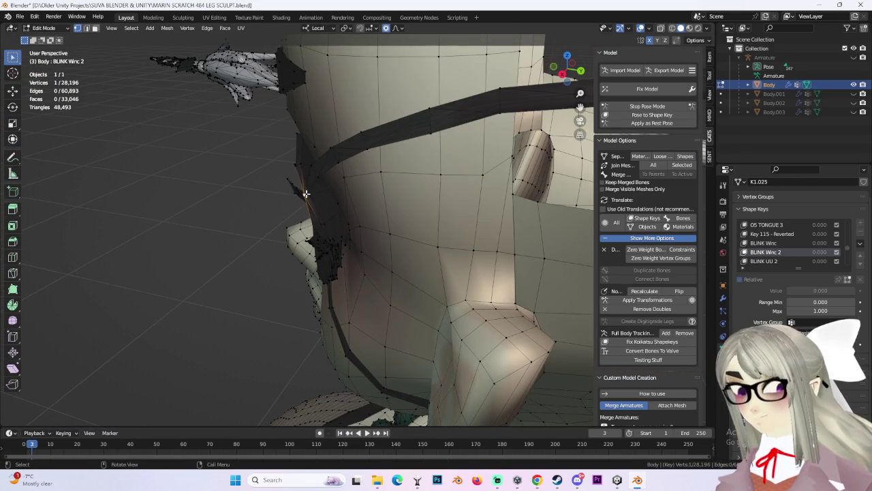
pyautogui.press('g')
pyautogui.scroll(-3, 308, 193)
pyautogui.rightClick(308, 193)
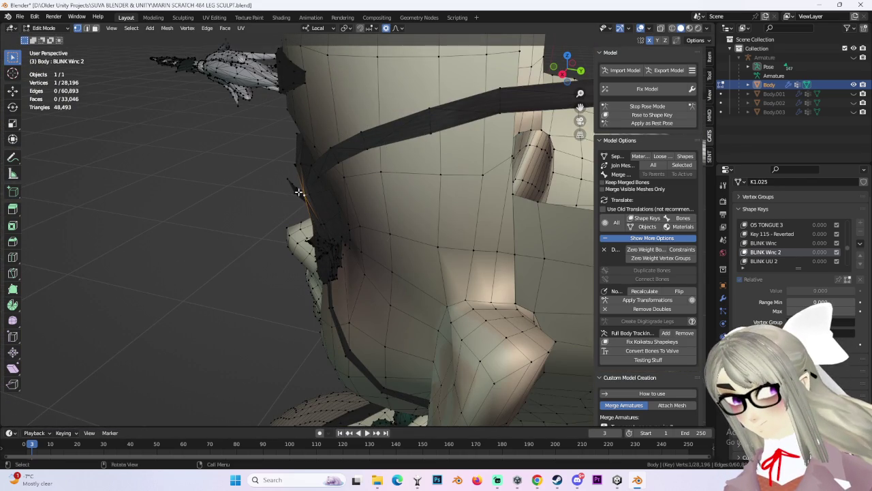
# Step: Check the face in front view, then select the BLINK UU 2 shape key
pyautogui.press('KP_1')
pyautogui.scroll(-1, 386, 181)
pyautogui.scroll(1, 450, 206)
pyautogui.scroll(-3, 451, 207)
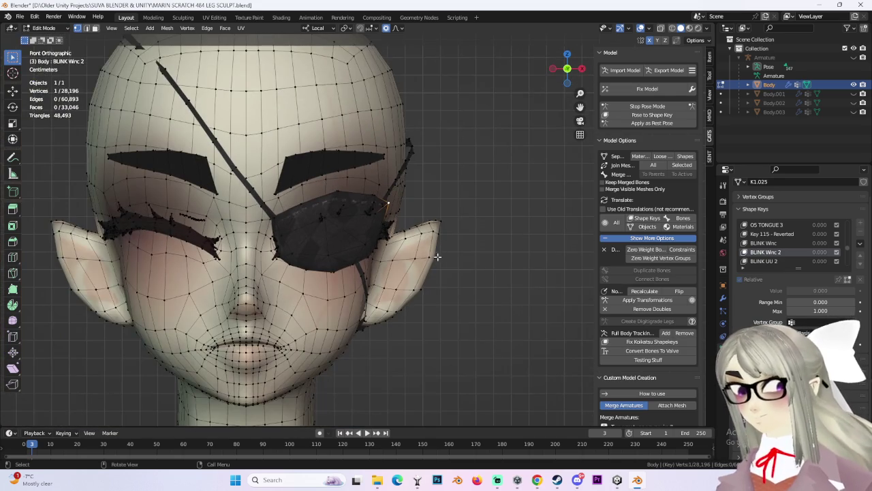
pyautogui.click(768, 262)
pyautogui.scroll(3, 317, 288)
pyautogui.scroll(2, 317, 288)
# Step: Orbit beneath the eyepatch in BLINK UU 2 and nudge the selected vertex
pyautogui.moveTo(317, 288)
pyautogui.mouseDown(button='middle')
pyautogui.moveTo(329, 247)
pyautogui.moveTo(306, 258)
pyautogui.moveTo(338, 254)
pyautogui.moveTo(342, 235)
pyautogui.mouseUp(button='middle')
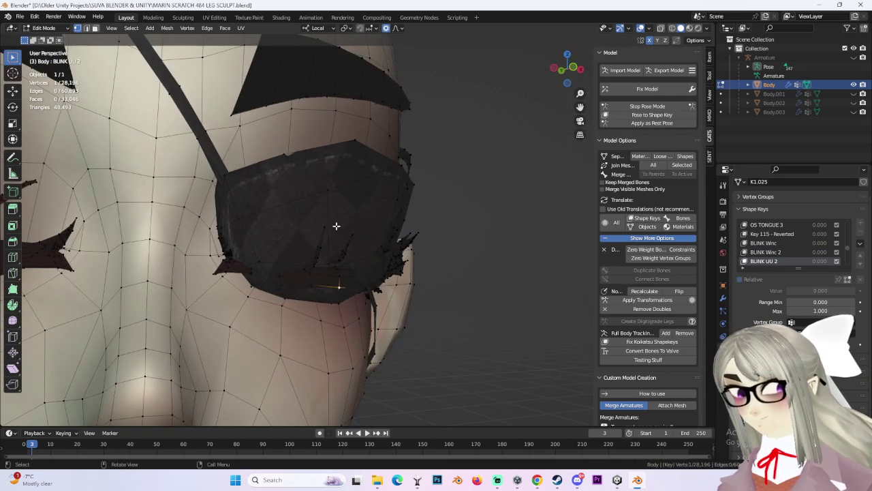
pyautogui.moveTo(366, 261)
pyautogui.mouseDown(button='middle')
pyautogui.moveTo(353, 293)
pyautogui.moveTo(324, 268)
pyautogui.mouseUp(button='middle')
pyautogui.moveTo(239, 288)
pyautogui.mouseDown(button='middle')
pyautogui.moveTo(338, 249)
pyautogui.moveTo(388, 257)
pyautogui.mouseUp(button='middle')
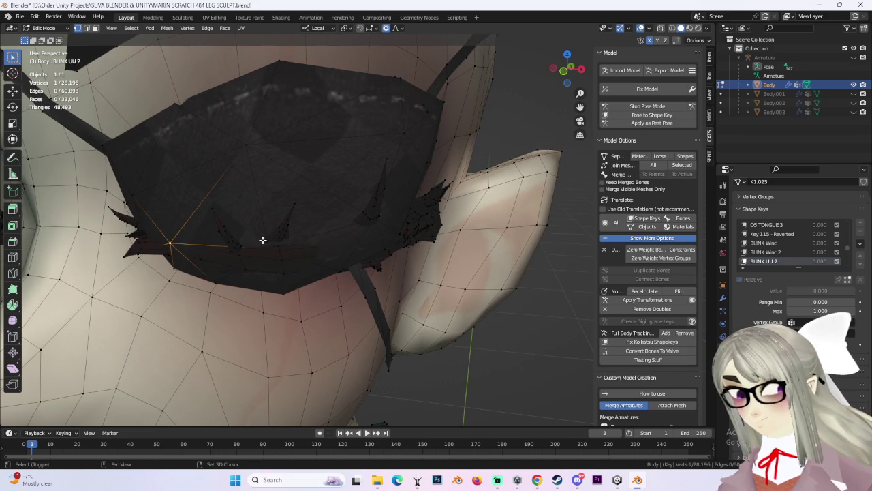
pyautogui.press('g')
pyautogui.click(436, 259)
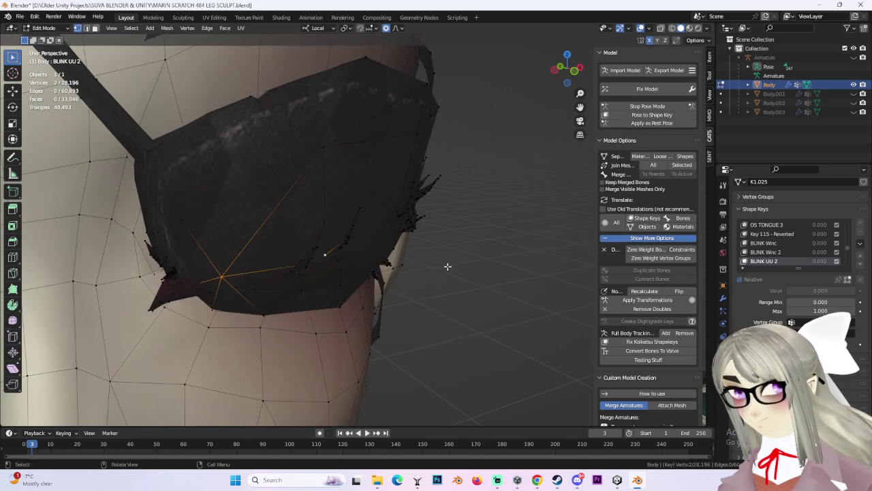
pyautogui.moveTo(443, 265); pyautogui.dragTo(409, 191, button='middle')
pyautogui.press('g')
pyautogui.press('y')
pyautogui.press('y')
pyautogui.rightClick(292, 204)
# Step: Pull a lower-edge eyepatch vertex out of the cheek along local Y with proportional editing
pyautogui.click(292, 201)
pyautogui.press('g')
pyautogui.press('y')
pyautogui.press('y')
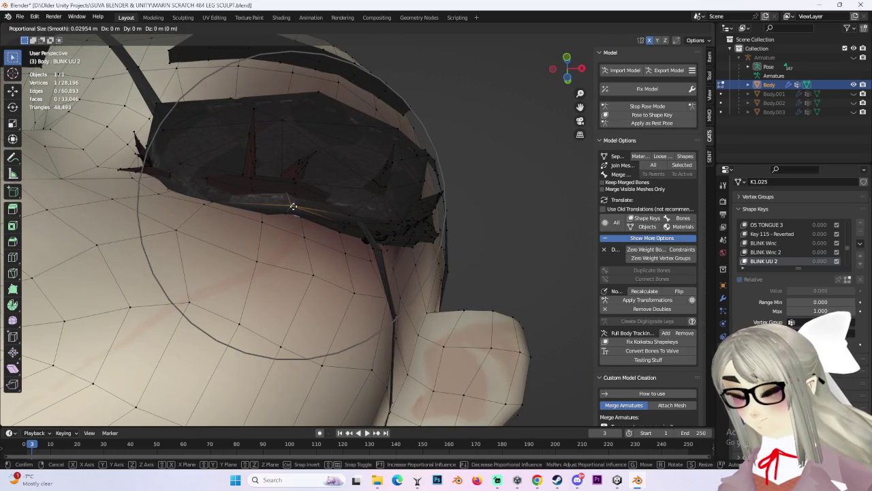
pyautogui.scroll(-6, 293, 192)
pyautogui.scroll(-1, 292, 194)
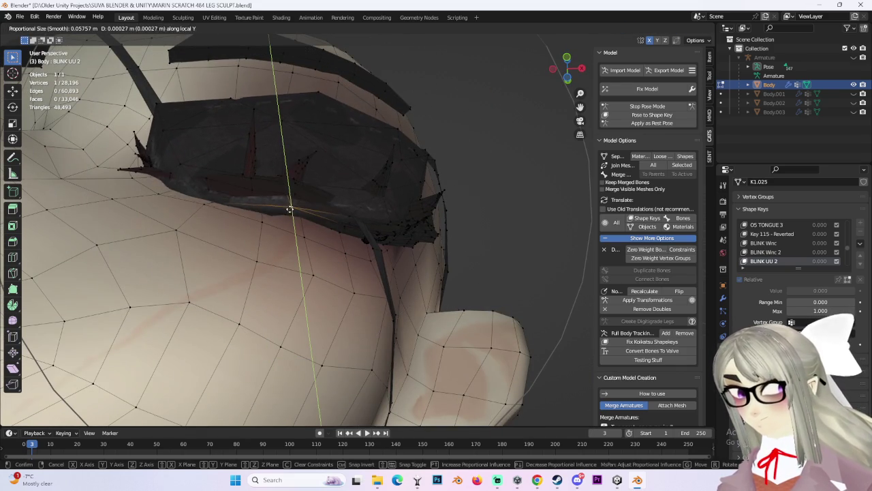
pyautogui.click(292, 194)
# Step: Check the patch from a new angle, then load the LOWER EYE RAISE 2 shape key
pyautogui.moveTo(342, 218)
pyautogui.mouseDown(button='middle')
pyautogui.moveTo(367, 208)
pyautogui.moveTo(341, 249)
pyautogui.moveTo(356, 256)
pyautogui.moveTo(422, 233)
pyautogui.moveTo(395, 232)
pyautogui.moveTo(496, 227)
pyautogui.mouseUp(button='middle')
pyautogui.press('g')
pyautogui.rightClick(321, 209)
pyautogui.press('g')
pyautogui.rightClick(337, 240)
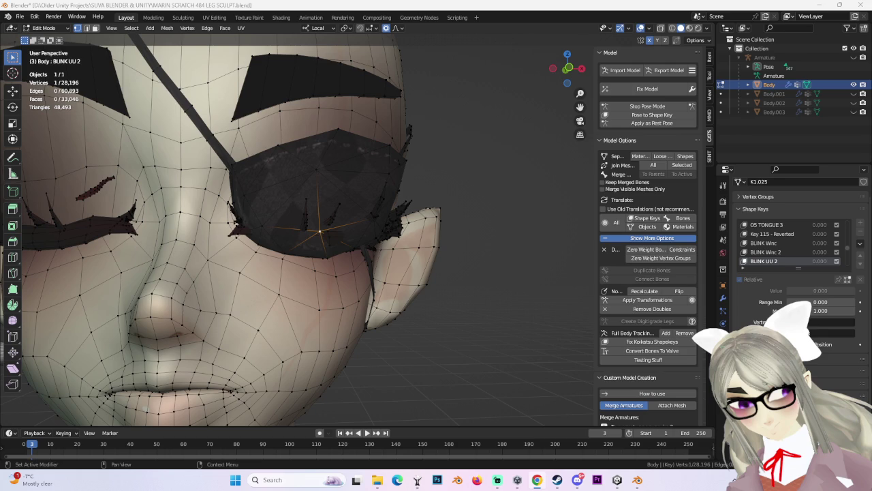
pyautogui.scroll(-2, 772, 252)
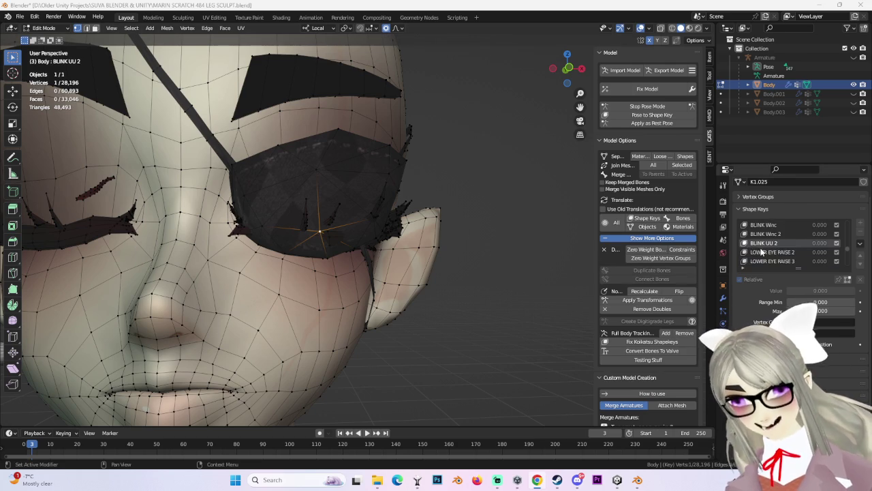
pyautogui.click(772, 252)
pyautogui.moveTo(434, 203)
pyautogui.mouseDown(button='middle')
pyautogui.moveTo(416, 187)
pyautogui.moveTo(311, 200)
pyautogui.mouseUp(button='middle')
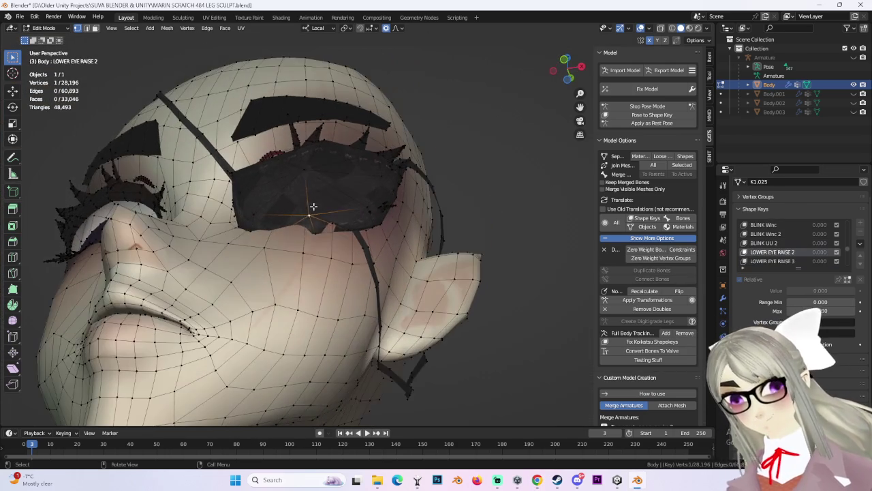
# Step: Push the selected eyepatch vertex out along local Y and save the blend file
pyautogui.press('g')
pyautogui.press('y')
pyautogui.press('y')
pyautogui.click(310, 222)
pyautogui.hotkey('ctrl', 's')
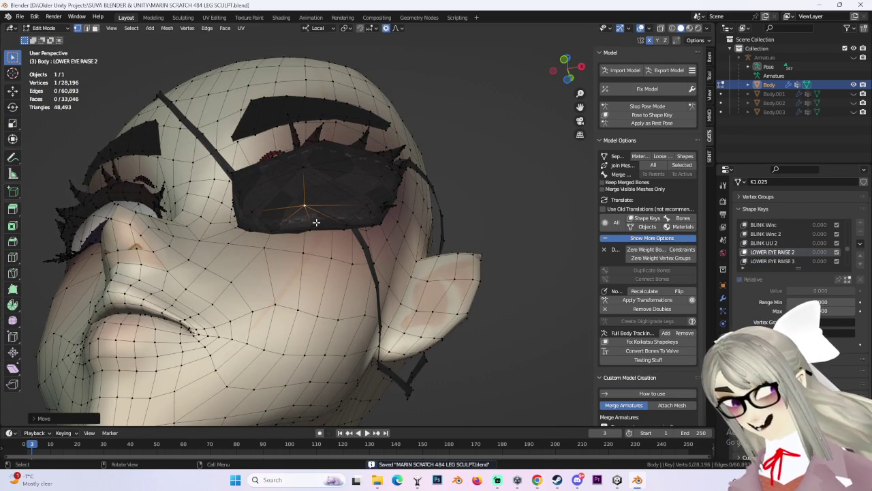
# Step: Move two more patch-edge vertices off the cheek along local Y
pyautogui.scroll(3, 316, 222)
pyautogui.press('g')
pyautogui.press('y')
pyautogui.press('y')
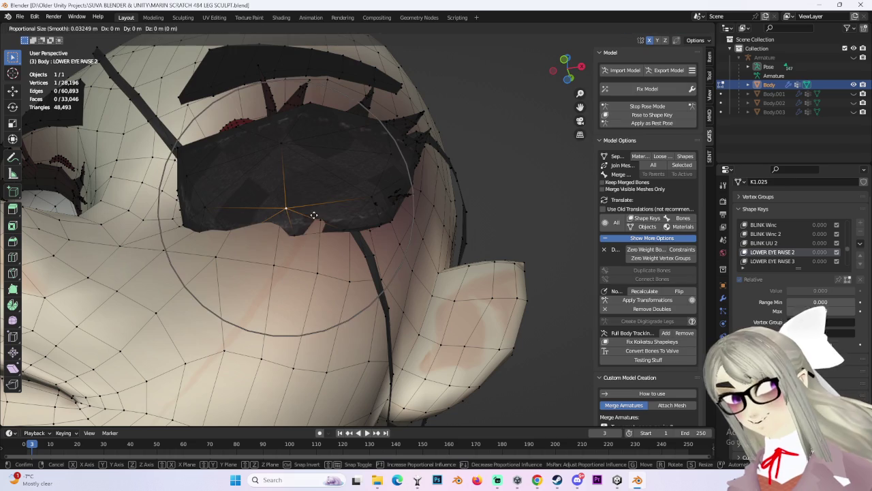
pyautogui.click(311, 201)
pyautogui.moveTo(268, 220)
pyautogui.mouseDown(button='middle')
pyautogui.moveTo(267, 208)
pyautogui.moveTo(318, 238)
pyautogui.moveTo(256, 252)
pyautogui.mouseUp(button='middle')
pyautogui.click(266, 255)
pyautogui.press('g')
pyautogui.press('y')
pyautogui.press('y')
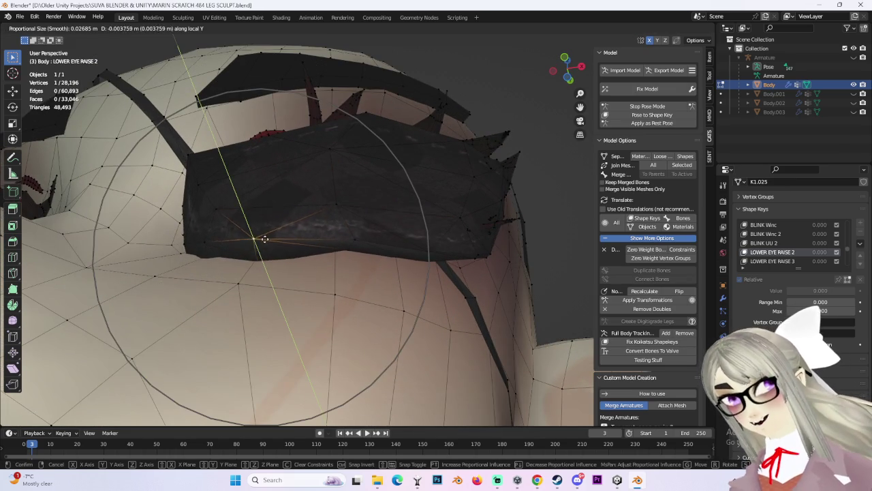
pyautogui.click(264, 239)
# Step: Adjust further eyepatch edge vertices along local Y with proportional falloff
pyautogui.moveTo(264, 238)
pyautogui.mouseDown(button='middle')
pyautogui.moveTo(275, 261)
pyautogui.moveTo(225, 255)
pyautogui.moveTo(224, 266)
pyautogui.mouseUp(button='middle')
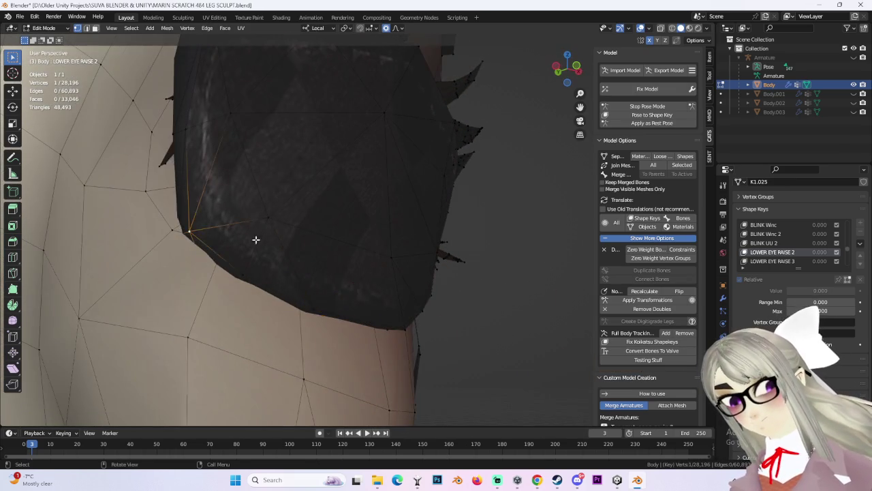
pyautogui.press('g')
pyautogui.press('y')
pyautogui.scroll(-5, 272, 244)
pyautogui.scroll(-3, 271, 244)
pyautogui.click(271, 245)
pyautogui.click(224, 140)
pyautogui.press('g')
pyautogui.click(195, 136)
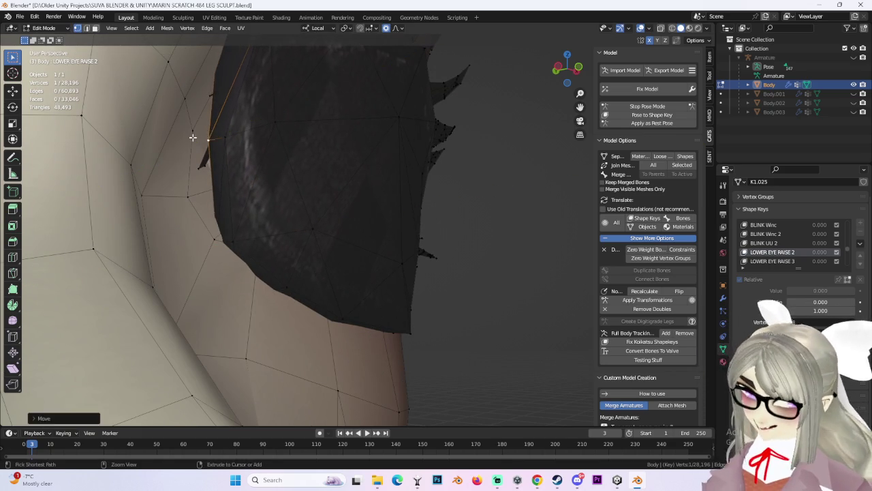
# Step: Inspect the cheek and patch from several angles, then load LOWER EYE RAISE 3
pyautogui.moveTo(195, 137)
pyautogui.mouseDown(button='middle')
pyautogui.moveTo(411, 195)
pyautogui.moveTo(432, 171)
pyautogui.moveTo(370, 165)
pyautogui.moveTo(349, 300)
pyautogui.moveTo(366, 244)
pyautogui.moveTo(344, 235)
pyautogui.mouseUp(button='middle')
pyautogui.keyDown('shift'); pyautogui.click(359, 291); pyautogui.keyUp('shift')
pyautogui.press('g')
pyautogui.press('Escape')
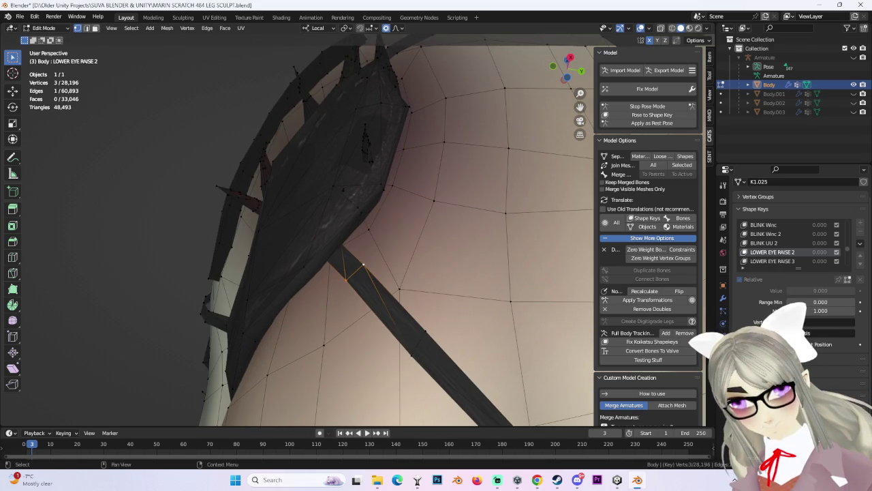
pyautogui.moveTo(473, 149)
pyautogui.mouseDown(button='middle')
pyautogui.moveTo(498, 184)
pyautogui.moveTo(543, 129)
pyautogui.moveTo(490, 167)
pyautogui.mouseUp(button='middle')
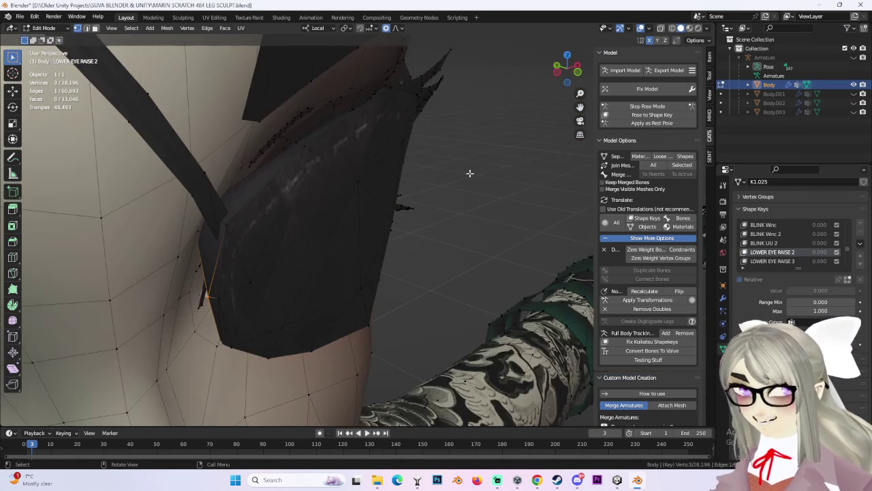
pyautogui.moveTo(380, 199)
pyautogui.mouseDown(button='middle')
pyautogui.moveTo(333, 198)
pyautogui.moveTo(381, 199)
pyautogui.mouseUp(button='middle')
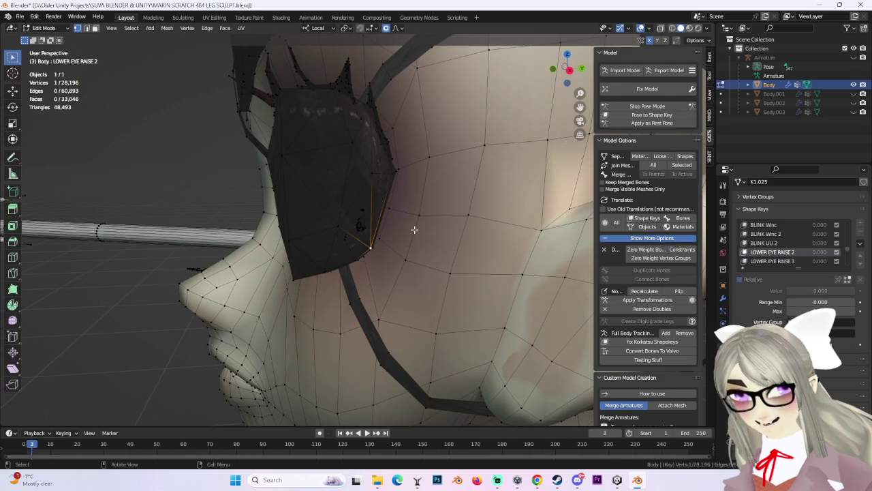
pyautogui.moveTo(414, 228)
pyautogui.mouseDown(button='middle')
pyautogui.moveTo(444, 228)
pyautogui.moveTo(489, 253)
pyautogui.moveTo(369, 270)
pyautogui.mouseUp(button='middle')
pyautogui.click(780, 252)
pyautogui.moveTo(522, 218); pyautogui.dragTo(301, 268, button='middle')
# Step: Push the selected eyepatch vertex off the cheek, checking it in wireframe view
pyautogui.press('g')
pyautogui.scroll(-2, 318, 264)
pyautogui.scroll(-2, 319, 263)
pyautogui.click(318, 262)
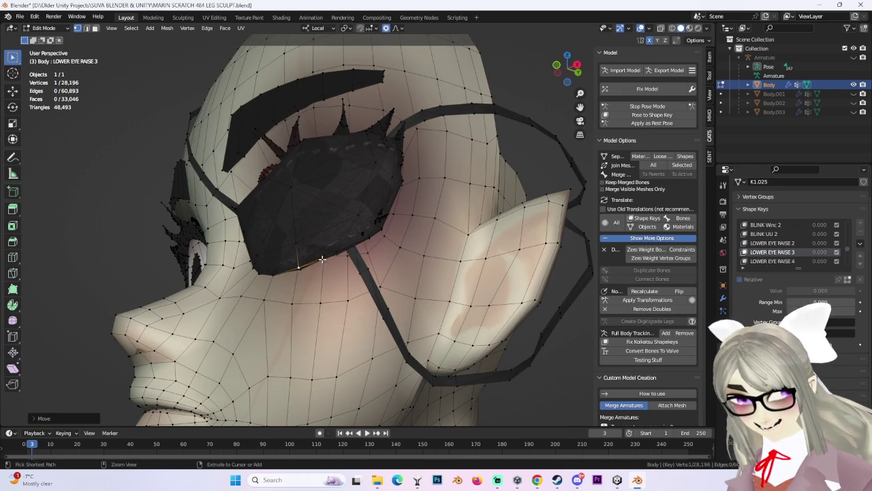
pyautogui.scroll(3, 303, 259)
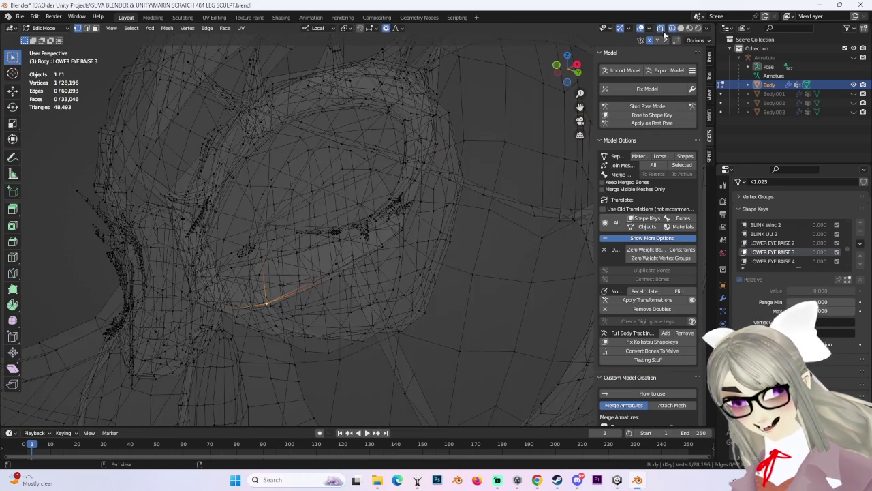
pyautogui.click(671, 28)
pyautogui.moveTo(232, 255)
pyautogui.mouseDown(button='middle')
pyautogui.moveTo(191, 293)
pyautogui.moveTo(256, 301)
pyautogui.moveTo(432, 179)
pyautogui.mouseUp(button='middle')
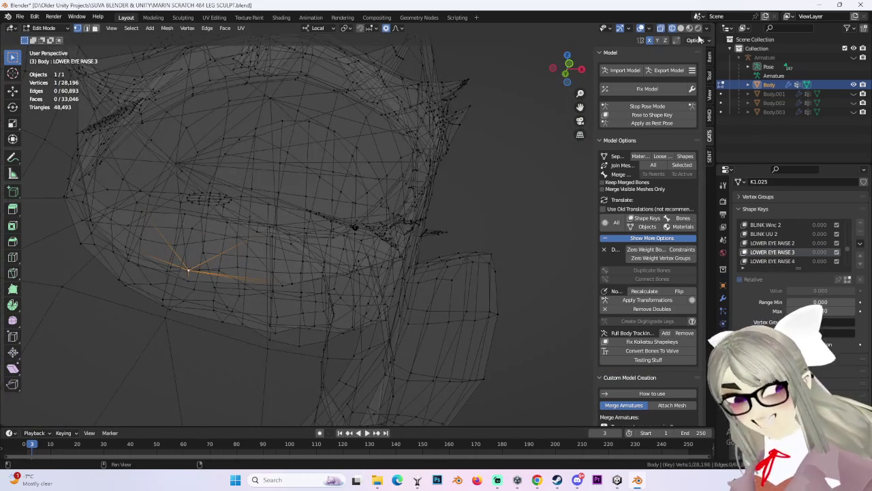
pyautogui.click(681, 28)
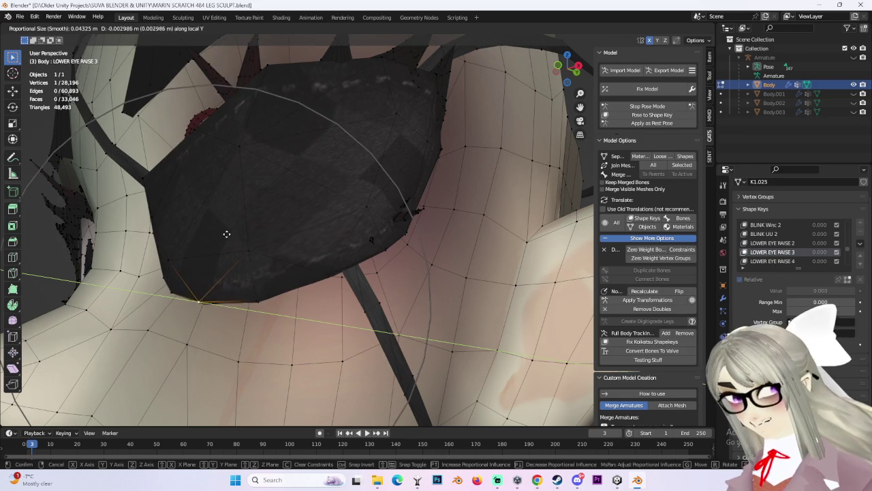
pyautogui.click(229, 234)
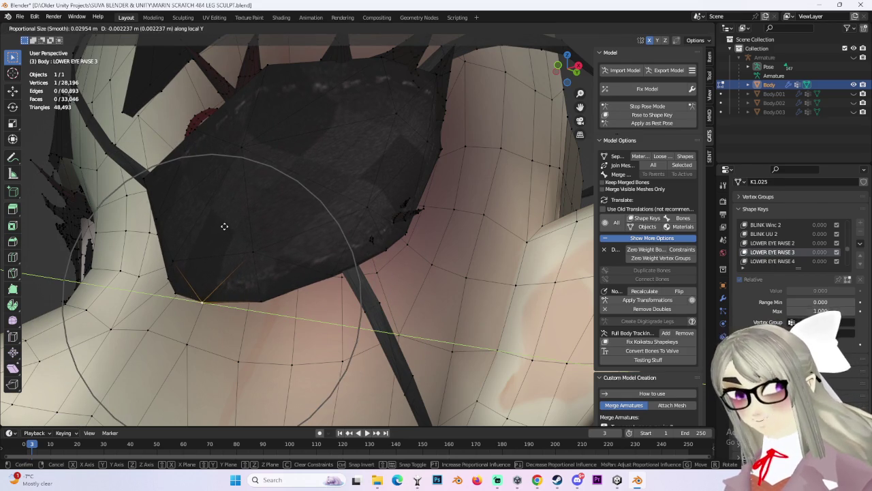
pyautogui.click(224, 228)
pyautogui.moveTo(224, 229); pyautogui.dragTo(206, 252, button='middle')
# Step: Lift two lower-edge eyepatch vertices clear of the cheek along local Y
pyautogui.click(252, 257)
pyautogui.press('g')
pyautogui.click(190, 276)
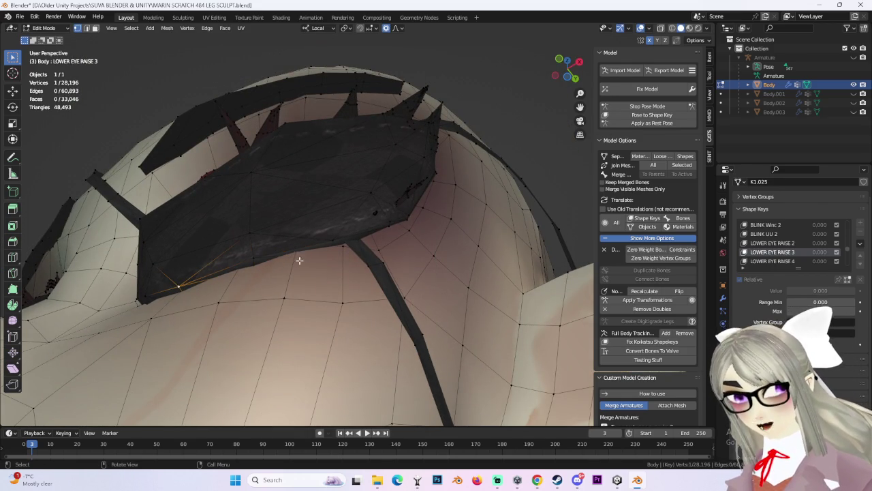
pyautogui.keyDown('shift'); pyautogui.click(256, 254); pyautogui.keyUp('shift')
pyautogui.press('g')
pyautogui.press('y')
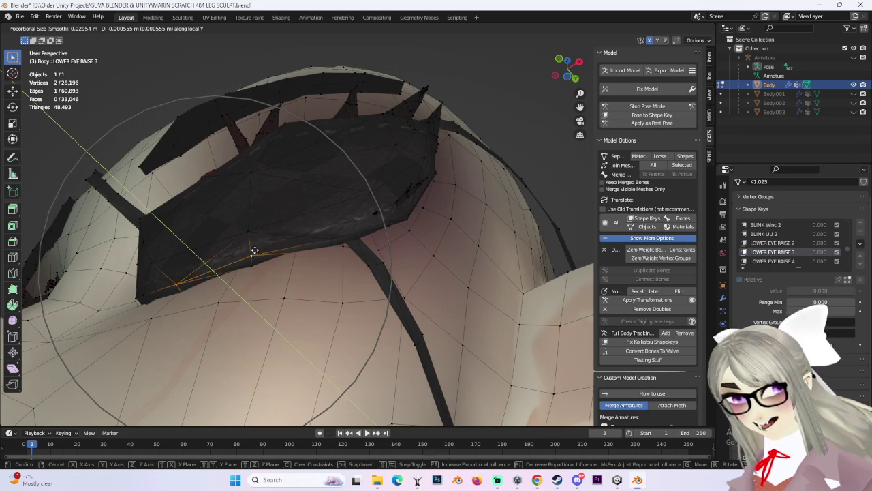
pyautogui.click(254, 252)
# Step: Inspect the eye from the side, then load the LOWER EYE RAISE 4 shape key
pyautogui.moveTo(254, 252); pyautogui.dragTo(326, 303, button='middle')
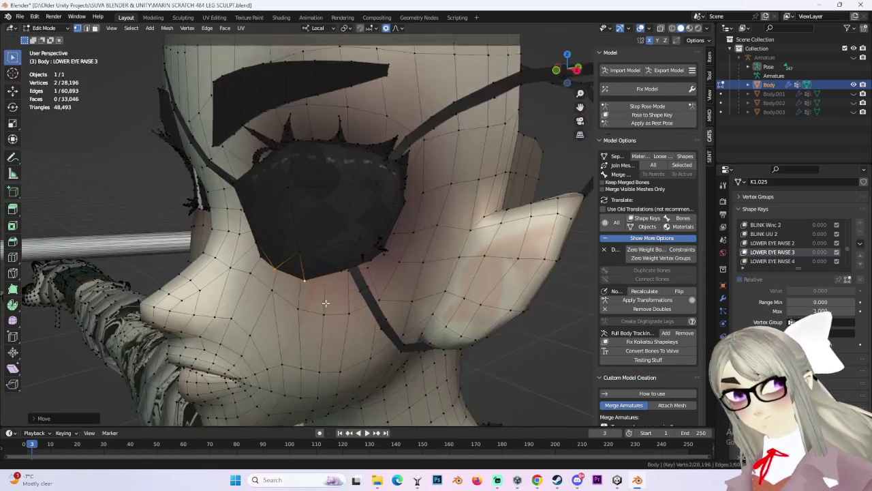
pyautogui.scroll(3, 425, 189)
pyautogui.scroll(2, 432, 241)
pyautogui.moveTo(432, 241)
pyautogui.mouseDown(button='middle')
pyautogui.moveTo(370, 251)
pyautogui.moveTo(418, 253)
pyautogui.moveTo(415, 224)
pyautogui.moveTo(347, 231)
pyautogui.moveTo(399, 272)
pyautogui.moveTo(429, 262)
pyautogui.mouseUp(button='middle')
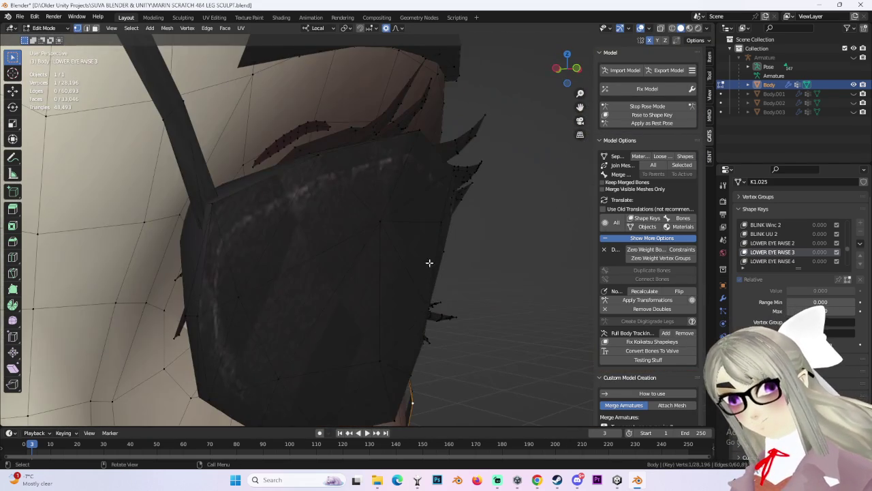
pyautogui.click(807, 260)
pyautogui.moveTo(368, 402)
pyautogui.mouseDown(button='middle')
pyautogui.moveTo(344, 225)
pyautogui.moveTo(372, 255)
pyautogui.mouseUp(button='middle')
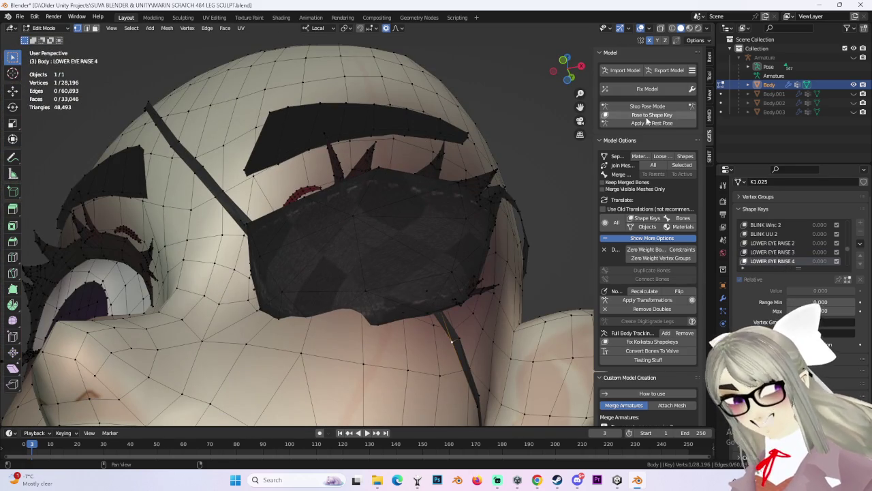
# Step: Select the eyepatch's lower-corner vertices using the see-through wireframe view
pyautogui.moveTo(533, 196)
pyautogui.mouseDown(button='middle')
pyautogui.moveTo(370, 281)
pyautogui.moveTo(292, 298)
pyautogui.moveTo(296, 353)
pyautogui.moveTo(351, 335)
pyautogui.mouseUp(button='middle')
pyautogui.click(661, 28)
pyautogui.keyDown('shift'); pyautogui.click(282, 321); pyautogui.keyUp('shift')
pyautogui.moveTo(282, 321)
pyautogui.mouseDown(button='middle')
pyautogui.moveTo(392, 336)
pyautogui.moveTo(370, 341)
pyautogui.moveTo(352, 321)
pyautogui.moveTo(376, 343)
pyautogui.moveTo(349, 348)
pyautogui.mouseUp(button='middle')
pyautogui.click(680, 28)
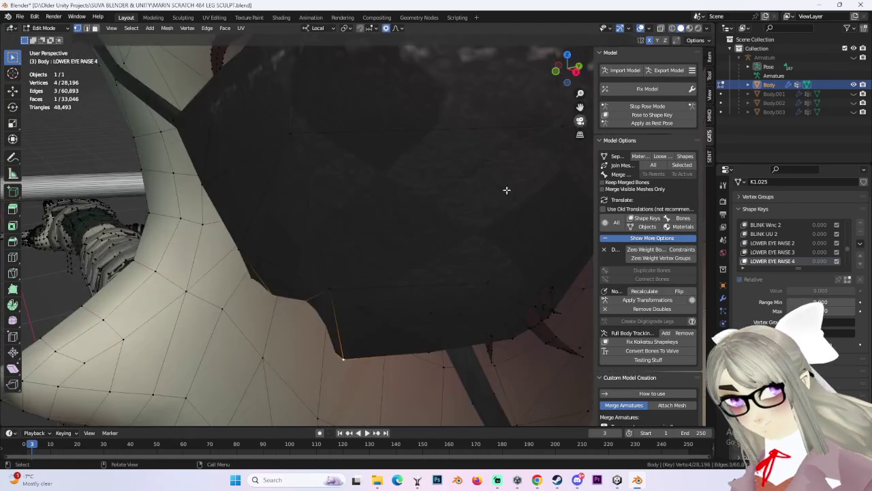
pyautogui.click(672, 28)
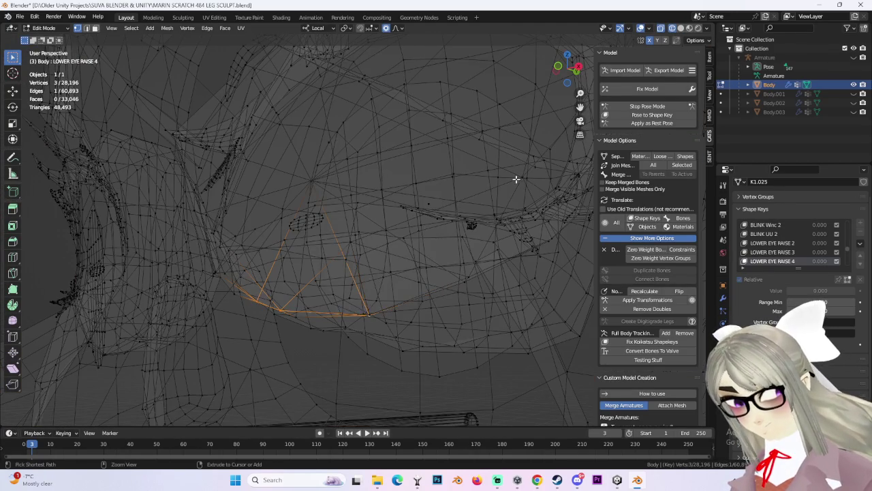
pyautogui.click(680, 28)
# Step: Push the corner vertices out of the cheek along local Y with proportional falloff
pyautogui.press('KP_Decimal')
pyautogui.press('g')
pyautogui.press('y')
pyautogui.press('y')
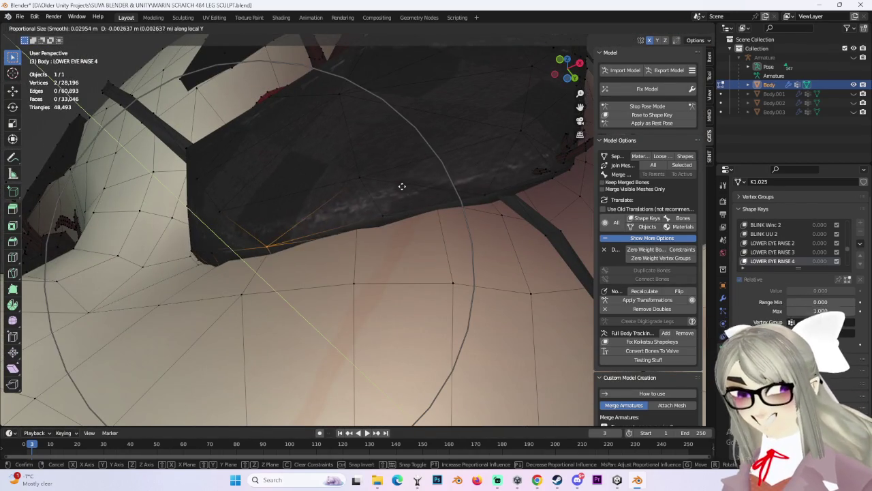
pyautogui.click(404, 192)
pyautogui.moveTo(401, 189)
pyautogui.mouseDown(button='middle')
pyautogui.moveTo(435, 261)
pyautogui.moveTo(401, 263)
pyautogui.moveTo(403, 278)
pyautogui.moveTo(583, 293)
pyautogui.mouseUp(button='middle')
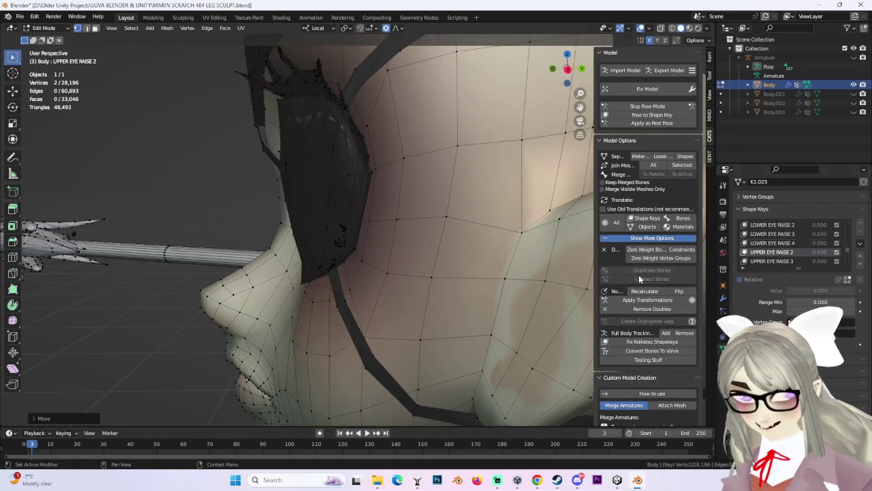
# Step: In UPPER EYE RAISE 2, nudge the eyepatch's lower edge with soft falloff
pyautogui.click(772, 251)
pyautogui.moveTo(517, 269); pyautogui.dragTo(444, 272, button='middle')
pyautogui.moveTo(352, 275); pyautogui.dragTo(346, 248, button='middle')
pyautogui.press('g')
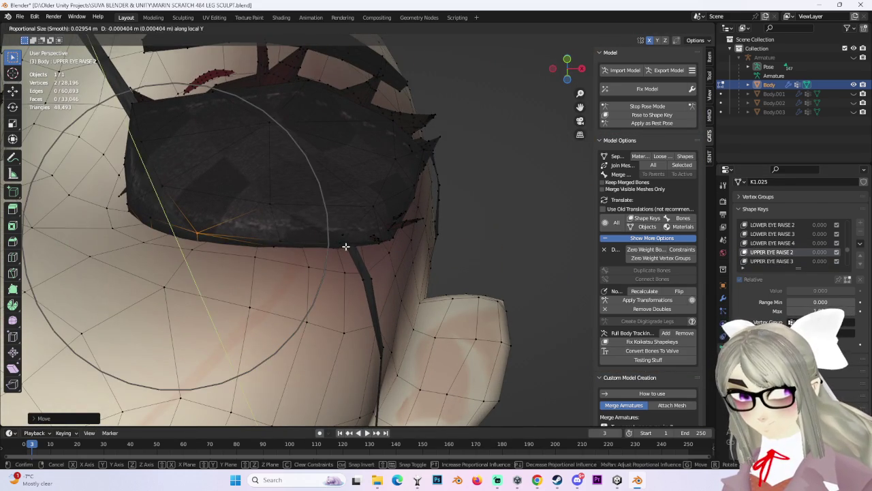
pyautogui.click(399, 209)
pyautogui.moveTo(382, 195)
pyautogui.keyDown('ctrl'); pyautogui.mouseDown(button='middle')
pyautogui.moveTo(394, 231)
pyautogui.moveTo(409, 229)
pyautogui.mouseUp(button='middle'); pyautogui.keyUp('ctrl')
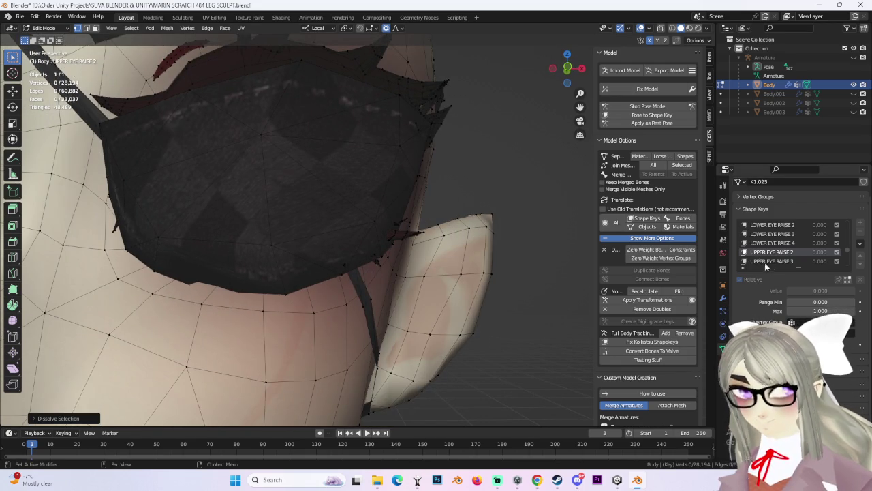
pyautogui.moveTo(259, 225)
pyautogui.mouseDown(button='middle')
pyautogui.moveTo(297, 210)
pyautogui.moveTo(284, 232)
pyautogui.moveTo(343, 259)
pyautogui.moveTo(362, 293)
pyautogui.moveTo(357, 280)
pyautogui.moveTo(344, 296)
pyautogui.moveTo(310, 291)
pyautogui.moveTo(323, 158)
pyautogui.mouseUp(button='middle')
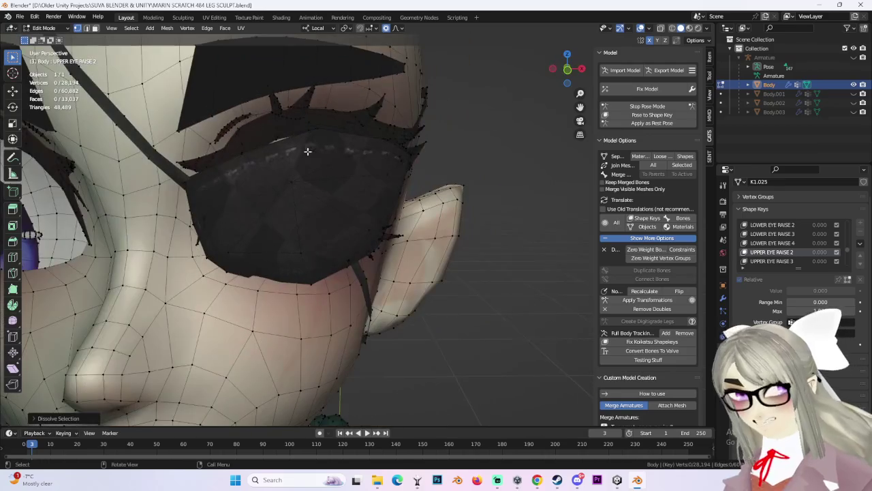
# Step: From a front view, lower the eyepatch's top-edge vertex along local Z
pyautogui.click(788, 241)
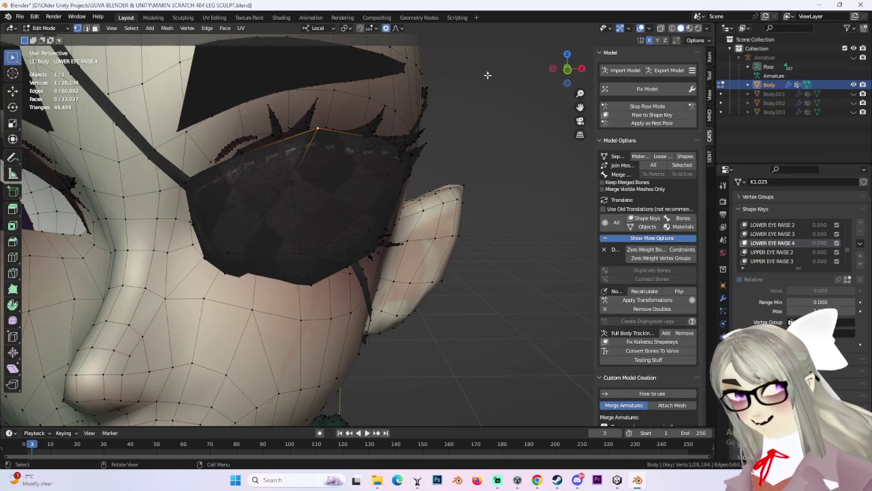
pyautogui.click(567, 70)
pyautogui.click(770, 252)
pyautogui.scroll(-3, 368, 136)
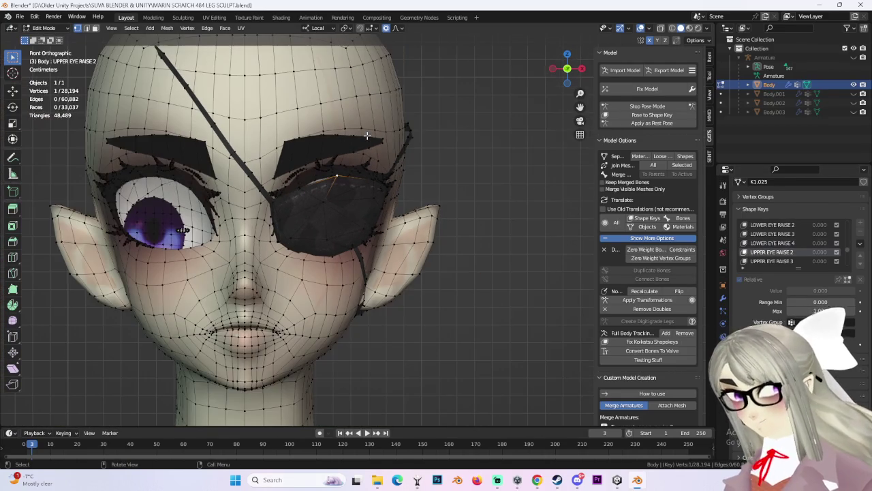
pyautogui.press('g')
pyautogui.press('z')
pyautogui.press('z')
pyautogui.click(311, 190)
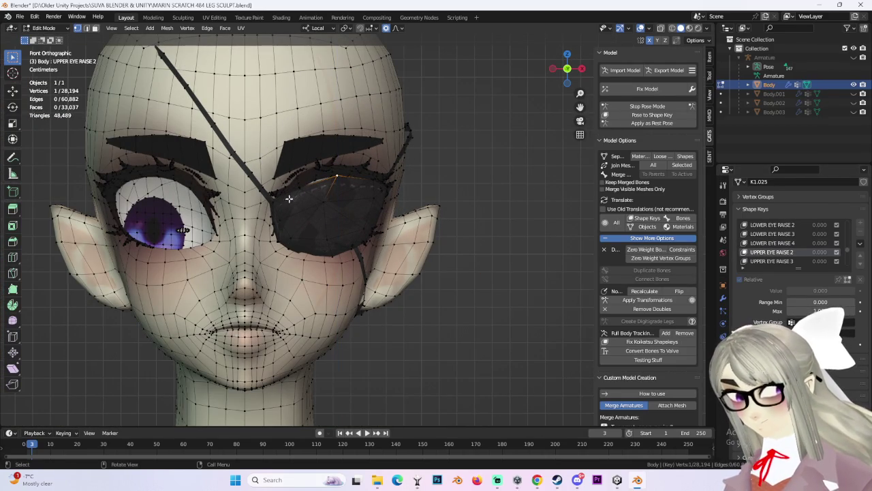
# Step: Readjust the top-edge vertex along local Z after reviewing the falloff shapes
pyautogui.press('g')
pyautogui.press('Escape')
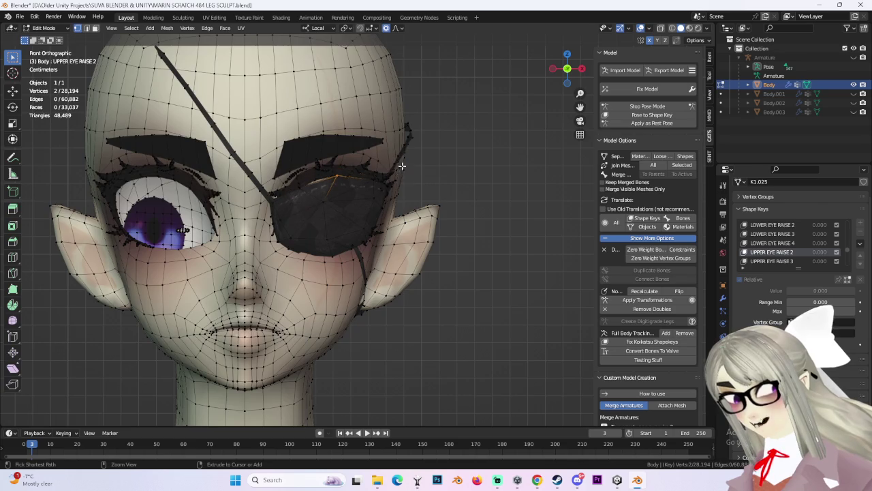
pyautogui.scroll(4, 313, 204)
pyautogui.scroll(4, 309, 225)
pyautogui.click(398, 27)
pyautogui.press('z')
pyautogui.press('z')
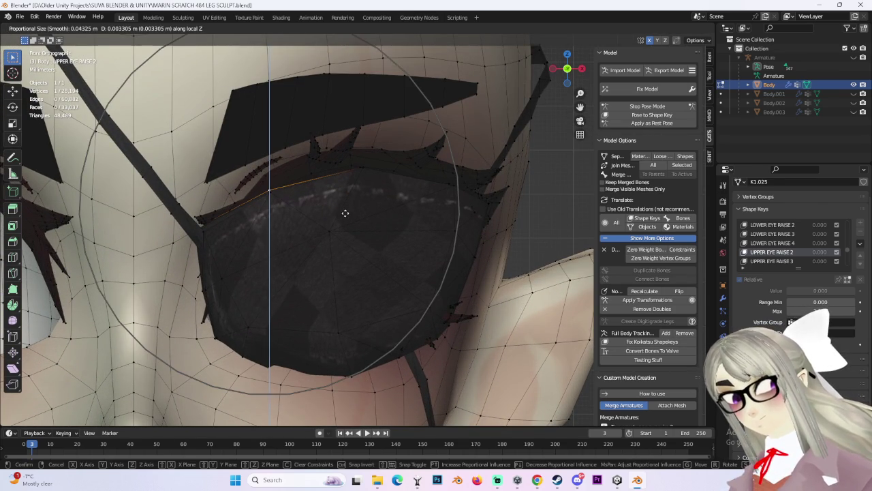
pyautogui.click(345, 214)
pyautogui.scroll(-5, 344, 213)
pyautogui.moveTo(345, 214)
pyautogui.mouseDown(button='middle')
pyautogui.moveTo(320, 205)
pyautogui.moveTo(324, 216)
pyautogui.moveTo(356, 187)
pyautogui.moveTo(361, 218)
pyautogui.moveTo(350, 238)
pyautogui.moveTo(345, 206)
pyautogui.mouseUp(button='middle')
# Step: Move an edge vertex along local Y and slide another along its edge beside the strap
pyautogui.click(285, 201)
pyautogui.press('g')
pyautogui.press('y')
pyautogui.press('y')
pyautogui.click(372, 184)
pyautogui.scroll(3, 361, 204)
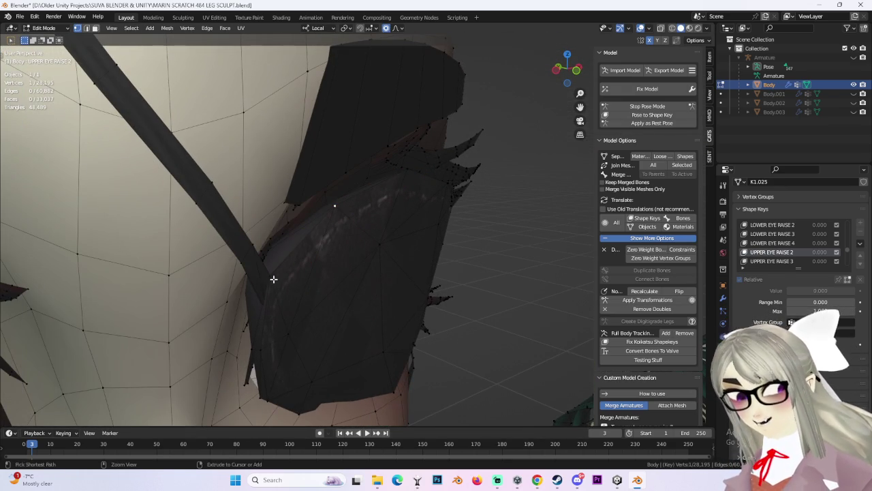
pyautogui.press('g')
pyautogui.press('g')
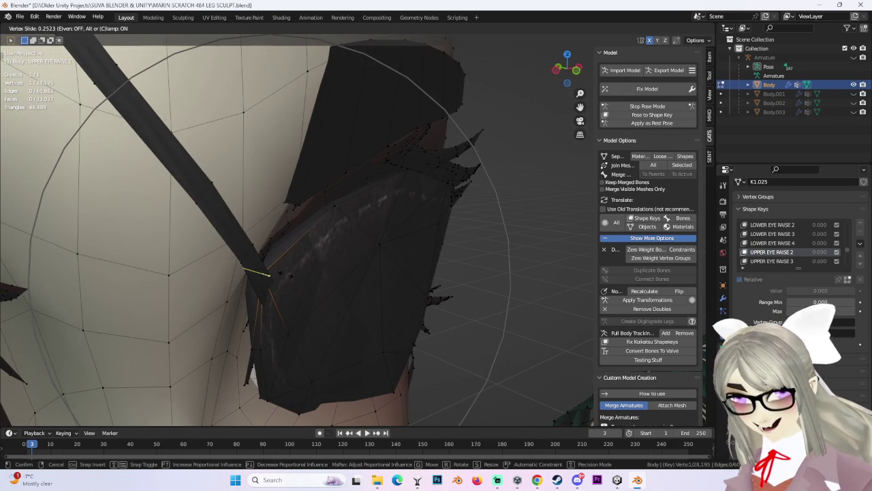
pyautogui.click(251, 294)
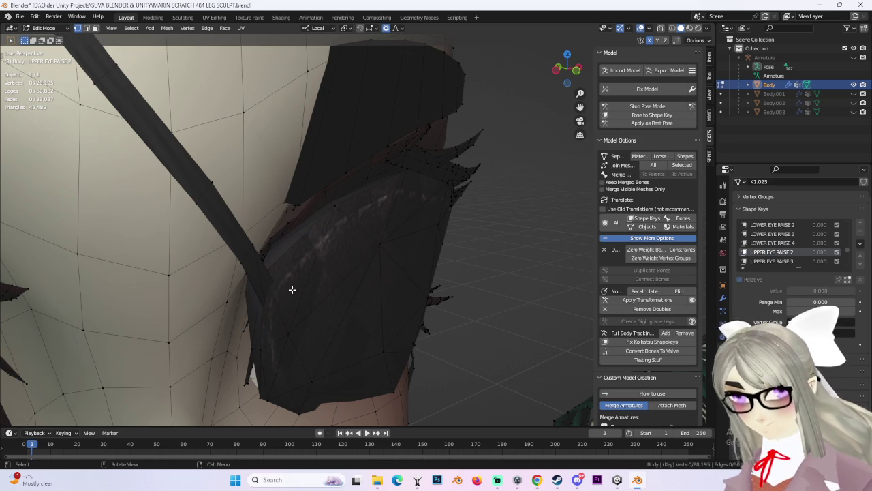
pyautogui.click(672, 28)
pyautogui.moveTo(366, 218)
pyautogui.mouseDown(button='middle')
pyautogui.moveTo(234, 267)
pyautogui.moveTo(451, 251)
pyautogui.moveTo(347, 255)
pyautogui.moveTo(339, 233)
pyautogui.moveTo(274, 248)
pyautogui.mouseUp(button='middle')
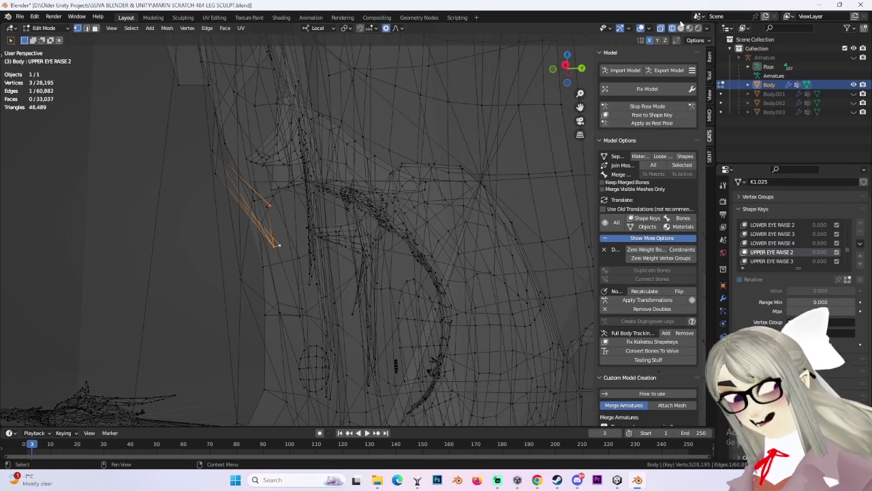
# Step: Return to solid shading and shift the selected eyepatch vertices, including the strap corner, along X
pyautogui.click(681, 27)
pyautogui.moveTo(292, 185); pyautogui.dragTo(447, 220, button='middle')
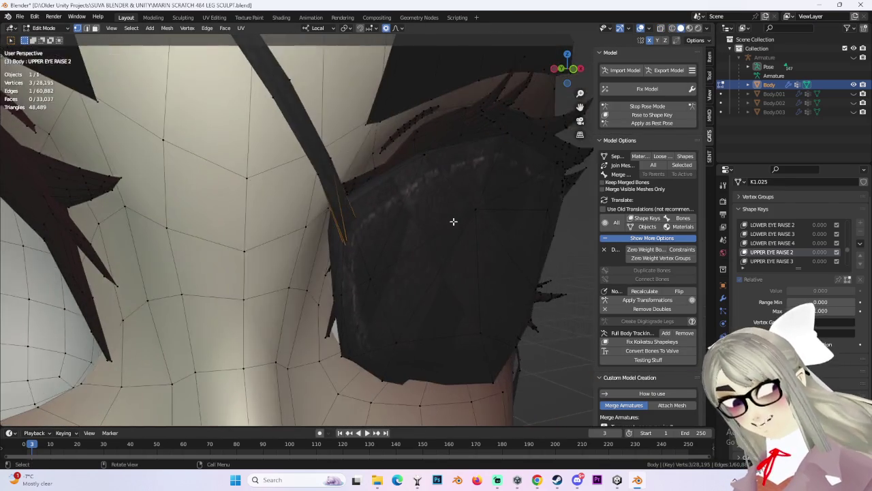
pyautogui.press('g')
pyautogui.press('x')
pyautogui.click(470, 216)
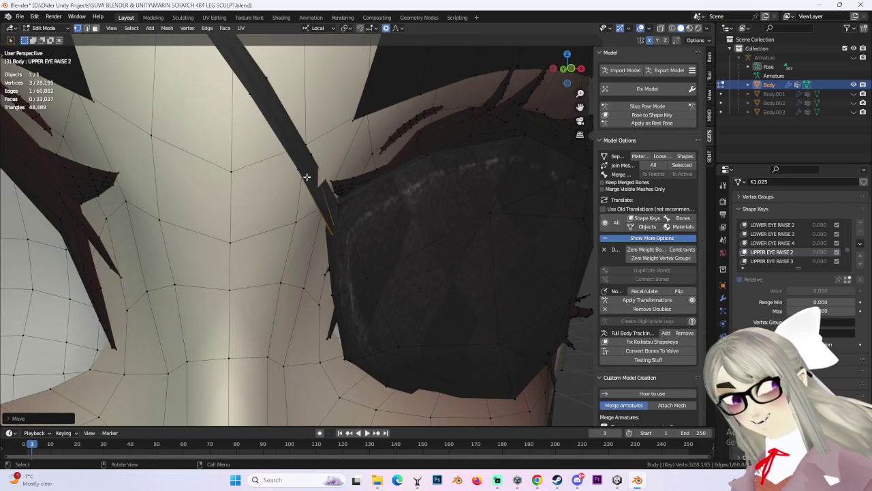
pyautogui.press('g')
pyautogui.press('x')
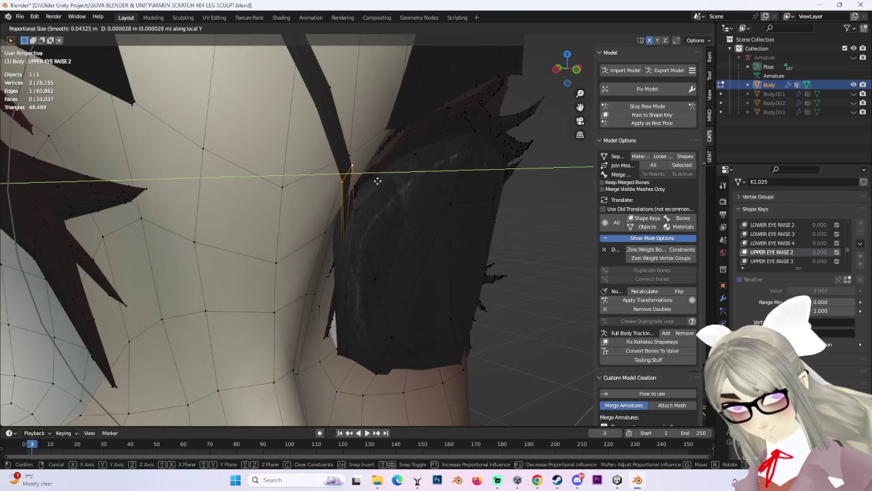
pyautogui.click(384, 181)
pyautogui.moveTo(383, 181)
pyautogui.mouseDown(button='middle')
pyautogui.moveTo(379, 195)
pyautogui.moveTo(413, 186)
pyautogui.mouseUp(button='middle')
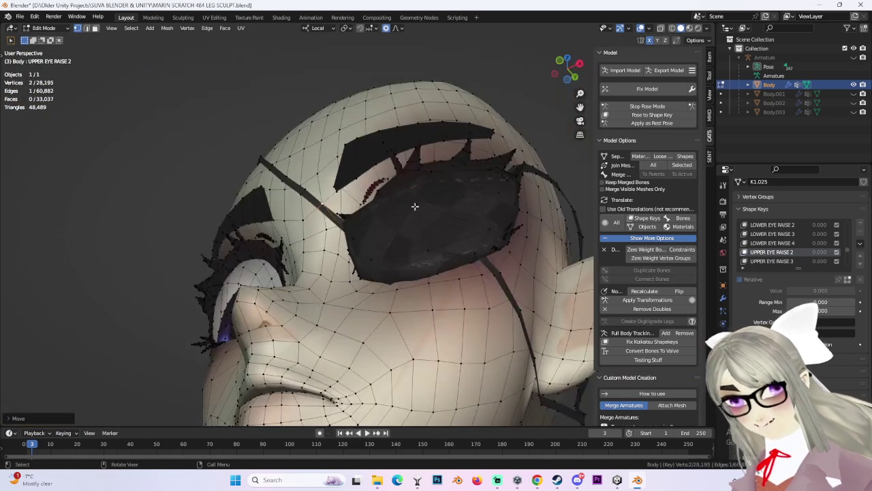
# Step: Push a lower-edge eyepatch vertex off the cheek along local Y with soft falloff, then save
pyautogui.click(411, 270)
pyautogui.press('y')
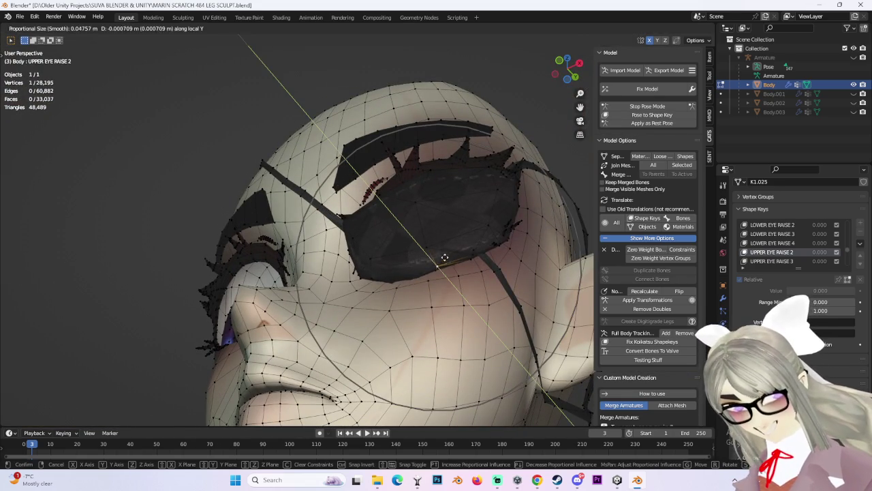
pyautogui.click(442, 254)
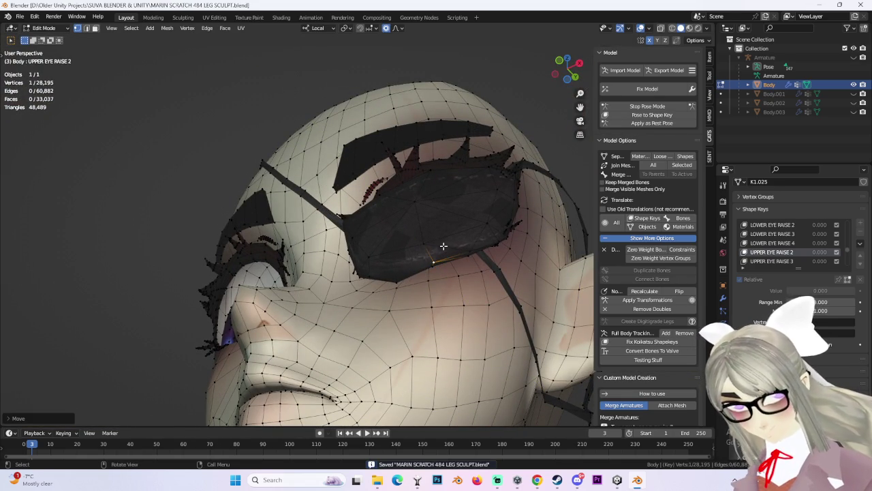
pyautogui.scroll(2, 441, 247)
pyautogui.press('g')
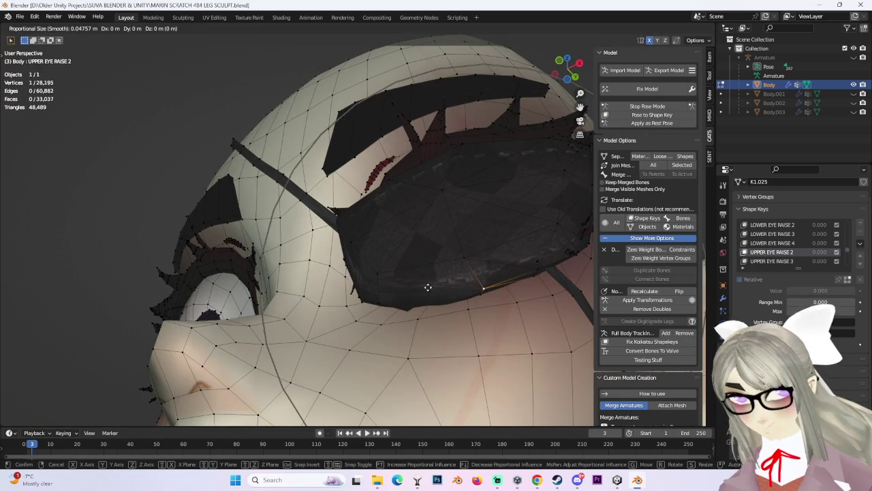
pyautogui.press('y')
pyautogui.click(428, 279)
pyautogui.hotkey('ctrl', 's')
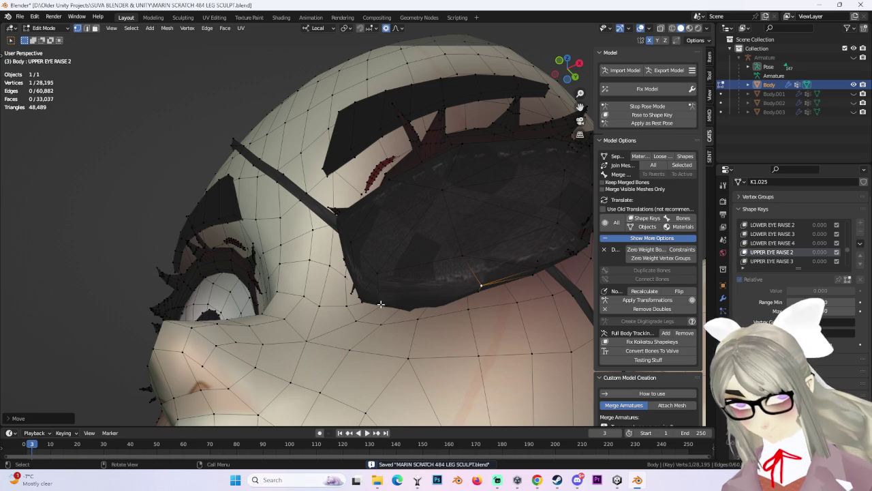
# Step: Move more lower-edge vertices outward along local Y, including a second selected eyepatch vertex
pyautogui.press('g')
pyautogui.press('y')
pyautogui.click(381, 295)
pyautogui.moveTo(381, 295)
pyautogui.mouseDown(button='middle')
pyautogui.moveTo(372, 290)
pyautogui.moveTo(447, 234)
pyautogui.mouseUp(button='middle')
pyautogui.scroll(2, 451, 243)
pyautogui.scroll(2, 448, 233)
pyautogui.moveTo(449, 171); pyautogui.dragTo(459, 197, button='middle')
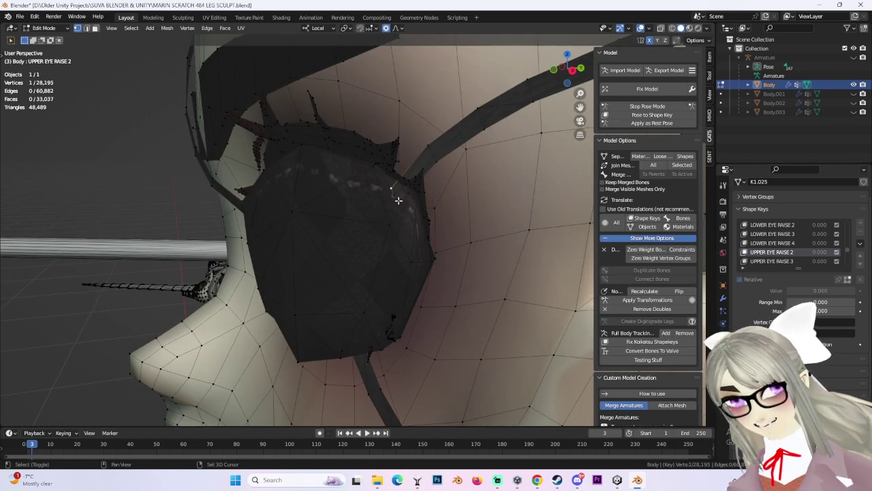
pyautogui.keyDown('shift'); pyautogui.click(390, 188); pyautogui.keyUp('shift')
pyautogui.moveTo(390, 189); pyautogui.dragTo(335, 244, button='middle')
pyautogui.press('g')
pyautogui.press('y')
pyautogui.click(769, 123)
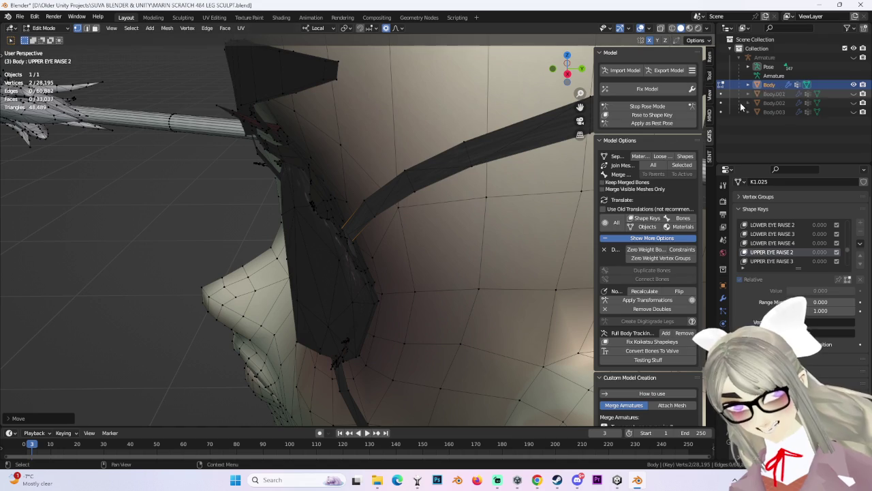
# Step: In UPPER EYE RAISE 3, push a patch vertex along local Y and smooth the edge with falloff
pyautogui.click(758, 263)
pyautogui.moveTo(448, 275)
pyautogui.mouseDown(button='middle')
pyautogui.moveTo(388, 234)
pyautogui.moveTo(373, 238)
pyautogui.moveTo(436, 204)
pyautogui.moveTo(371, 273)
pyautogui.moveTo(361, 272)
pyautogui.moveTo(434, 270)
pyautogui.moveTo(443, 253)
pyautogui.moveTo(400, 273)
pyautogui.moveTo(366, 256)
pyautogui.moveTo(349, 164)
pyautogui.mouseUp(button='middle')
pyautogui.press('g')
pyautogui.press('y')
pyautogui.click(373, 237)
pyautogui.press('g')
pyautogui.scroll(-5, 435, 266)
pyautogui.click(434, 265)
pyautogui.click(567, 69)
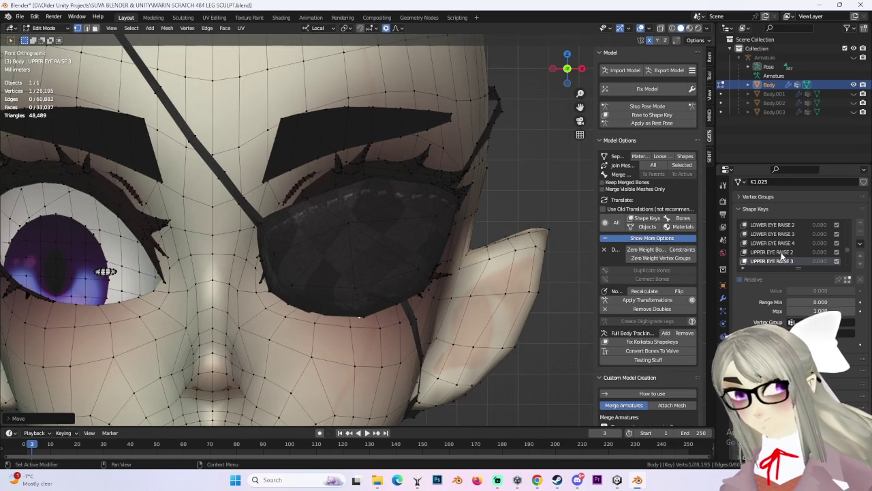
# Step: Reselect UPPER EYE RAISE 3 and reshape the eyepatch's upper edge with proportional falloff
pyautogui.click(781, 254)
pyautogui.click(786, 263)
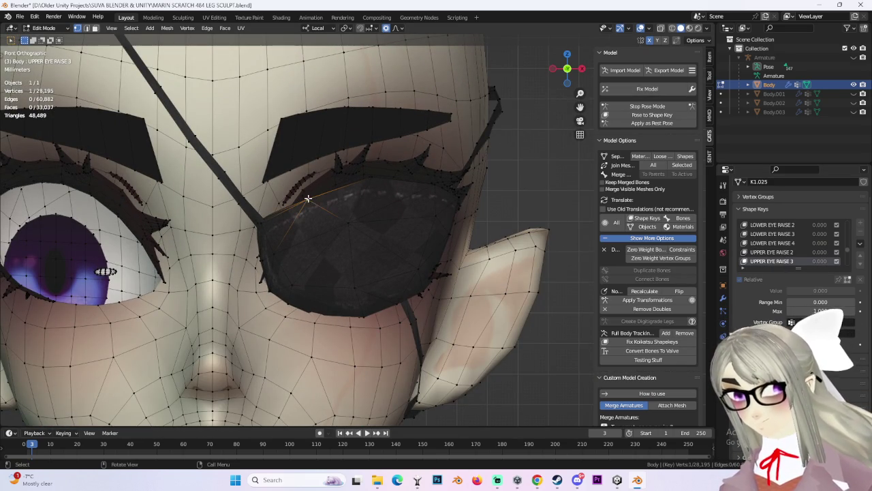
pyautogui.press('g')
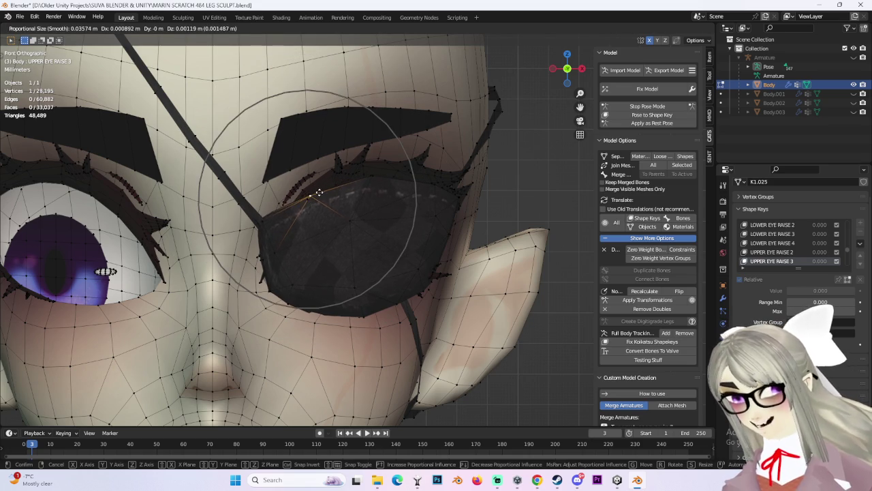
pyautogui.click(319, 191)
# Step: Nudge several lower-edge eyepatch vertices outward with soft falloff so they rest over the face
pyautogui.scroll(-3, 339, 265)
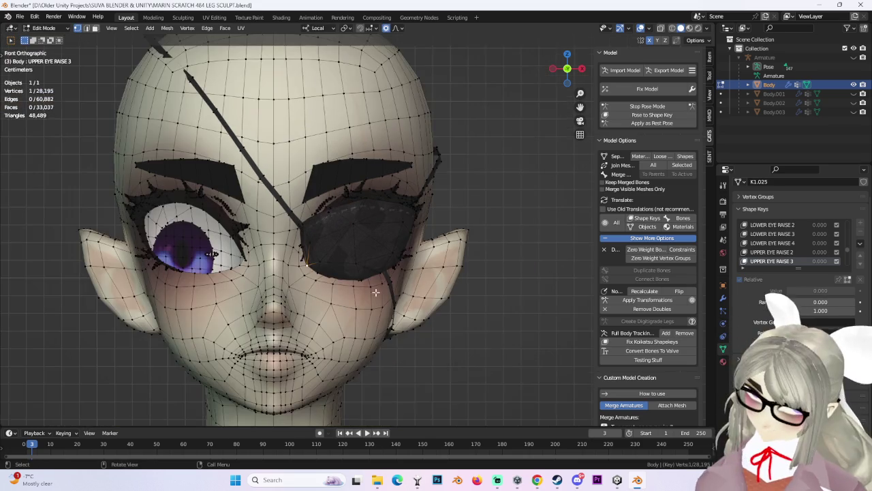
pyautogui.scroll(2, 320, 300)
pyautogui.press('g')
pyautogui.click(315, 292)
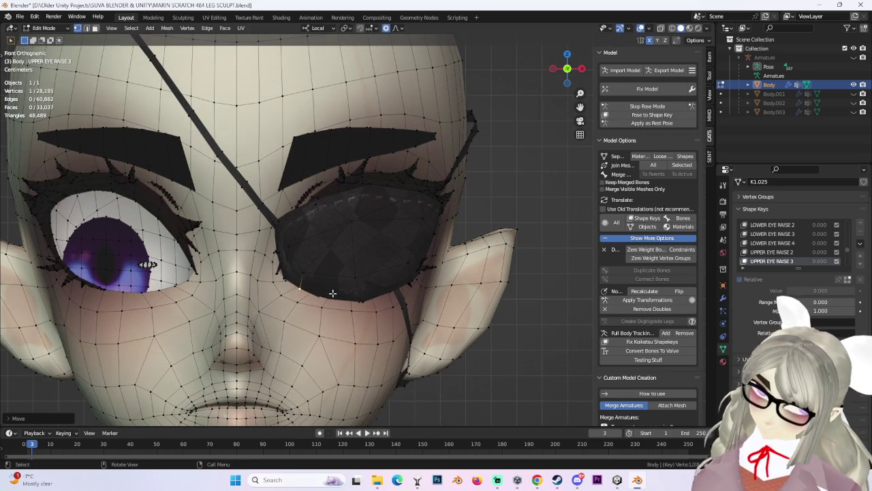
pyautogui.press('g')
pyautogui.click(362, 295)
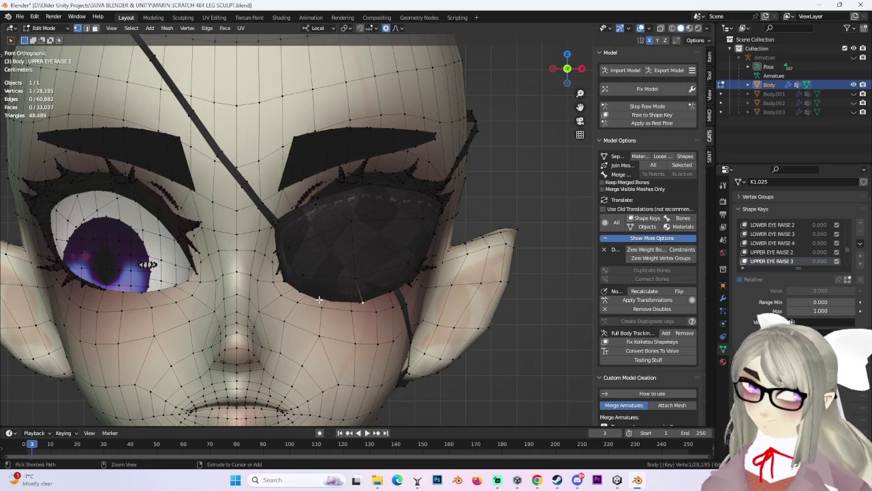
pyautogui.press('g')
pyautogui.click(304, 290)
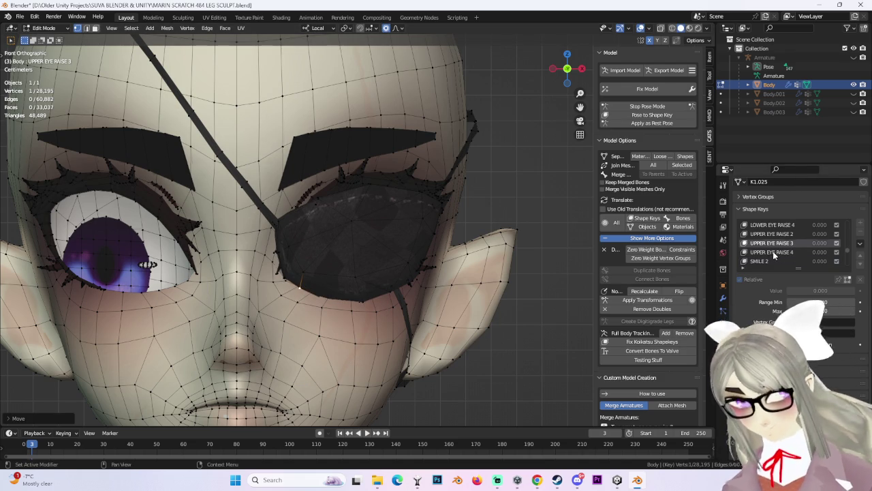
# Step: Switch to UPPER EYE RAISE 4 and push a patch vertex outward along local Y
pyautogui.click(773, 252)
pyautogui.moveTo(327, 258)
pyautogui.mouseDown(button='middle')
pyautogui.moveTo(393, 262)
pyautogui.moveTo(376, 233)
pyautogui.mouseUp(button='middle')
pyautogui.press('g')
pyautogui.press('Escape')
pyautogui.press('g')
pyautogui.press('y')
pyautogui.press('y')
pyautogui.click(366, 235)
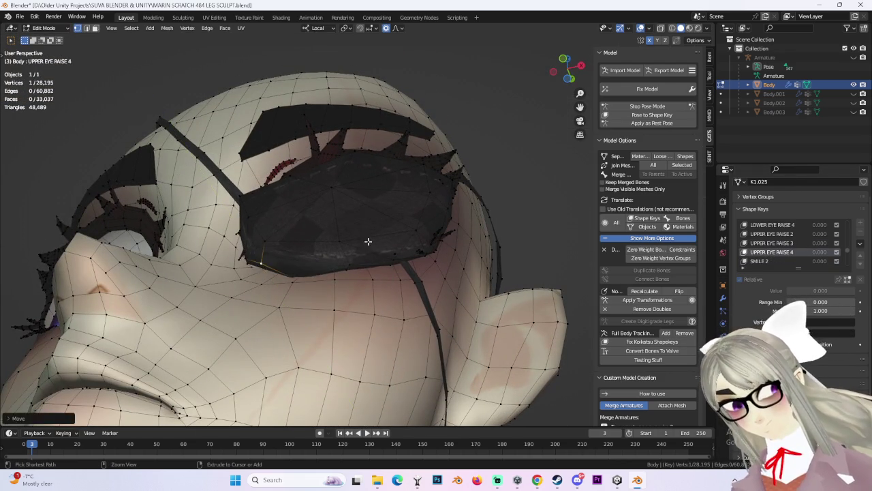
pyautogui.scroll(3, 317, 280)
pyautogui.scroll(3, 321, 261)
# Step: Cancel the move on the stray vertex under the patch and dissolve it with Ctrl+X
pyautogui.moveTo(321, 261); pyautogui.dragTo(246, 224, button='middle')
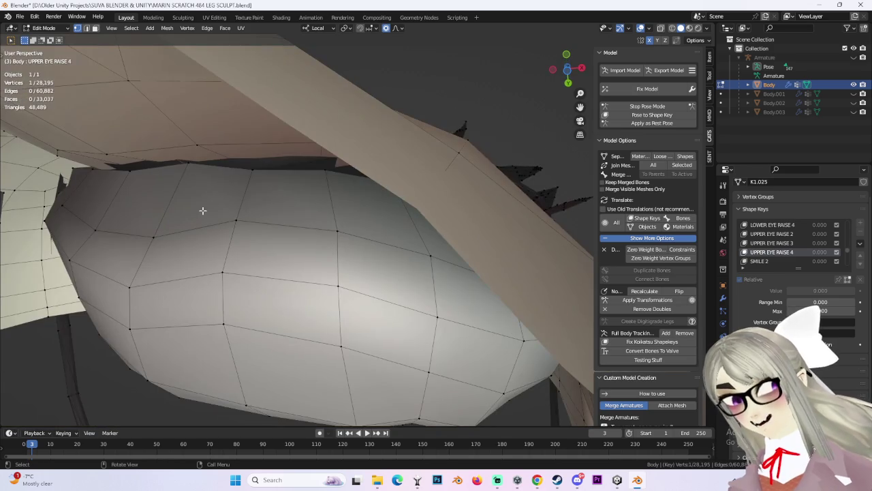
pyautogui.press('g')
pyautogui.press('y')
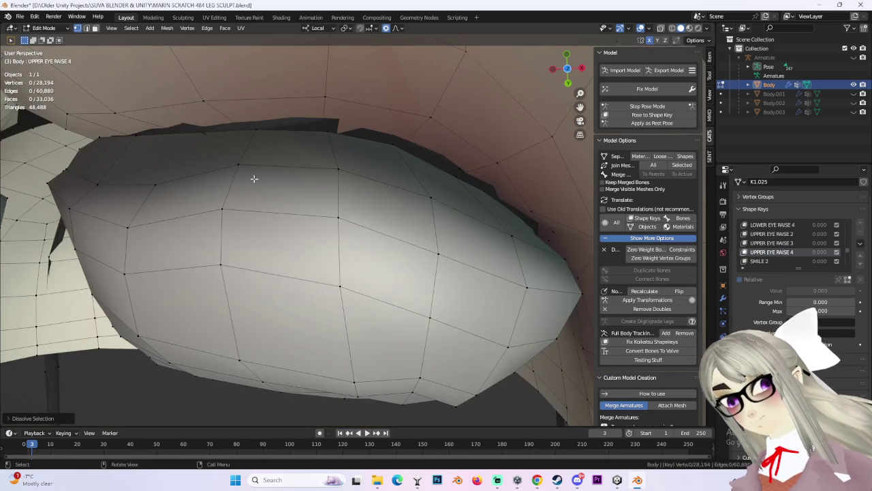
pyautogui.rightClick(253, 180)
pyautogui.hotkey('ctrl', 'x')
pyautogui.moveTo(262, 263)
pyautogui.mouseDown(button='middle')
pyautogui.moveTo(249, 238)
pyautogui.moveTo(395, 241)
pyautogui.moveTo(436, 202)
pyautogui.moveTo(402, 260)
pyautogui.moveTo(425, 225)
pyautogui.moveTo(361, 225)
pyautogui.moveTo(370, 253)
pyautogui.moveTo(354, 213)
pyautogui.moveTo(375, 271)
pyautogui.moveTo(370, 288)
pyautogui.moveTo(258, 138)
pyautogui.moveTo(327, 325)
pyautogui.moveTo(379, 306)
pyautogui.moveTo(387, 343)
pyautogui.moveTo(439, 293)
pyautogui.mouseUp(button='middle')
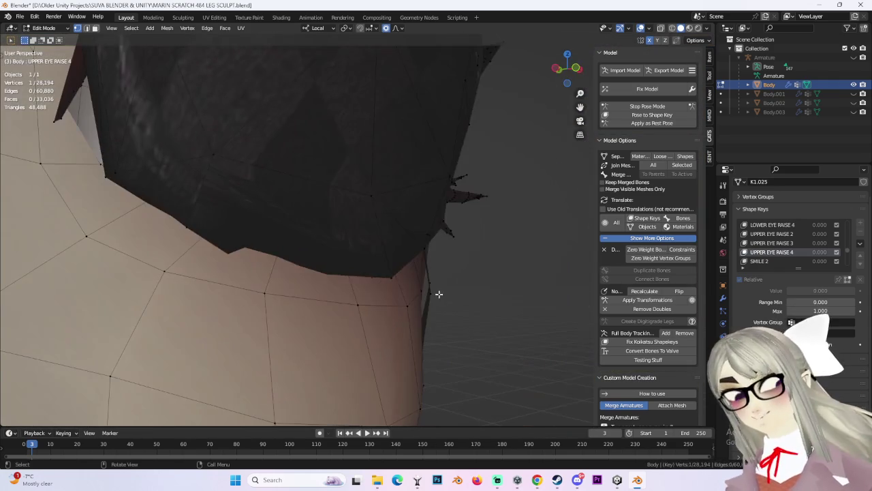
# Step: Adjust the patch's lower corner vertex along local Y, then view the head front-on
pyautogui.press('g')
pyautogui.press('y')
pyautogui.scroll(3, 456, 283)
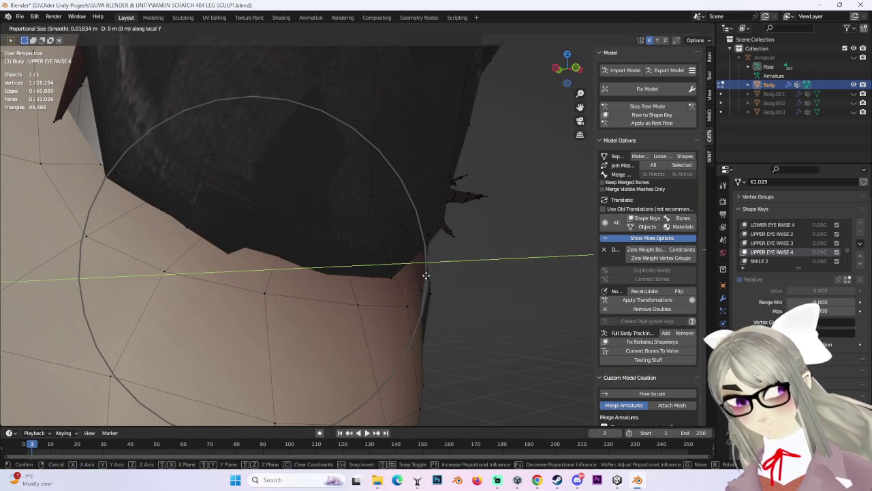
pyautogui.click(455, 263)
pyautogui.moveTo(446, 254)
pyautogui.mouseDown(button='middle')
pyautogui.moveTo(384, 243)
pyautogui.moveTo(389, 325)
pyautogui.moveTo(368, 164)
pyautogui.mouseUp(button='middle')
pyautogui.click(553, 69)
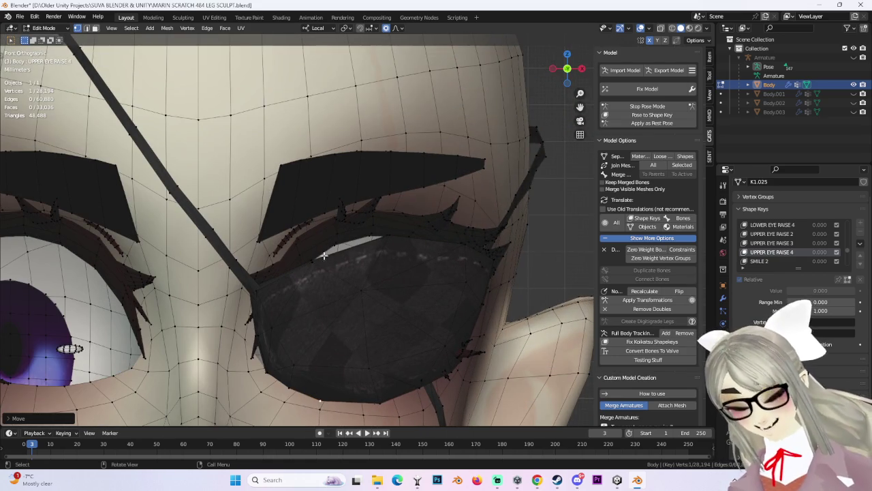
# Step: Lift the eyepatch's upper edge clear of the face with two soft-falloff moves
pyautogui.press('g')
pyautogui.scroll(-3, 313, 253)
pyautogui.scroll(-4, 311, 240)
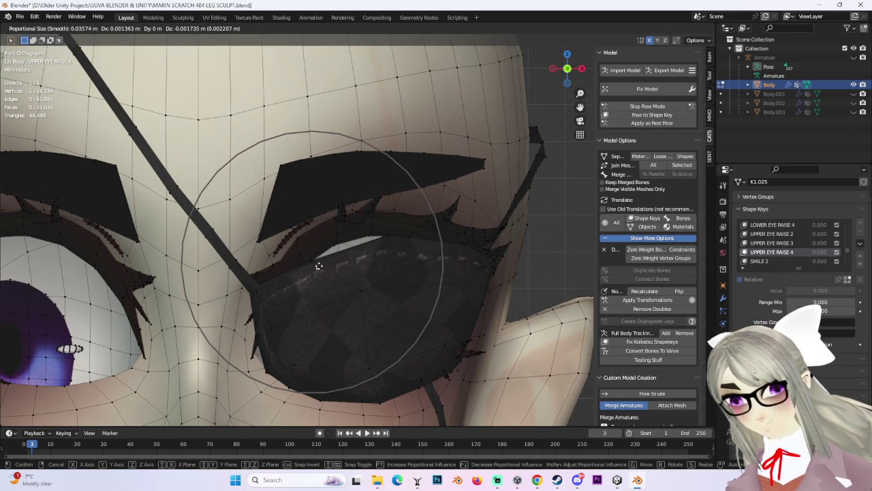
pyautogui.click(316, 264)
pyautogui.press('g')
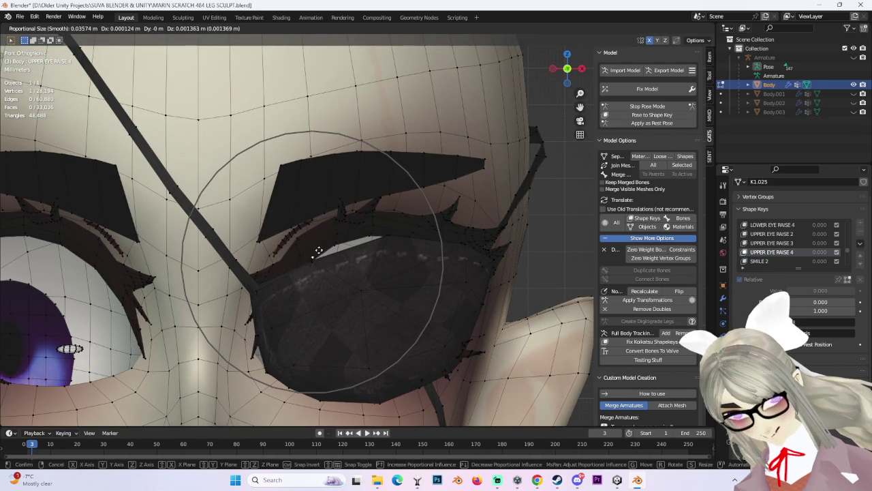
pyautogui.scroll(5, 321, 241)
pyautogui.moveTo(321, 241)
pyautogui.mouseDown(button='middle')
pyautogui.moveTo(288, 288)
pyautogui.moveTo(287, 258)
pyautogui.moveTo(291, 302)
pyautogui.moveTo(370, 241)
pyautogui.mouseUp(button='middle')
pyautogui.click(287, 258)
# Step: Select the eyepatch's upper corner vertex and raise it along Z from the front view
pyautogui.press('x')
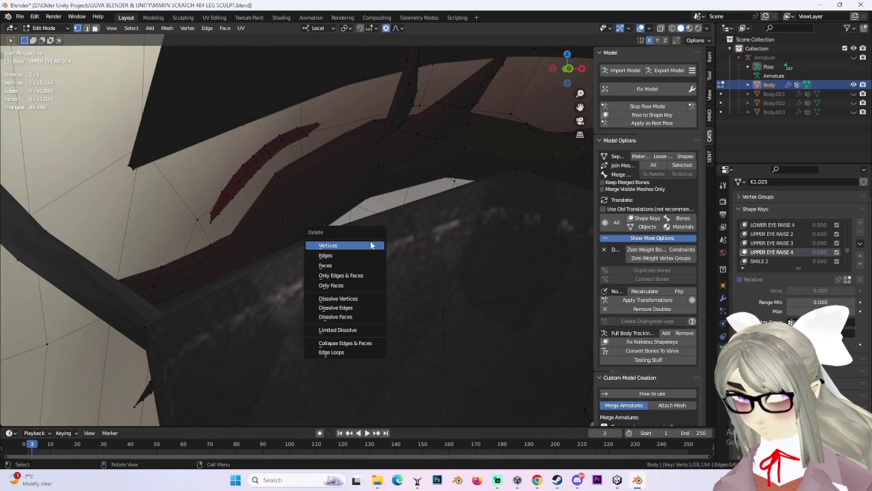
pyautogui.press('Escape')
pyautogui.click(316, 239)
pyautogui.moveTo(316, 239); pyautogui.dragTo(388, 247, button='middle')
pyautogui.press('g')
pyautogui.press('z')
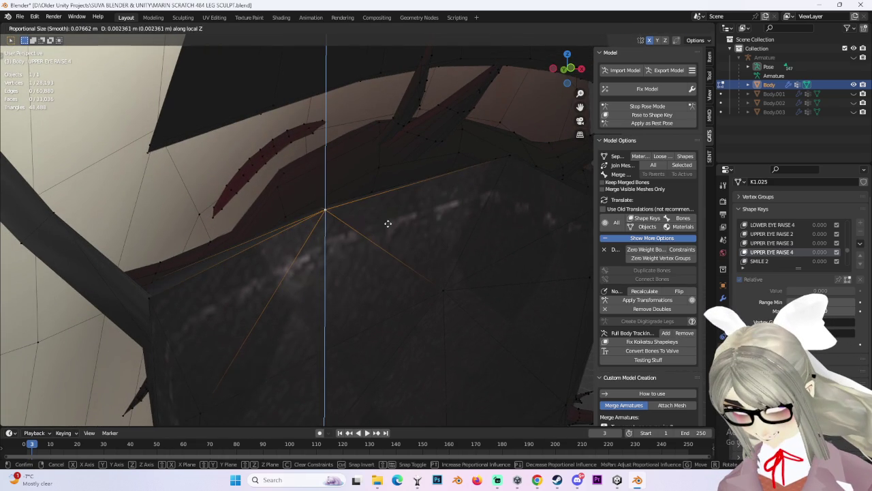
pyautogui.press('Escape')
pyautogui.click(579, 68)
pyautogui.press('g')
pyautogui.press('z')
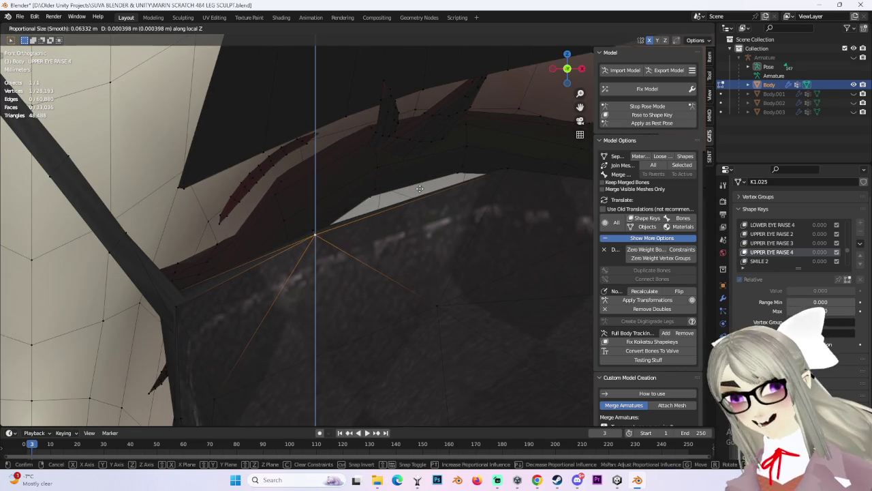
pyautogui.click(424, 158)
# Step: Undo a second Z move and ease the inner corner onto the face with proportional falloff
pyautogui.scroll(-5, 424, 158)
pyautogui.scroll(5, 418, 166)
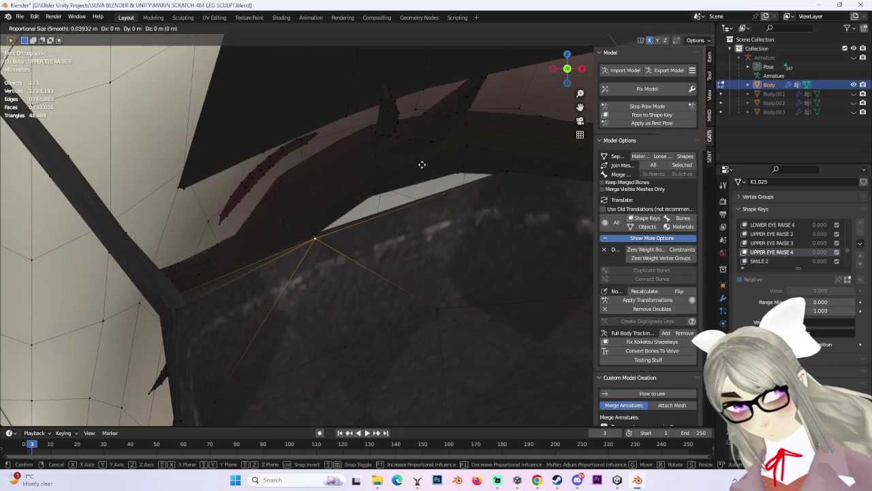
pyautogui.press('g')
pyautogui.press('z')
pyautogui.click(431, 130)
pyautogui.hotkey('ctrl', 'z')
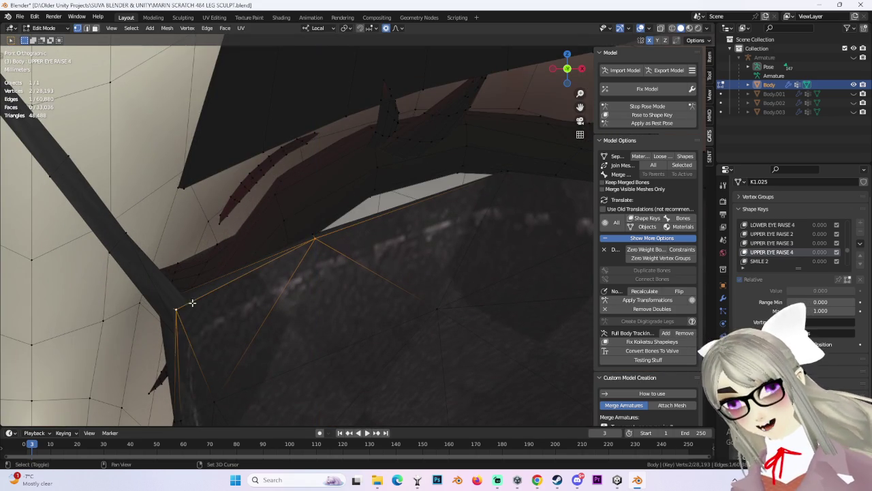
pyautogui.scroll(-3, 181, 309)
pyautogui.press('g')
pyautogui.click(293, 253)
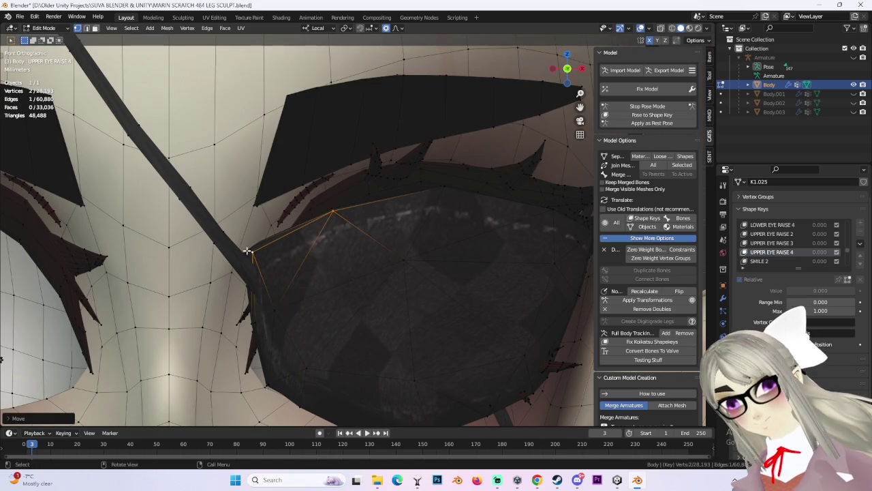
pyautogui.press('g')
pyautogui.click(265, 259)
pyautogui.press('g')
pyautogui.click(280, 276)
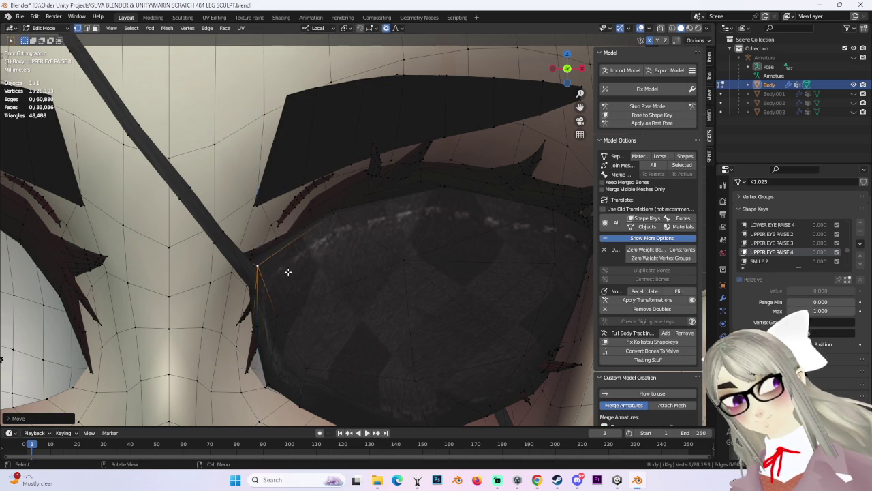
# Step: Check the patch from the side and above, then nudge the inner corner vertex again
pyautogui.scroll(-2, 299, 270)
pyautogui.moveTo(321, 266)
pyautogui.mouseDown(button='middle')
pyautogui.moveTo(366, 261)
pyautogui.moveTo(352, 259)
pyautogui.moveTo(362, 251)
pyautogui.moveTo(340, 261)
pyautogui.moveTo(498, 241)
pyautogui.mouseUp(button='middle')
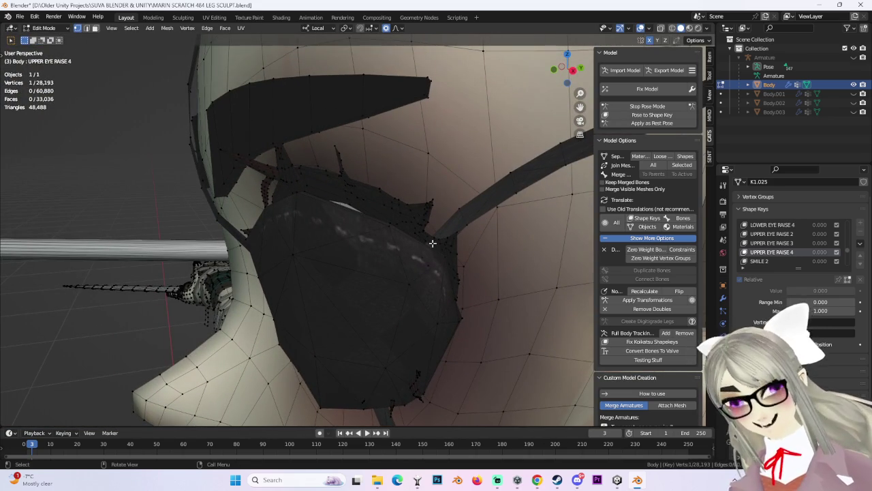
pyautogui.moveTo(491, 271)
pyautogui.mouseDown(button='middle')
pyautogui.moveTo(475, 239)
pyautogui.moveTo(446, 279)
pyautogui.moveTo(448, 253)
pyautogui.moveTo(444, 280)
pyautogui.moveTo(512, 115)
pyautogui.moveTo(442, 156)
pyautogui.mouseUp(button='middle')
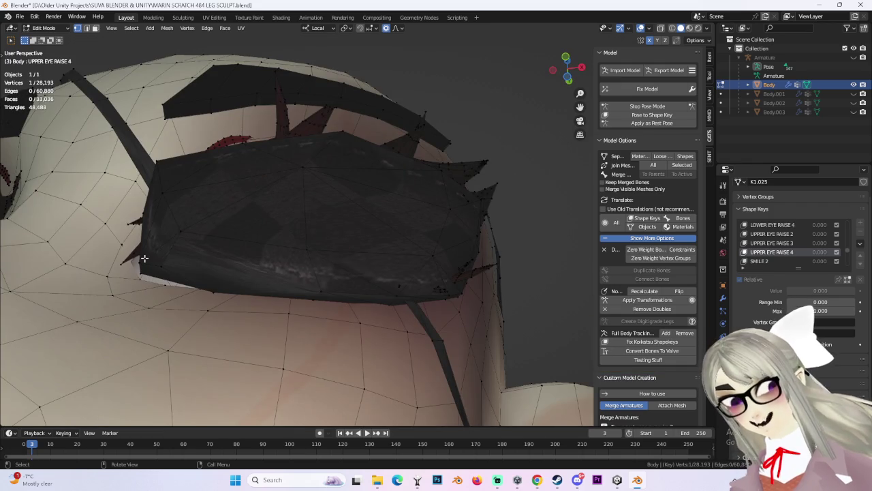
pyautogui.scroll(-2, 144, 258)
pyautogui.press('g')
pyautogui.press('Escape')
pyautogui.moveTo(218, 231)
pyautogui.mouseDown(button='middle')
pyautogui.moveTo(271, 268)
pyautogui.moveTo(302, 325)
pyautogui.moveTo(314, 270)
pyautogui.moveTo(300, 261)
pyautogui.mouseUp(button='middle')
pyautogui.press('g')
pyautogui.click(304, 263)
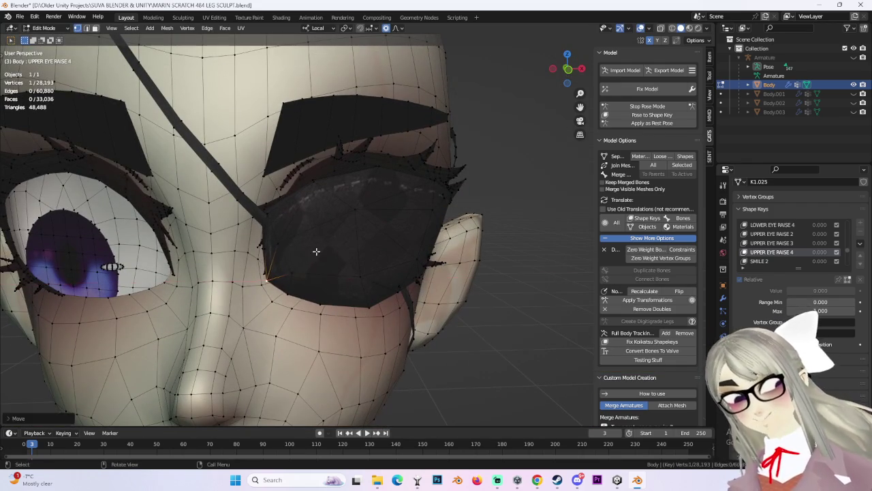
# Step: Shift the inner corner vertex sideways along X and return to Object Mode
pyautogui.click(569, 83)
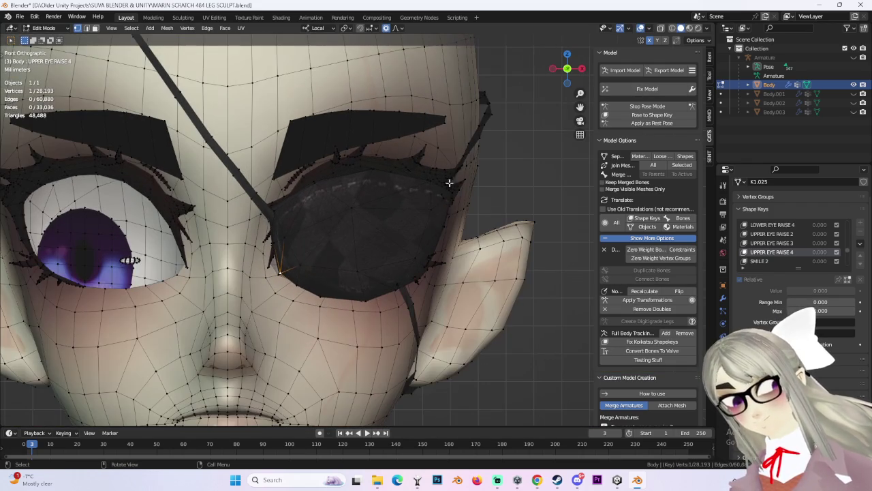
pyautogui.press('g')
pyautogui.press('z')
pyautogui.press('g')
pyautogui.press('x')
pyautogui.click(278, 229)
pyautogui.scroll(-3, 195, 128)
pyautogui.click(58, 28)
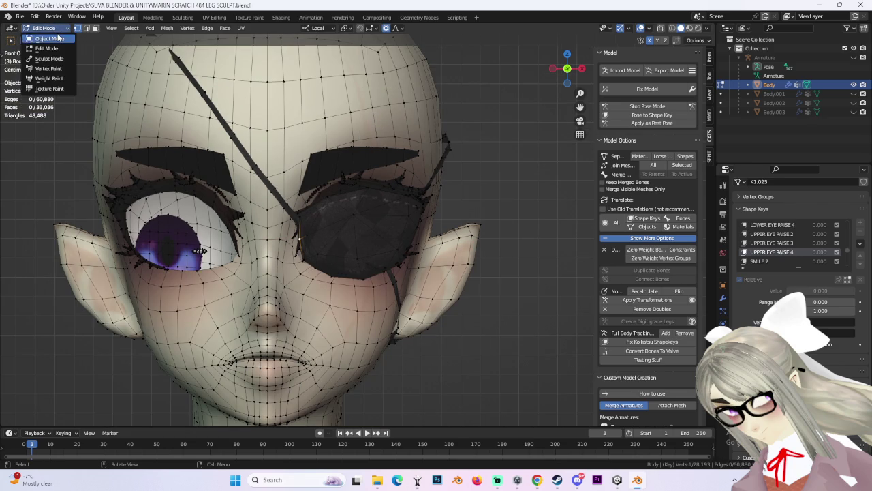
pyautogui.click(58, 39)
pyautogui.scroll(4, 480, 252)
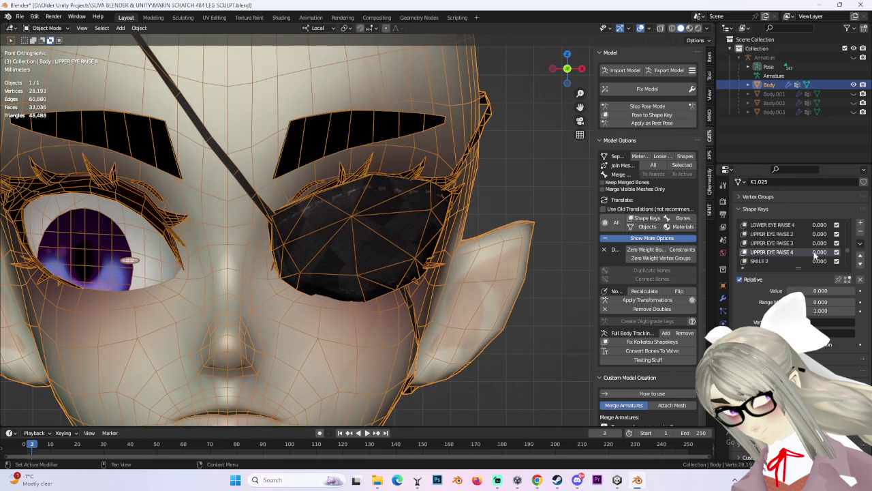
# Step: Return to Edit Mode and load the SMILE 2 shape key to inspect the eyepatch
pyautogui.click(57, 28)
pyautogui.click(48, 48)
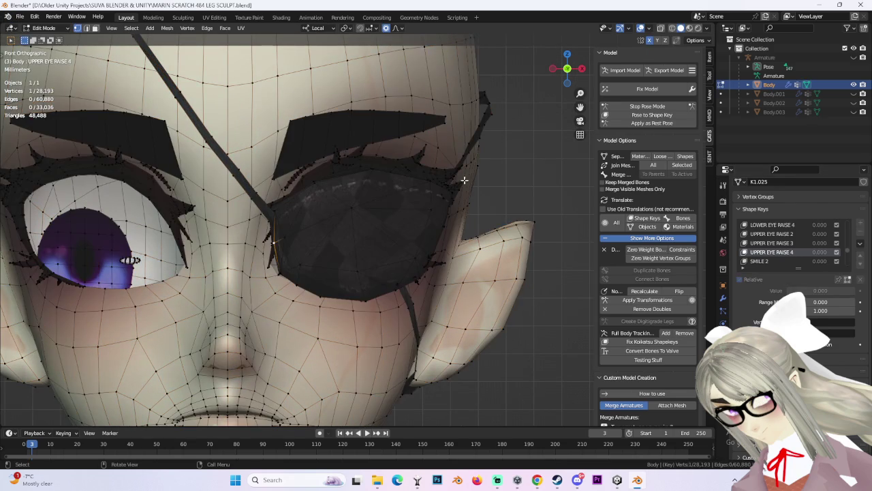
pyautogui.click(759, 261)
pyautogui.moveTo(477, 273)
pyautogui.mouseDown(button='middle')
pyautogui.moveTo(425, 259)
pyautogui.moveTo(351, 289)
pyautogui.mouseUp(button='middle')
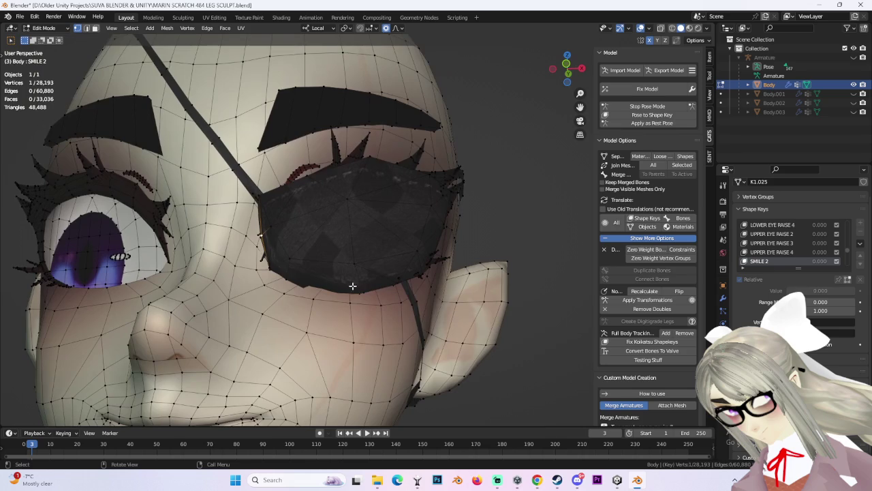
# Step: Preview the SMILE 3, IRIS WIDEN and MEGA FF shape keys from a front view
pyautogui.click(770, 252)
pyautogui.scroll(-3, 415, 264)
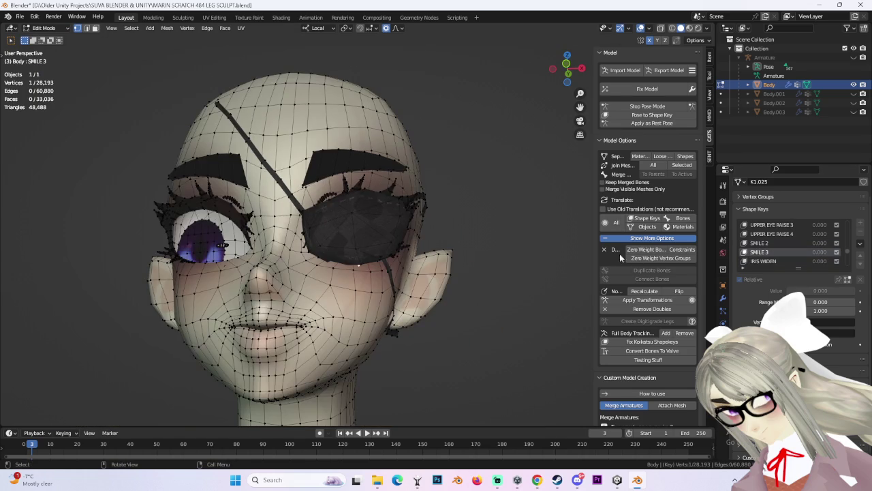
pyautogui.scroll(-2, 801, 253)
pyautogui.click(781, 245)
pyautogui.moveTo(436, 273); pyautogui.dragTo(466, 284, button='middle')
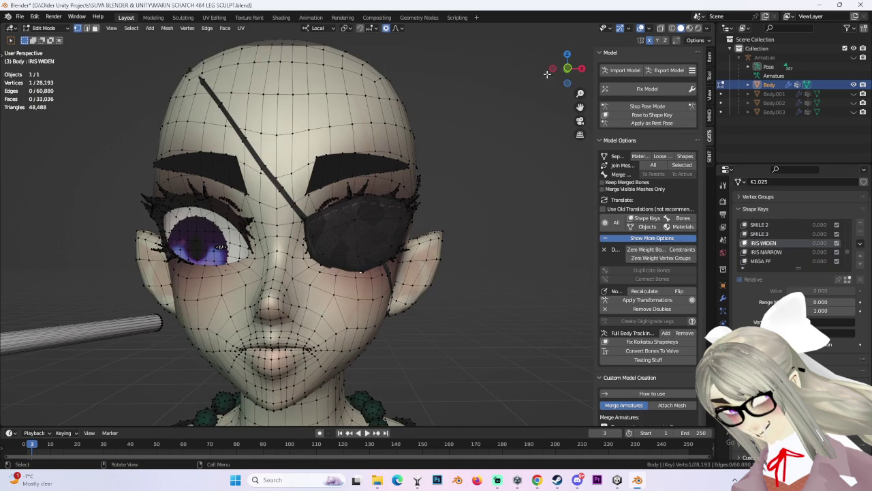
pyautogui.click(569, 69)
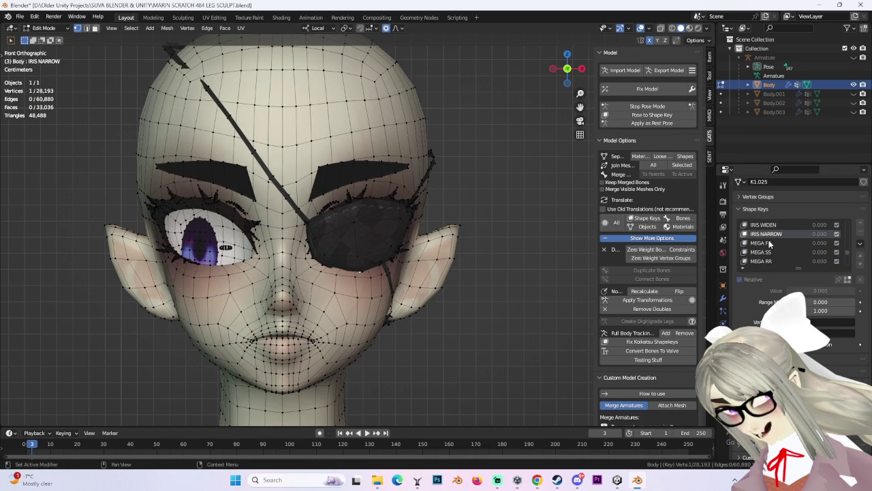
pyautogui.click(770, 243)
pyautogui.scroll(3, 355, 246)
pyautogui.scroll(2, 354, 245)
# Step: Step through the MEGA SS, RR, KK, EE, OO, UU and KK 2 shape keys
pyautogui.click(774, 252)
pyautogui.scroll(-3, 444, 263)
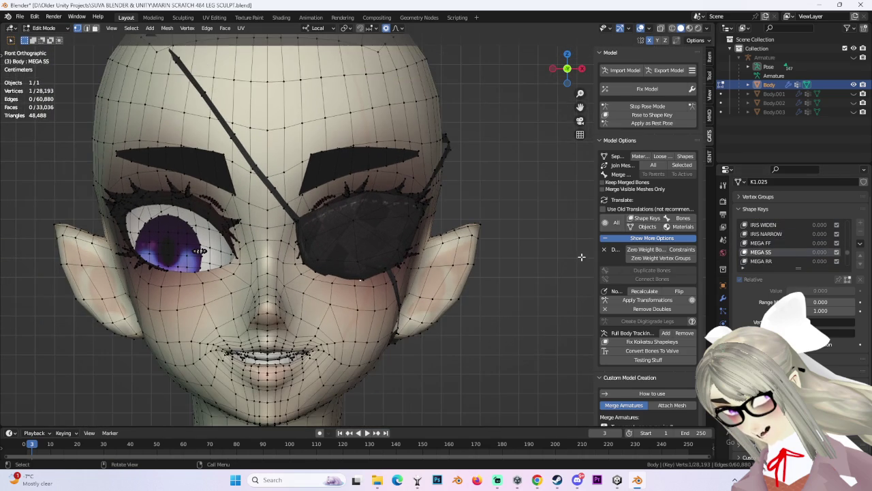
pyautogui.click(764, 261)
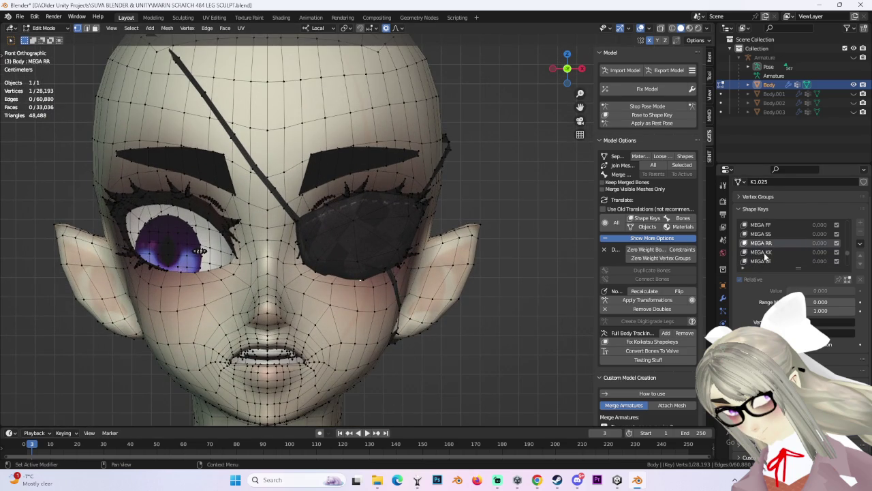
pyautogui.click(763, 253)
pyautogui.click(765, 243)
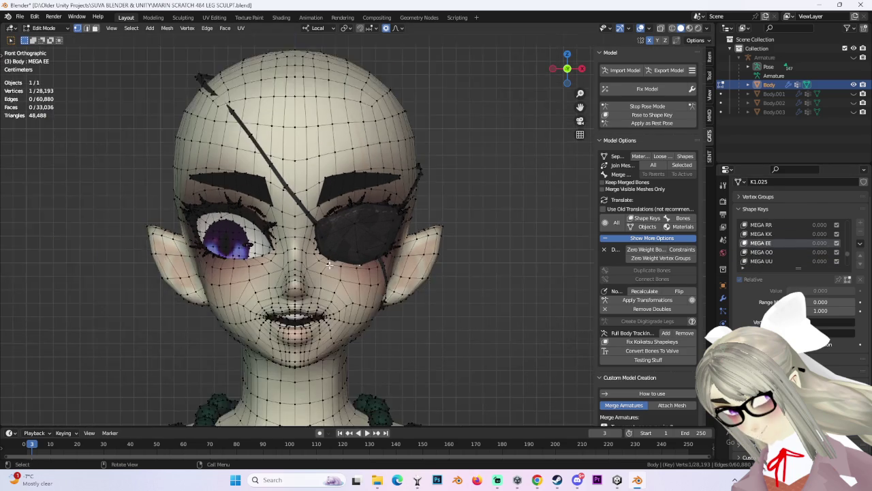
pyautogui.click(763, 252)
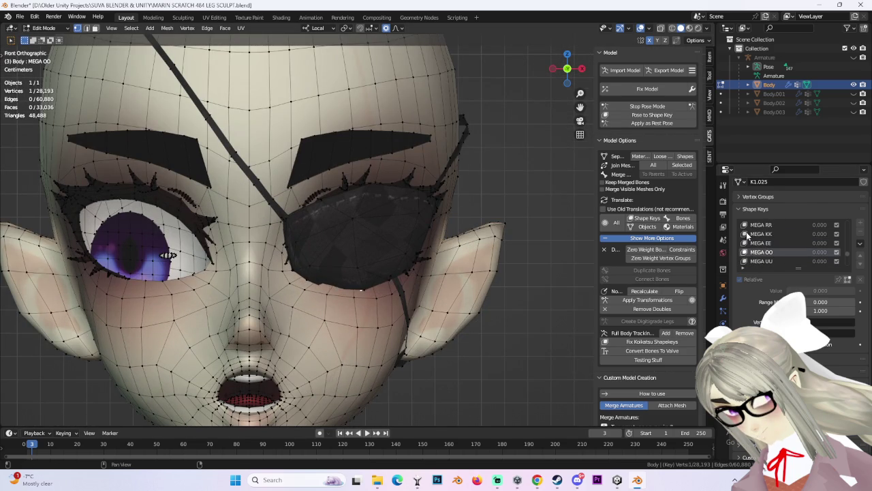
pyautogui.click(765, 251)
pyautogui.click(764, 260)
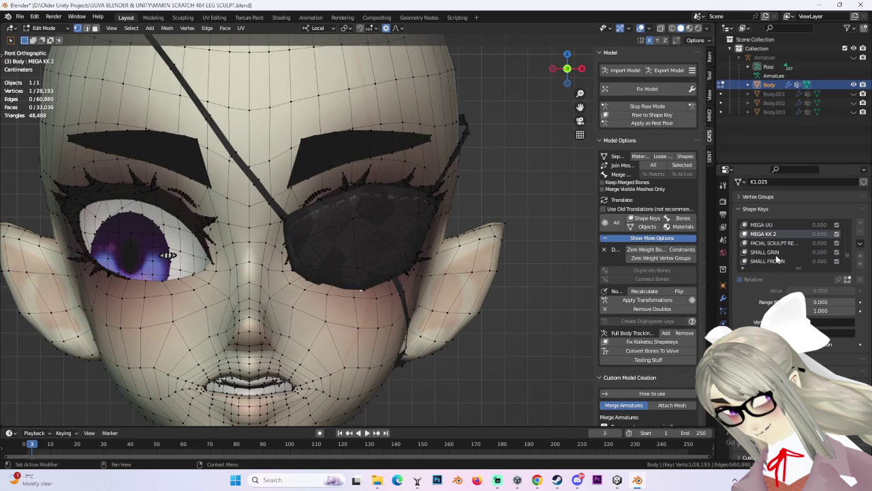
# Step: Preview SMALL GRIN, SMALL FROWN, O M 3 TONGUE UP 2, MEGA IH 2, then load UNIMPRESSED
pyautogui.scroll(-1, 781, 246)
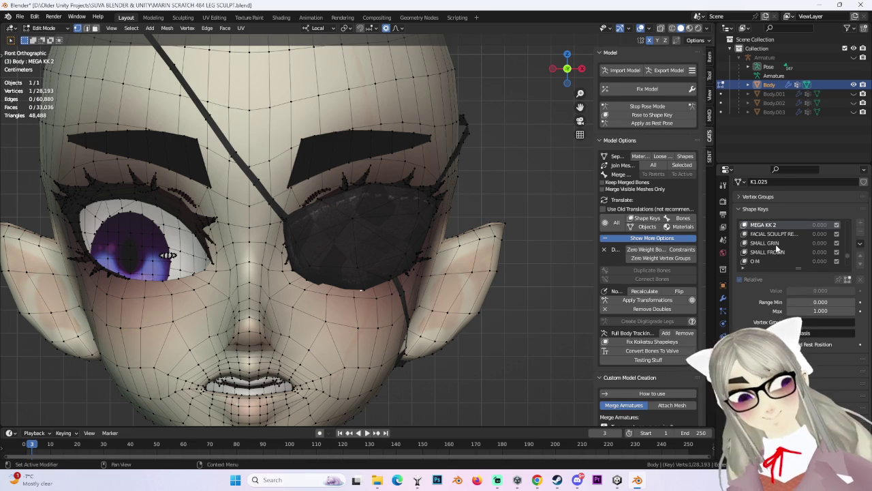
pyautogui.click(776, 243)
pyautogui.click(780, 252)
pyautogui.scroll(-3, 775, 254)
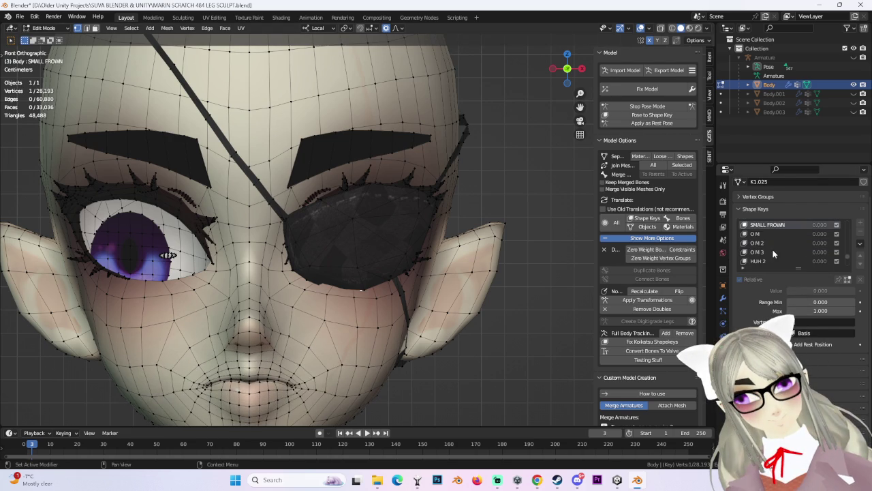
pyautogui.click(770, 261)
pyautogui.scroll(-2, 441, 225)
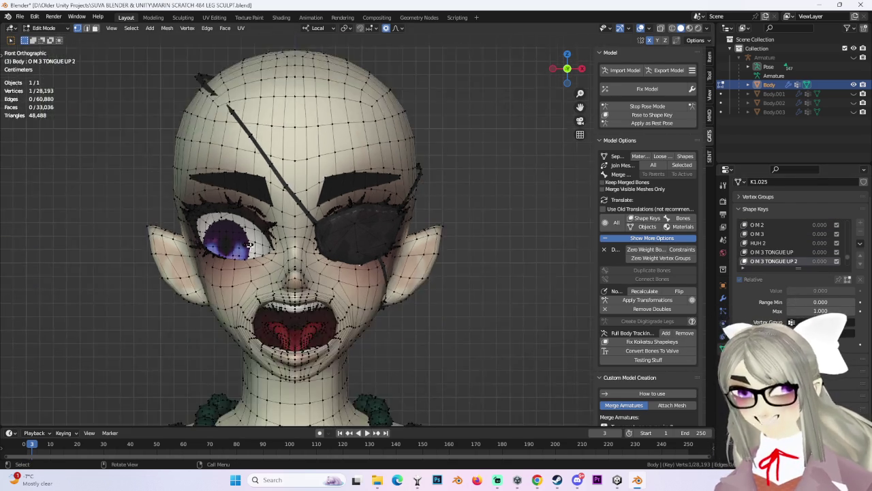
pyautogui.scroll(5, 442, 225)
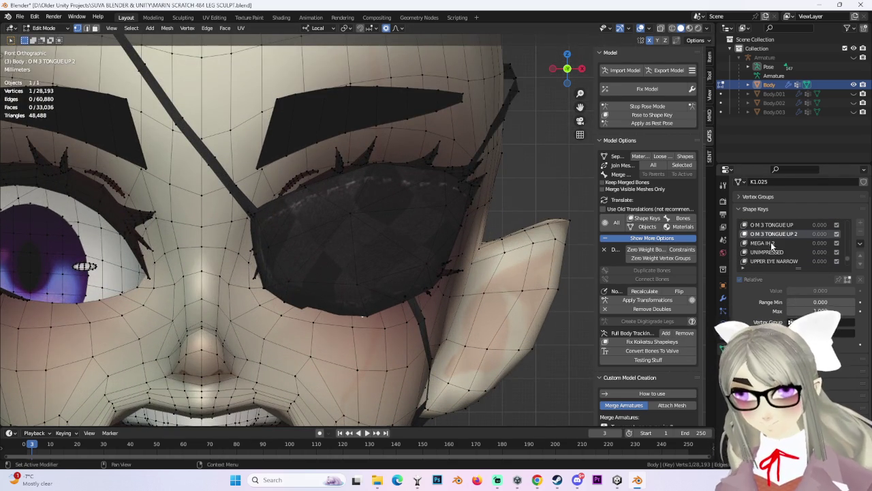
pyautogui.click(771, 244)
pyautogui.scroll(-5, 380, 284)
pyautogui.scroll(3, 379, 285)
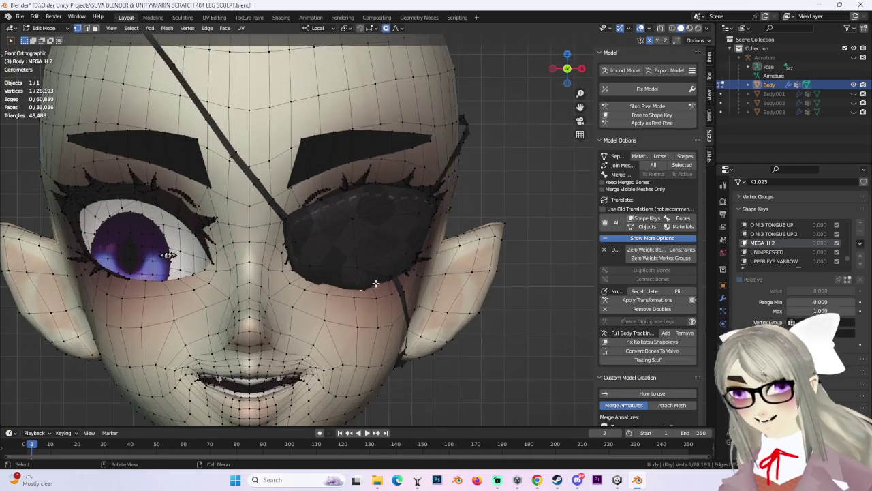
pyautogui.click(765, 253)
# Step: In UNIMPRESSED, push the eyepatch edge off the face twice along the local Y axis
pyautogui.moveTo(322, 276); pyautogui.dragTo(381, 269, button='middle')
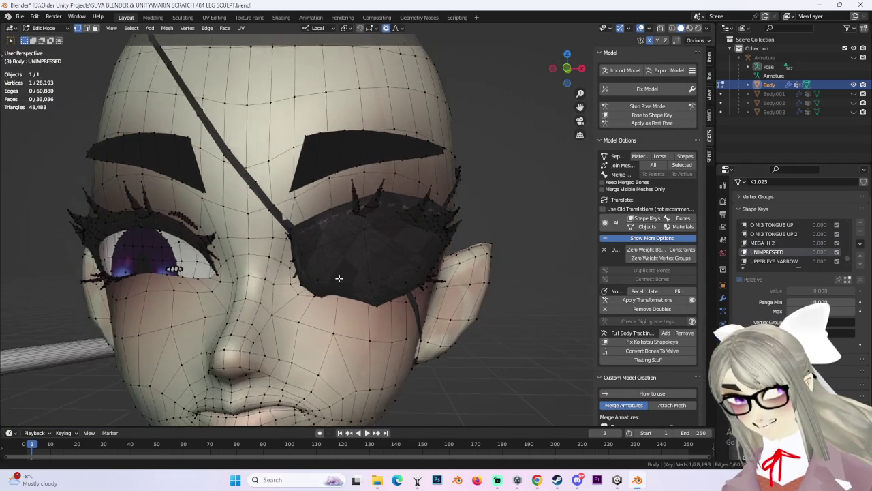
pyautogui.scroll(4, 381, 269)
pyautogui.press('g')
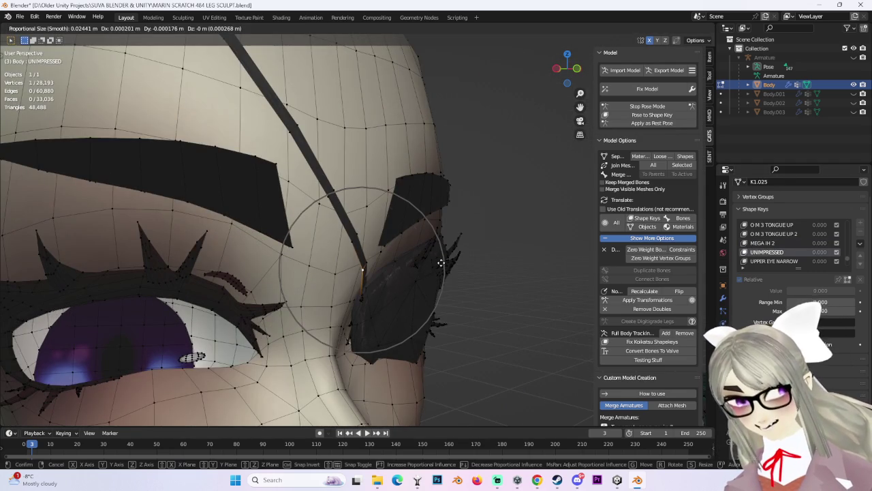
pyautogui.press('y')
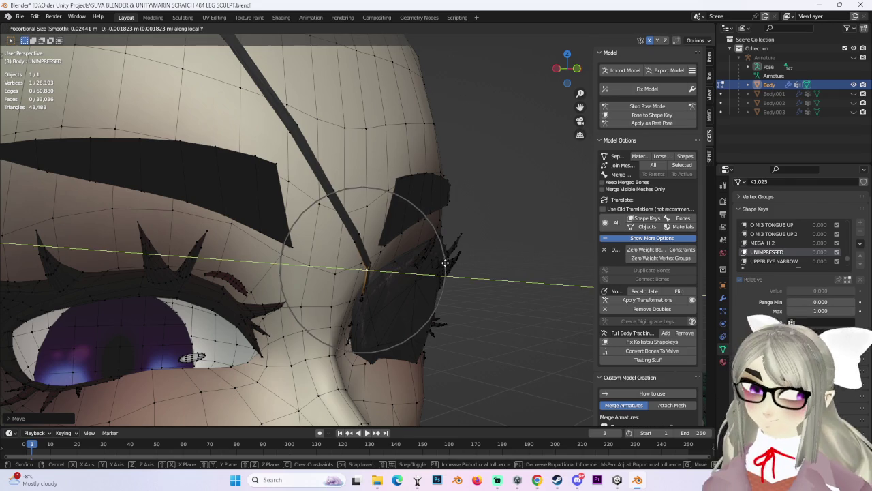
pyautogui.click(443, 255)
pyautogui.scroll(-3, 443, 255)
pyautogui.moveTo(444, 256)
pyautogui.mouseDown(button='middle')
pyautogui.moveTo(383, 271)
pyautogui.moveTo(411, 241)
pyautogui.moveTo(443, 281)
pyautogui.moveTo(466, 279)
pyautogui.moveTo(413, 288)
pyautogui.moveTo(490, 261)
pyautogui.moveTo(430, 315)
pyautogui.moveTo(446, 245)
pyautogui.mouseUp(button='middle')
pyautogui.press('g')
pyautogui.press('y')
pyautogui.click(380, 273)
# Step: Move the eyepatch's underside edge outward along Y, check it, then load UPPER EYE NARROW
pyautogui.moveTo(402, 121)
pyautogui.mouseDown(button='middle')
pyautogui.moveTo(432, 207)
pyautogui.moveTo(418, 227)
pyautogui.mouseUp(button='middle')
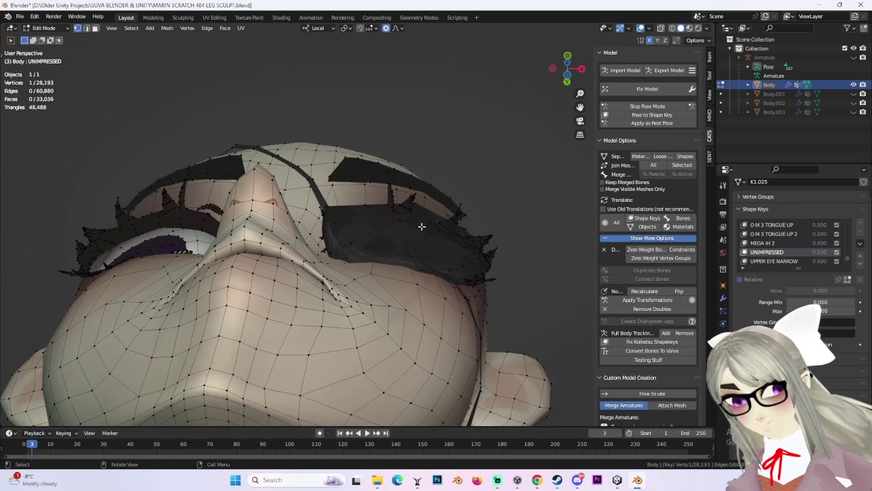
pyautogui.press('g')
pyautogui.press('y')
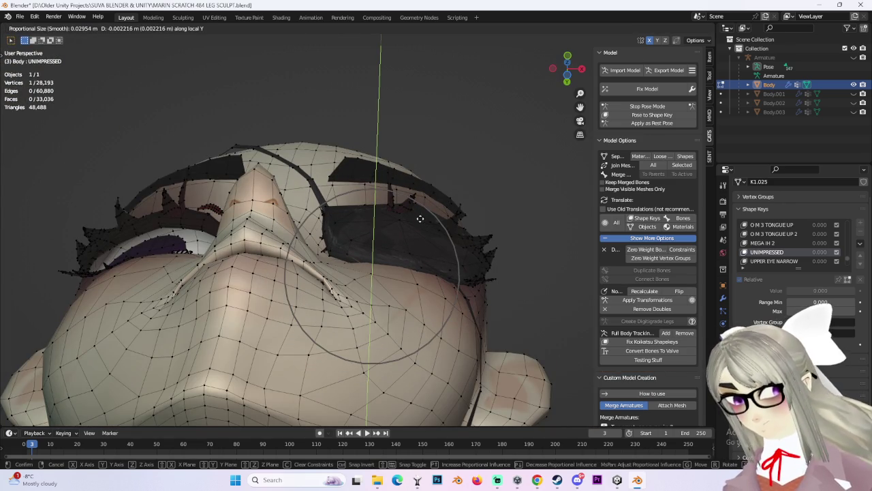
pyautogui.click(419, 217)
pyautogui.moveTo(418, 217)
pyautogui.mouseDown(button='middle')
pyautogui.moveTo(428, 272)
pyautogui.moveTo(383, 273)
pyautogui.moveTo(464, 276)
pyautogui.moveTo(409, 276)
pyautogui.moveTo(436, 273)
pyautogui.moveTo(436, 249)
pyautogui.moveTo(453, 250)
pyautogui.moveTo(477, 278)
pyautogui.moveTo(351, 325)
pyautogui.mouseUp(button='middle')
pyautogui.scroll(3, 350, 324)
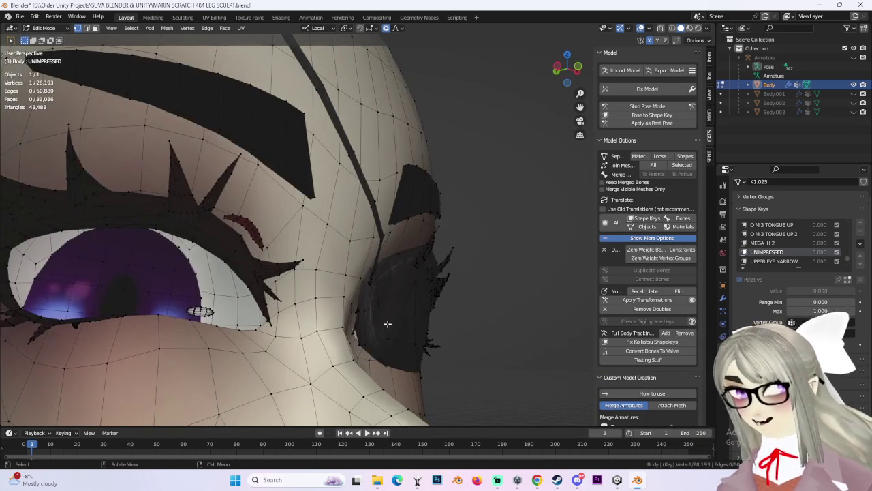
pyautogui.scroll(-2, 415, 317)
pyautogui.moveTo(390, 284)
pyautogui.mouseDown(button='middle')
pyautogui.moveTo(446, 252)
pyautogui.moveTo(491, 266)
pyautogui.mouseUp(button='middle')
pyautogui.click(768, 261)
pyautogui.moveTo(409, 286)
pyautogui.mouseDown(button='middle')
pyautogui.moveTo(415, 263)
pyautogui.moveTo(448, 259)
pyautogui.moveTo(421, 302)
pyautogui.moveTo(346, 302)
pyautogui.moveTo(352, 293)
pyautogui.mouseUp(button='middle')
# Step: Move the eyepatch's lower-edge vertex along local Y away from the cheek
pyautogui.press('g')
pyautogui.click(356, 296)
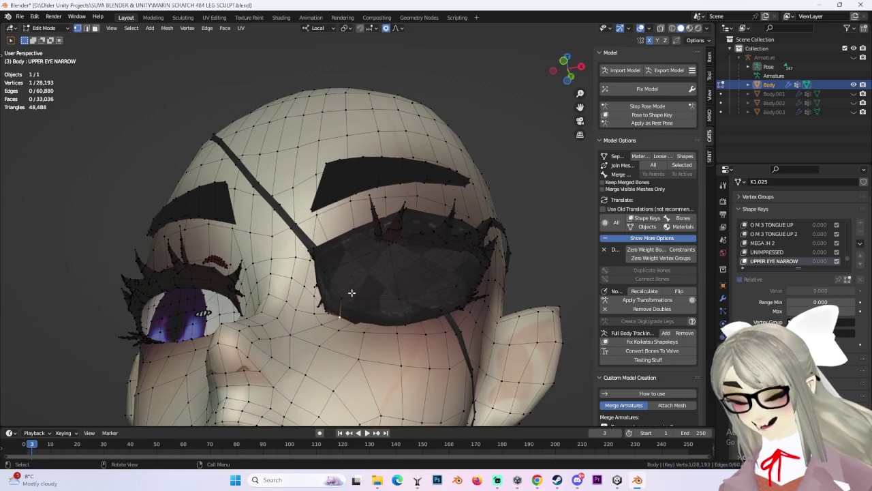
pyautogui.press('g')
pyautogui.press('y')
pyautogui.click(347, 289)
pyautogui.scroll(4, 393, 299)
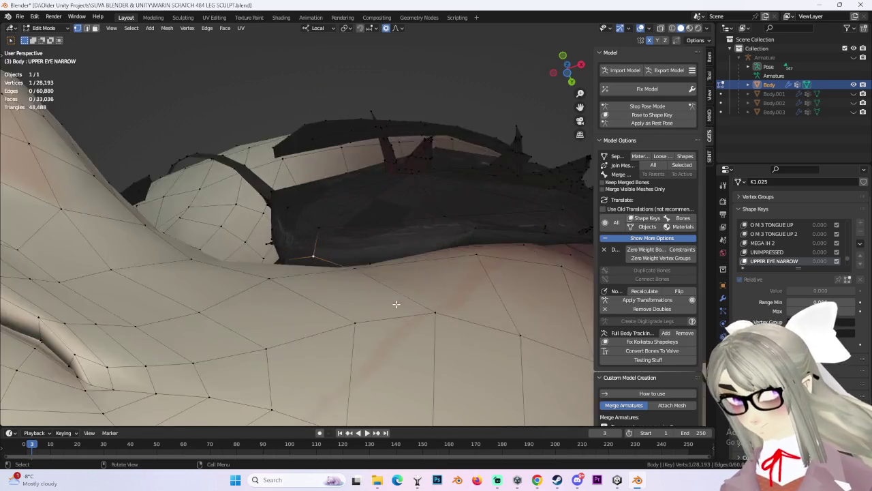
pyautogui.scroll(3, 394, 289)
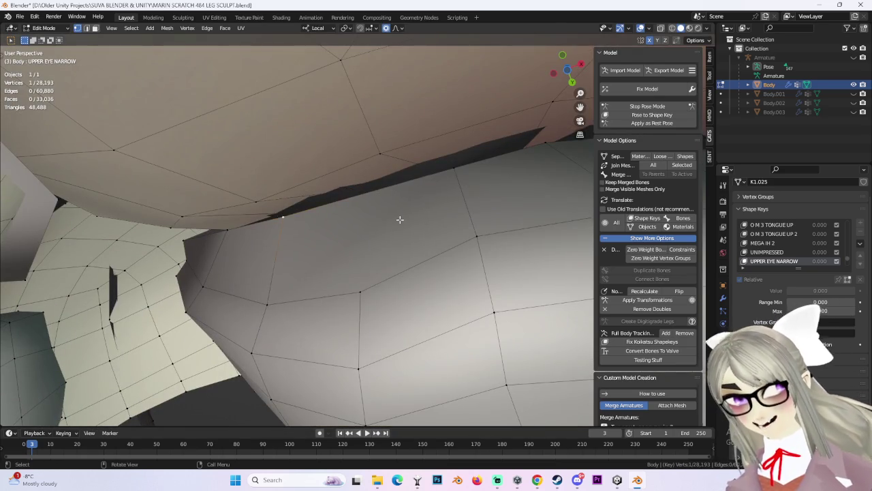
pyautogui.scroll(3, 400, 219)
pyautogui.scroll(-2, 400, 252)
pyautogui.scroll(-2, 408, 259)
pyautogui.scroll(-2, 409, 259)
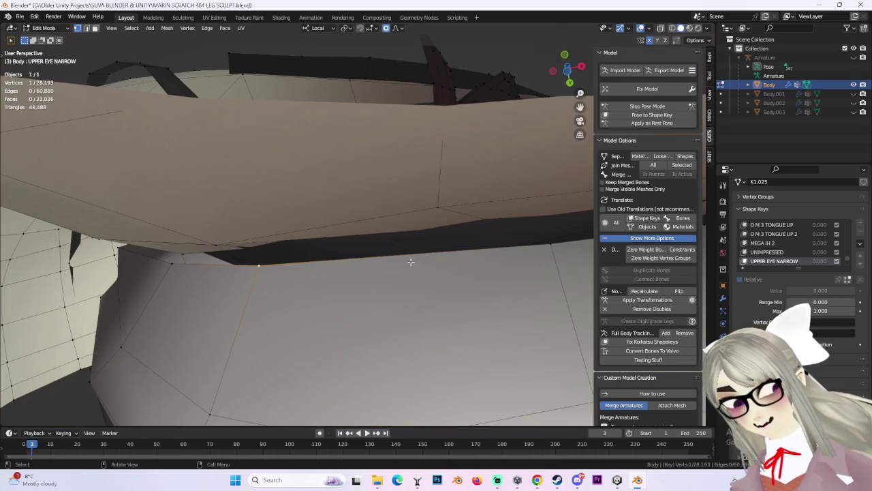
# Step: Check the edge in wireframe, nudge the vertex, and return to material shading
pyautogui.click(672, 27)
pyautogui.moveTo(431, 185)
pyautogui.mouseDown(button='middle')
pyautogui.moveTo(434, 227)
pyautogui.moveTo(468, 179)
pyautogui.moveTo(449, 265)
pyautogui.mouseUp(button='middle')
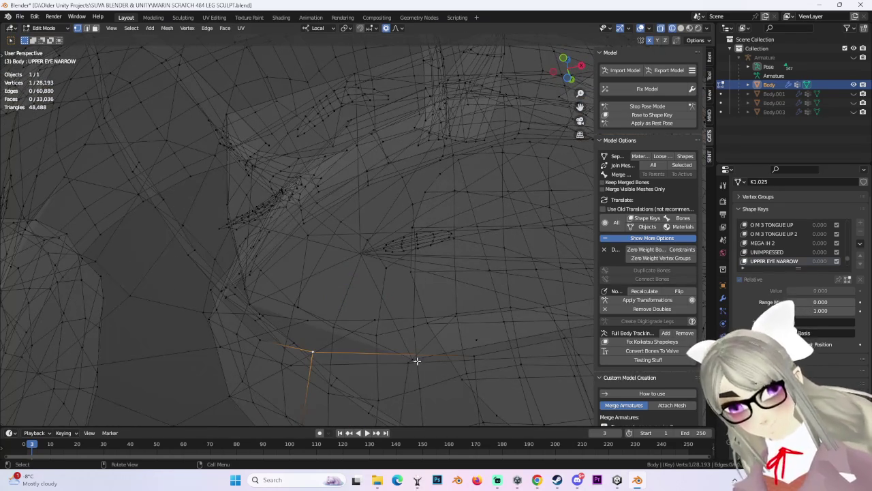
pyautogui.press('g')
pyautogui.click(467, 327)
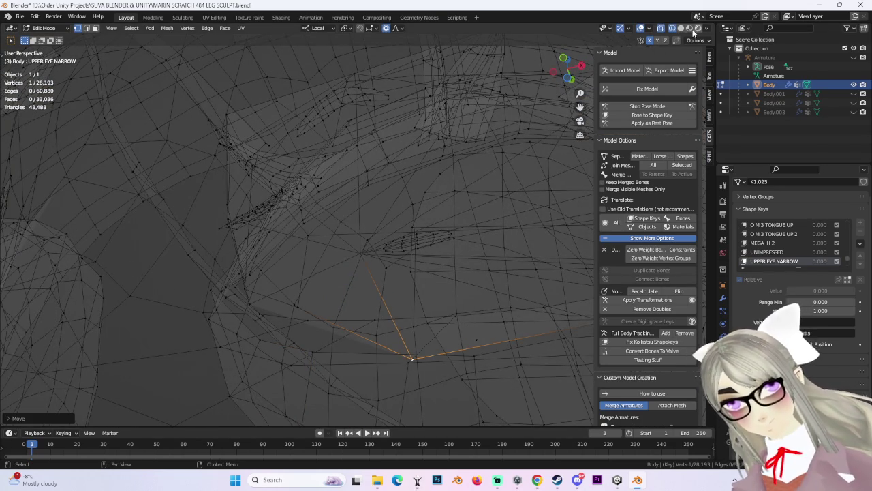
pyautogui.click(696, 30)
pyautogui.moveTo(374, 233)
pyautogui.mouseDown(button='middle')
pyautogui.moveTo(400, 186)
pyautogui.moveTo(384, 211)
pyautogui.moveTo(390, 159)
pyautogui.mouseUp(button='middle')
pyautogui.scroll(-3, 390, 158)
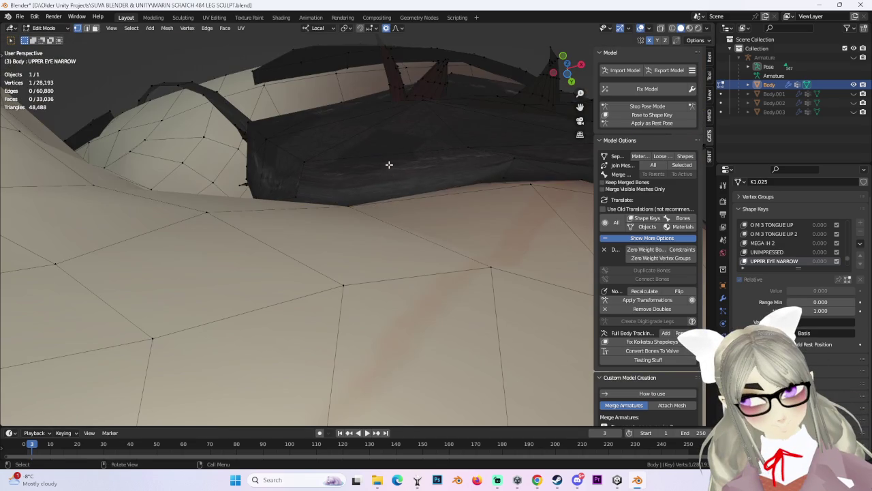
# Step: Refine the eyepatch edge along Y, review from front view, then load LOWER EYE SQUINT
pyautogui.press('g')
pyautogui.press('y')
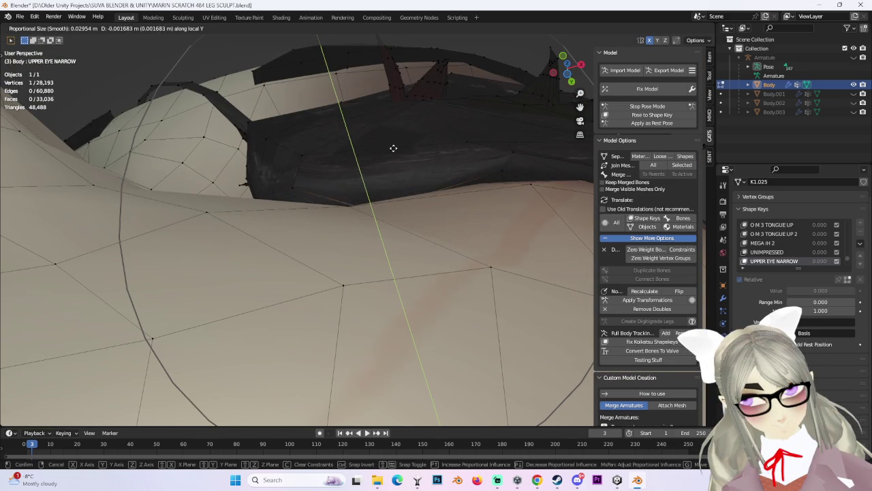
pyautogui.moveTo(390, 139)
pyautogui.mouseDown(button='middle')
pyautogui.moveTo(405, 206)
pyautogui.moveTo(382, 117)
pyautogui.moveTo(383, 197)
pyautogui.moveTo(358, 235)
pyautogui.moveTo(286, 198)
pyautogui.moveTo(352, 225)
pyautogui.moveTo(628, 66)
pyautogui.mouseUp(button='middle')
pyautogui.click(359, 218)
pyautogui.press('g')
pyautogui.click(284, 181)
pyautogui.click(566, 70)
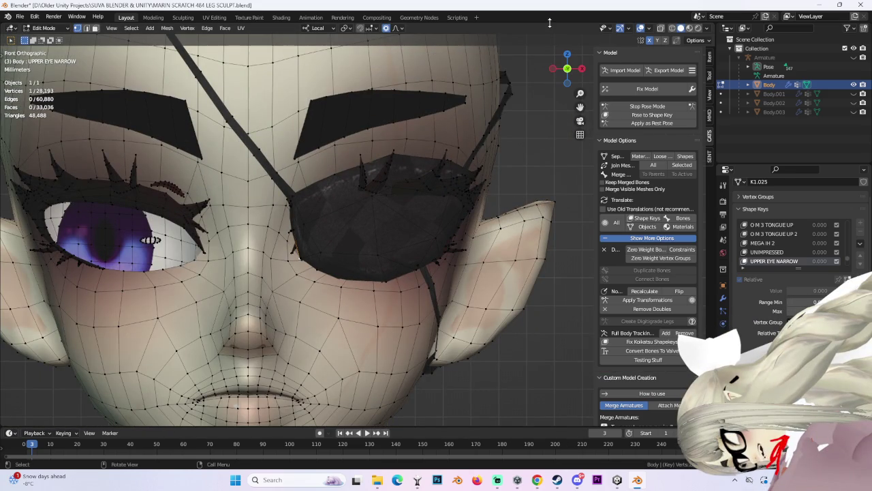
pyautogui.scroll(-2, 783, 260)
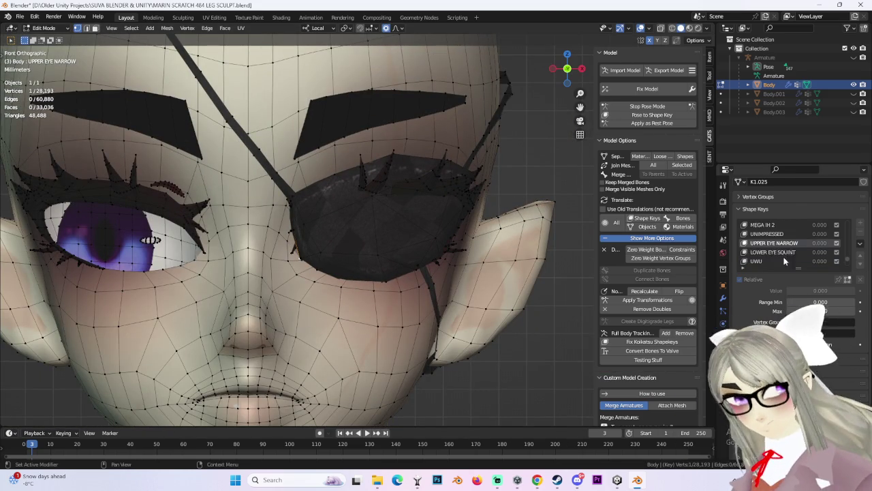
pyautogui.click(772, 252)
# Step: Reshape the eyepatch off the face in LOWER EYE SQUINT with a proportional-falloff move
pyautogui.moveTo(435, 199)
pyautogui.mouseDown(button='middle')
pyautogui.moveTo(402, 181)
pyautogui.moveTo(395, 159)
pyautogui.moveTo(447, 126)
pyautogui.moveTo(457, 137)
pyautogui.mouseUp(button='middle')
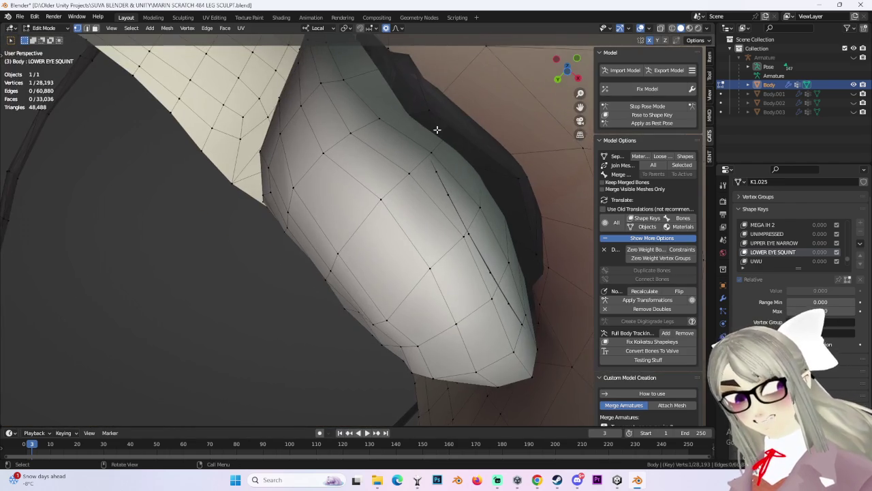
pyautogui.moveTo(425, 108)
pyautogui.mouseDown(button='middle')
pyautogui.moveTo(477, 185)
pyautogui.moveTo(477, 166)
pyautogui.moveTo(427, 152)
pyautogui.moveTo(438, 177)
pyautogui.moveTo(477, 156)
pyautogui.mouseUp(button='middle')
pyautogui.press('g')
pyautogui.click(410, 149)
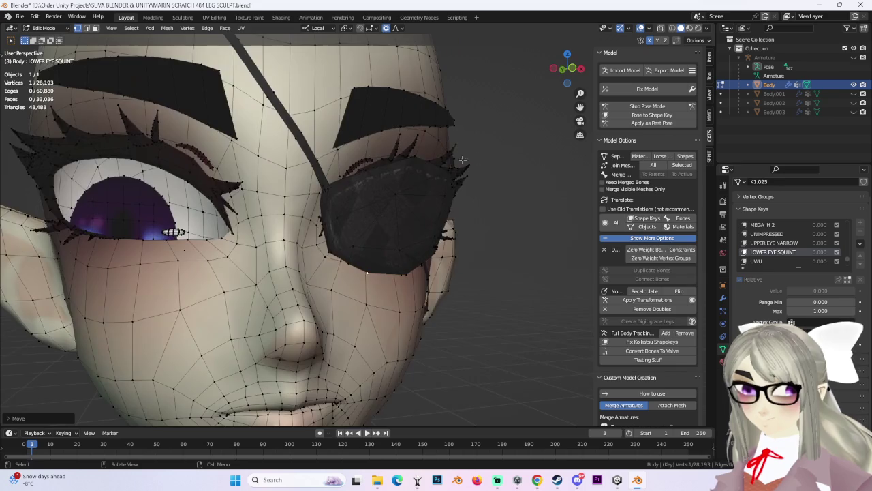
pyautogui.moveTo(480, 212); pyautogui.dragTo(337, 185, button='middle')
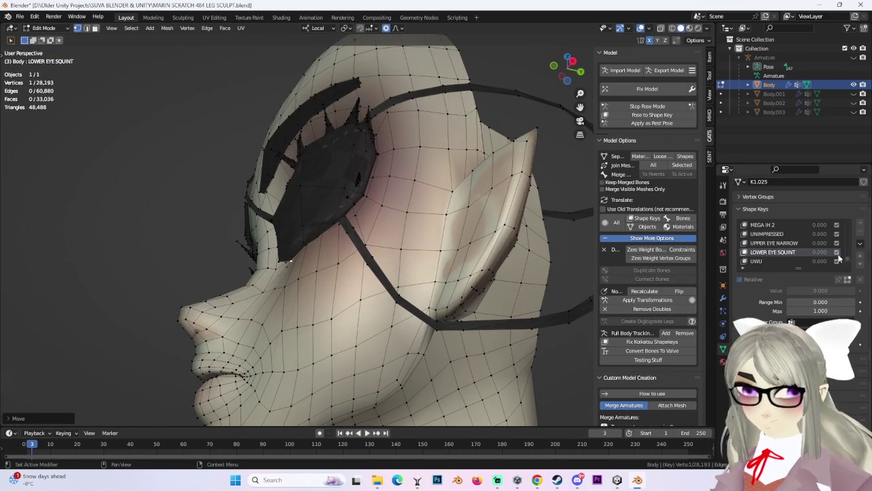
pyautogui.scroll(-2, 847, 260)
# Step: Load the UWU shape key and push the eyepatch edge outward along local Y
pyautogui.click(760, 242)
pyautogui.moveTo(286, 273)
pyautogui.mouseDown(button='middle')
pyautogui.moveTo(495, 246)
pyautogui.moveTo(447, 267)
pyautogui.mouseUp(button='middle')
pyautogui.scroll(-3, 399, 271)
pyautogui.scroll(3, 399, 264)
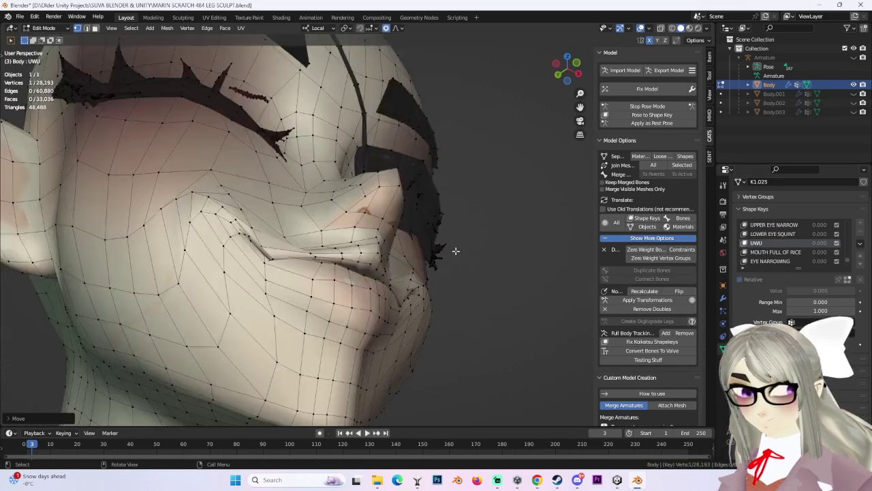
pyautogui.scroll(3, 454, 249)
pyautogui.moveTo(444, 213)
pyautogui.mouseDown(button='middle')
pyautogui.moveTo(454, 208)
pyautogui.moveTo(412, 239)
pyautogui.mouseUp(button='middle')
pyautogui.press('g')
pyautogui.press('y')
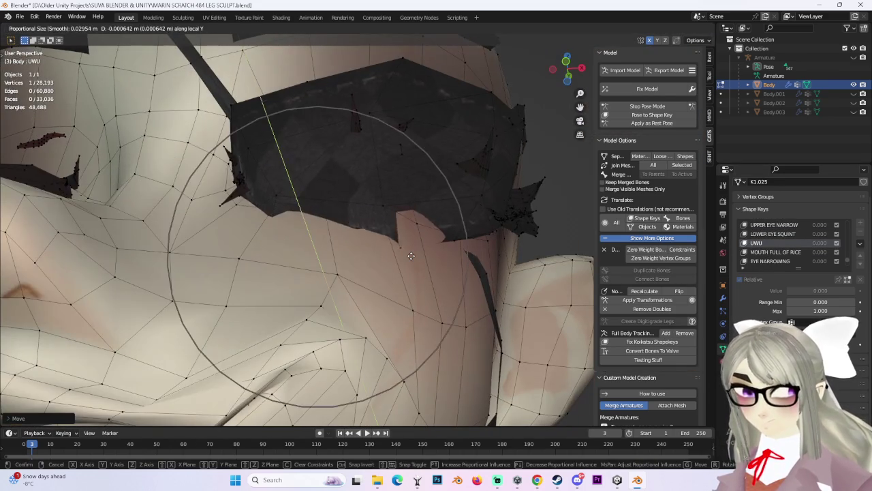
pyautogui.scroll(-3, 413, 238)
pyautogui.click(416, 236)
pyautogui.moveTo(416, 236)
pyautogui.mouseDown(button='middle')
pyautogui.moveTo(527, 239)
pyautogui.moveTo(535, 294)
pyautogui.moveTo(520, 288)
pyautogui.moveTo(473, 302)
pyautogui.moveTo(438, 325)
pyautogui.moveTo(361, 308)
pyautogui.moveTo(452, 286)
pyautogui.moveTo(413, 287)
pyautogui.moveTo(451, 237)
pyautogui.mouseUp(button='middle')
# Step: Move a second eyepatch vertex with the first along Y, then load EYE NARROWING
pyautogui.keyDown('shift'); pyautogui.click(473, 302); pyautogui.keyUp('shift')
pyautogui.press('g')
pyautogui.press('y')
pyautogui.click(475, 294)
pyautogui.press('g')
pyautogui.press('Escape')
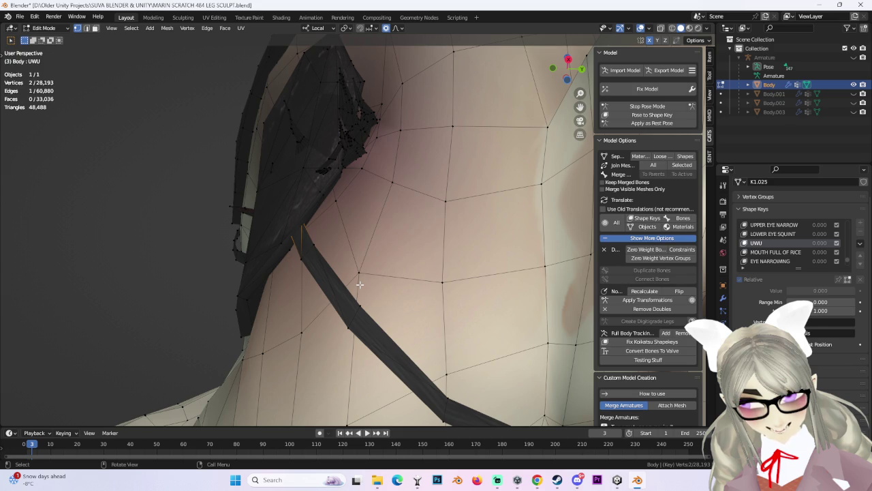
pyautogui.click(770, 261)
pyautogui.moveTo(443, 258)
pyautogui.mouseDown(button='middle')
pyautogui.moveTo(473, 300)
pyautogui.moveTo(470, 292)
pyautogui.mouseUp(button='middle')
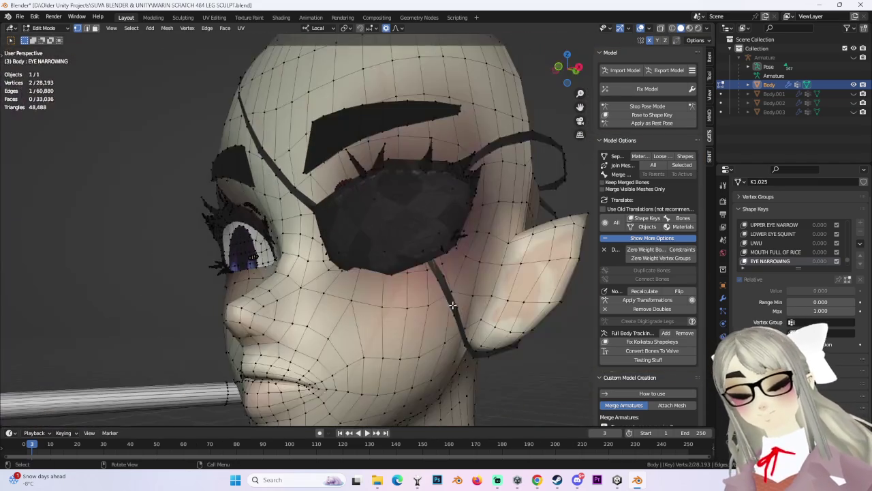
# Step: In EYE NARROWING, move the eyepatch edge vertex along local Y with proportional falloff
pyautogui.scroll(5, 469, 291)
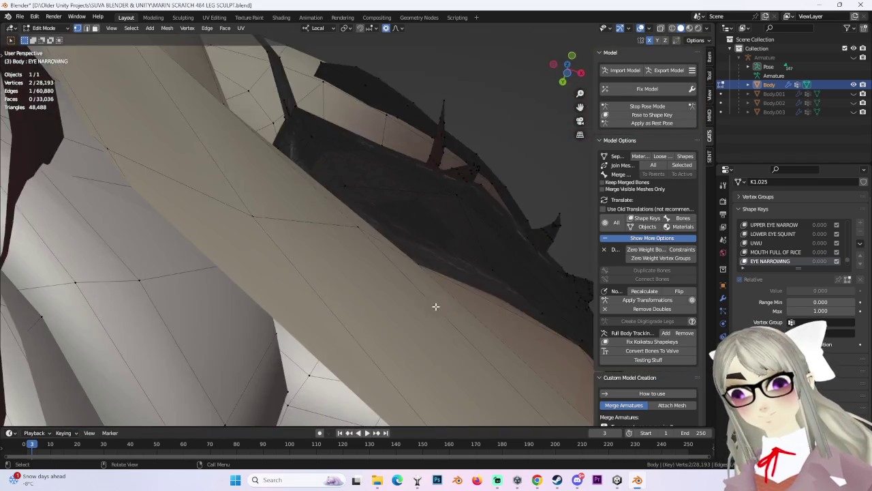
pyautogui.scroll(3, 434, 306)
pyautogui.moveTo(432, 296)
pyautogui.mouseDown(button='middle')
pyautogui.moveTo(390, 247)
pyautogui.moveTo(391, 259)
pyautogui.mouseUp(button='middle')
pyautogui.click(390, 247)
pyautogui.press('g')
pyautogui.press('y')
pyautogui.press('y')
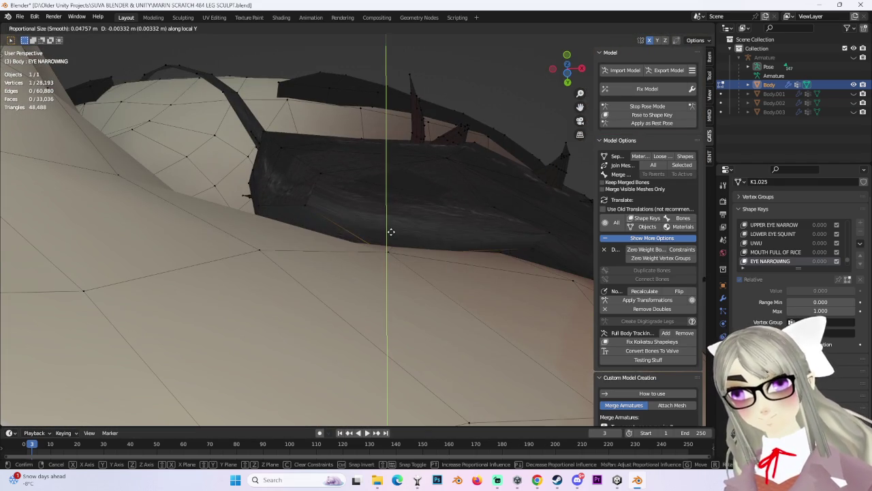
pyautogui.scroll(2, 393, 243)
pyautogui.scroll(2, 394, 239)
pyautogui.click(401, 238)
pyautogui.moveTo(402, 238)
pyautogui.mouseDown(button='middle')
pyautogui.moveTo(498, 348)
pyautogui.moveTo(434, 332)
pyautogui.moveTo(464, 298)
pyautogui.moveTo(466, 263)
pyautogui.mouseUp(button='middle')
pyautogui.scroll(-3, 462, 315)
pyautogui.scroll(-3, 465, 307)
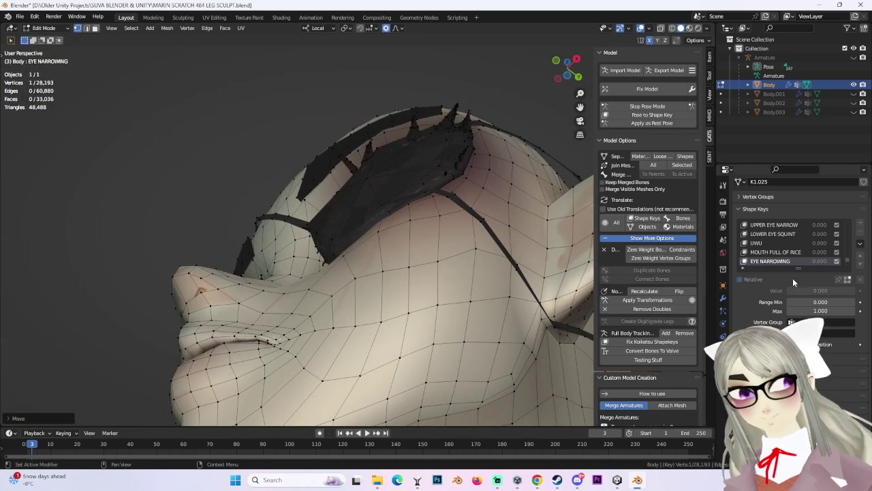
pyautogui.scroll(-2, 772, 253)
# Step: Switch to BROCK BLINK and move the eyepatch vertex along local Y with soft falloff
pyautogui.click(772, 252)
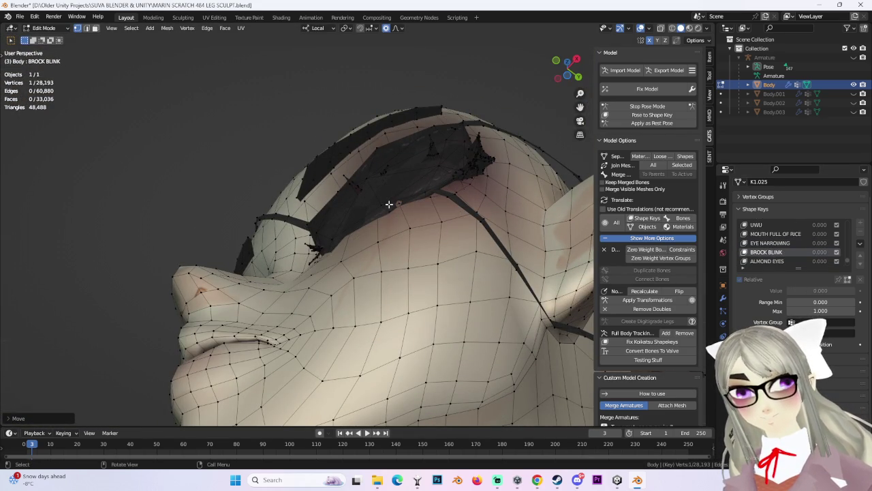
pyautogui.press('g')
pyautogui.scroll(-3, 389, 208)
pyautogui.press('y')
pyautogui.press('y')
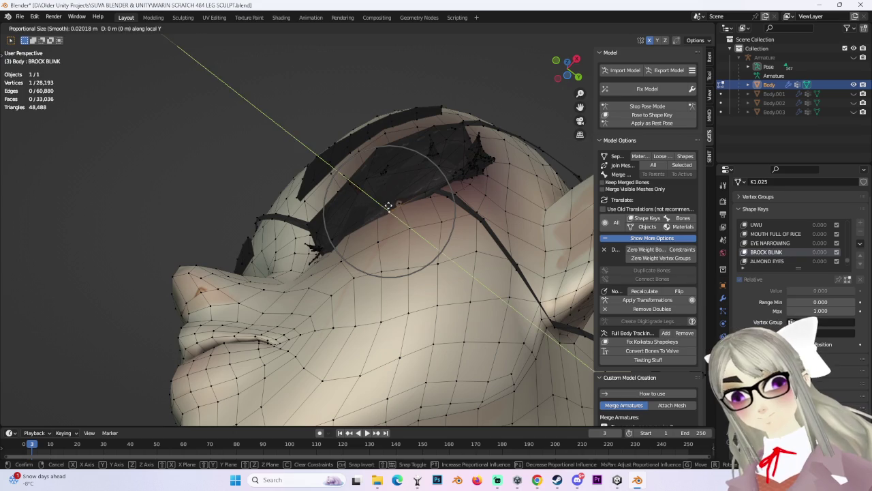
pyautogui.click(387, 206)
pyautogui.moveTo(388, 206); pyautogui.dragTo(469, 270, button='middle')
pyautogui.scroll(4, 469, 270)
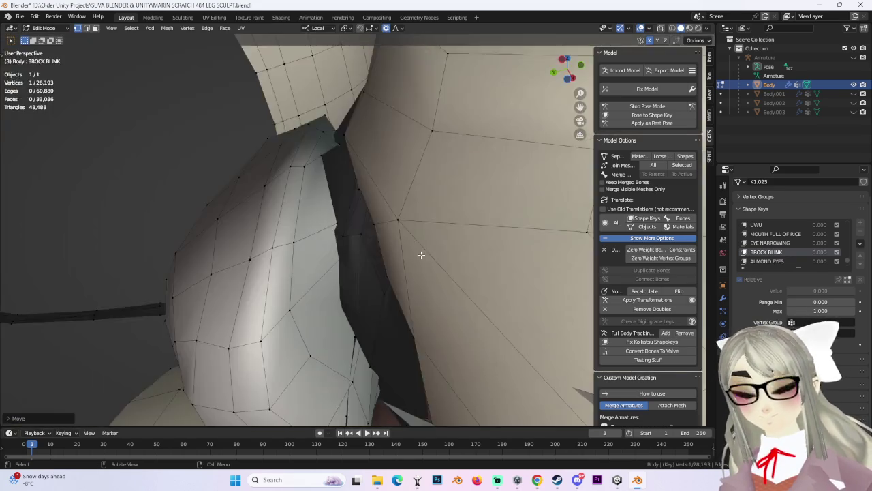
pyautogui.moveTo(459, 210); pyautogui.dragTo(373, 240, button='middle')
pyautogui.scroll(-3, 358, 211)
pyautogui.scroll(3, 409, 224)
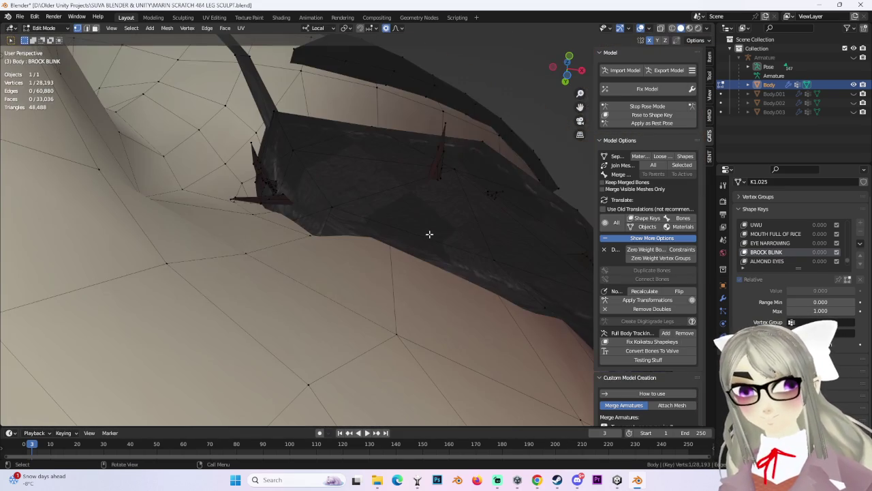
# Step: Nudge more BROCK BLINK eyepatch vertices outward with soft falloff, then select ALMOND EYES
pyautogui.press('g')
pyautogui.scroll(3, 435, 191)
pyautogui.scroll(-3, 436, 185)
pyautogui.scroll(-5, 434, 179)
pyautogui.click(435, 175)
pyautogui.moveTo(434, 174)
pyautogui.mouseDown(button='middle')
pyautogui.moveTo(432, 220)
pyautogui.moveTo(386, 246)
pyautogui.mouseUp(button='middle')
pyautogui.moveTo(453, 243)
pyautogui.mouseDown(button='middle')
pyautogui.moveTo(395, 259)
pyautogui.moveTo(395, 218)
pyautogui.moveTo(415, 316)
pyautogui.moveTo(436, 278)
pyautogui.moveTo(487, 253)
pyautogui.moveTo(508, 259)
pyautogui.moveTo(392, 265)
pyautogui.moveTo(464, 268)
pyautogui.moveTo(354, 263)
pyautogui.moveTo(385, 268)
pyautogui.moveTo(397, 254)
pyautogui.mouseUp(button='middle')
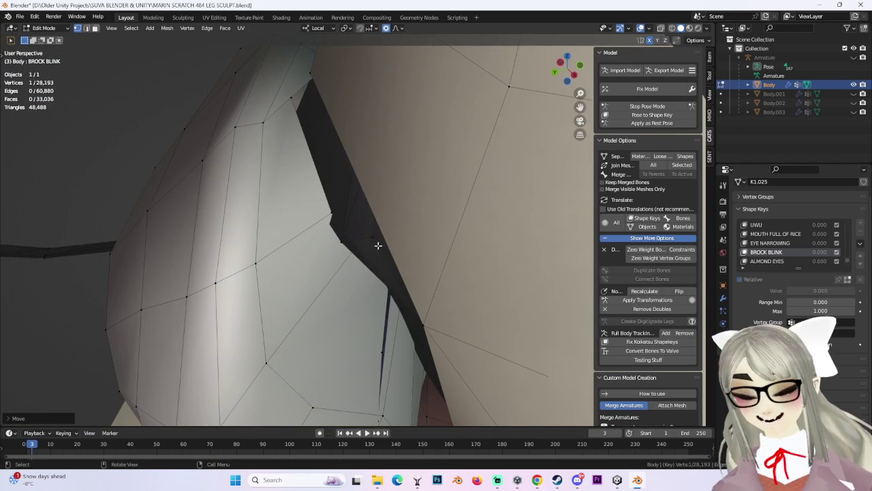
pyautogui.scroll(-3, 377, 248)
pyautogui.press('g')
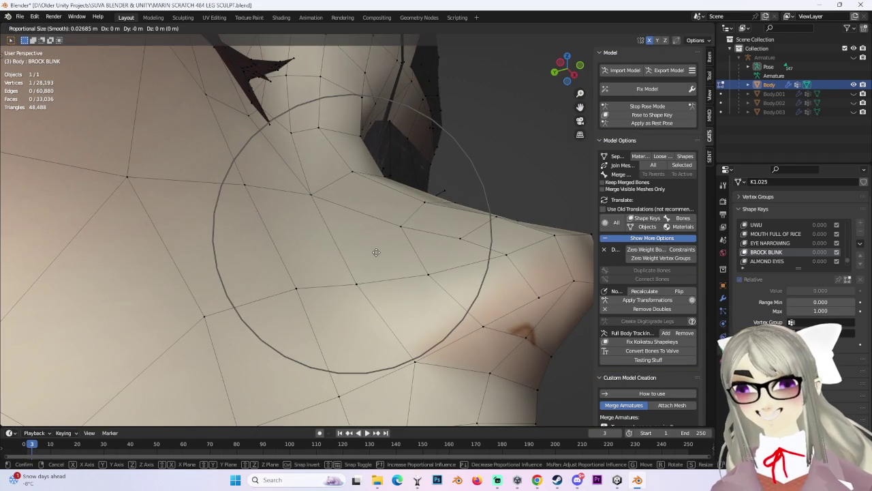
pyautogui.click(391, 247)
pyautogui.moveTo(392, 247)
pyautogui.mouseDown(button='middle')
pyautogui.moveTo(365, 249)
pyautogui.moveTo(540, 164)
pyautogui.mouseUp(button='middle')
pyautogui.press('g')
pyautogui.click(363, 241)
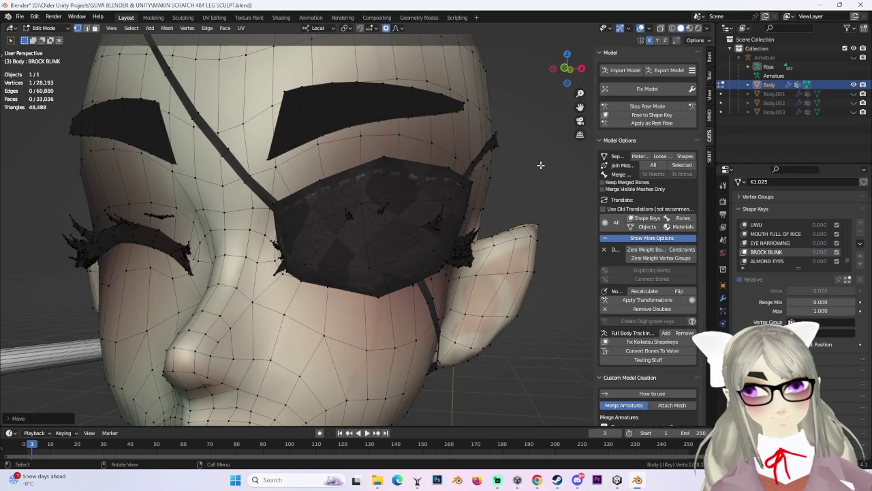
pyautogui.scroll(4, 516, 178)
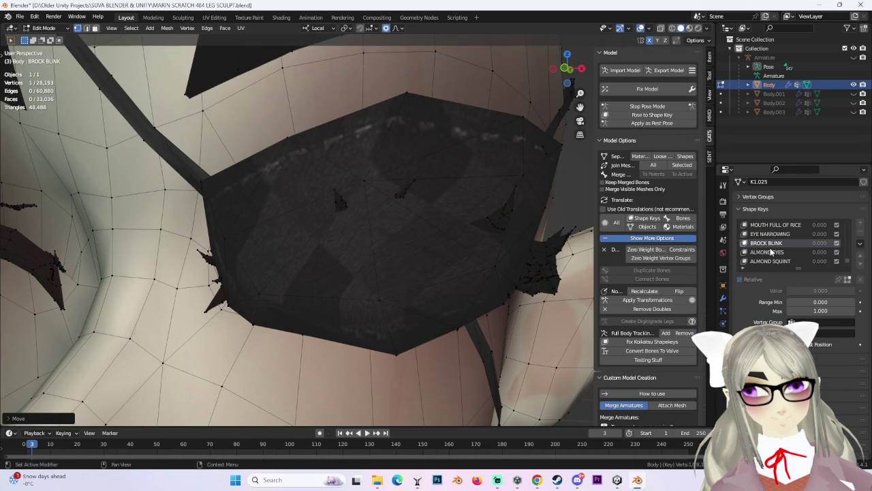
pyautogui.click(770, 252)
pyautogui.scroll(-3, 419, 229)
# Step: Move an ALMOND EYES eyepatch vertex with soft falloff, cancelling a second attempted move
pyautogui.scroll(3, 360, 244)
pyautogui.moveTo(360, 244); pyautogui.dragTo(369, 203, button='middle')
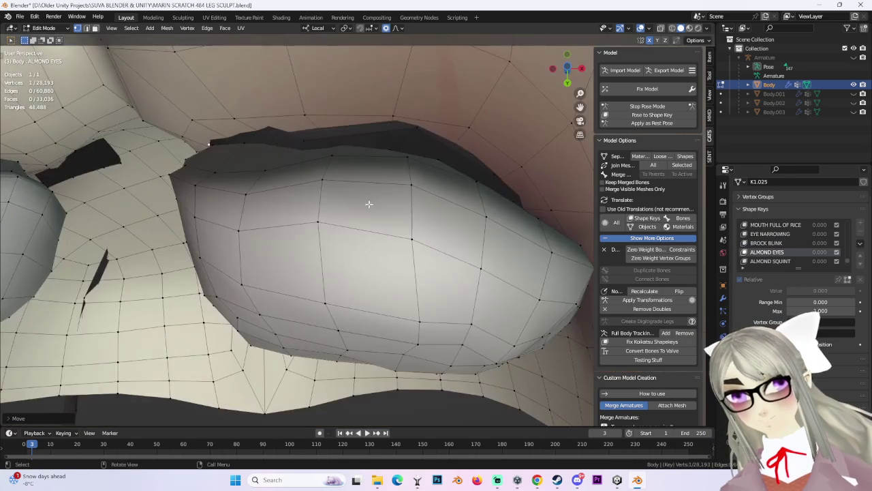
pyautogui.moveTo(364, 161)
pyautogui.mouseDown(button='middle')
pyautogui.moveTo(325, 192)
pyautogui.moveTo(409, 204)
pyautogui.moveTo(424, 227)
pyautogui.moveTo(421, 255)
pyautogui.moveTo(399, 225)
pyautogui.moveTo(332, 239)
pyautogui.moveTo(413, 286)
pyautogui.moveTo(387, 272)
pyautogui.moveTo(375, 282)
pyautogui.moveTo(411, 214)
pyautogui.moveTo(463, 259)
pyautogui.moveTo(510, 258)
pyautogui.moveTo(411, 241)
pyautogui.moveTo(419, 224)
pyautogui.moveTo(464, 214)
pyautogui.moveTo(362, 242)
pyautogui.moveTo(436, 188)
pyautogui.moveTo(414, 219)
pyautogui.mouseUp(button='middle')
pyautogui.press('g')
pyautogui.click(422, 218)
pyautogui.press('g')
pyautogui.rightClick(426, 206)
# Step: Inspect the head in Front Orthographic view, then select ALMOND SQUINT
pyautogui.moveTo(422, 236)
pyautogui.mouseDown(button='middle')
pyautogui.moveTo(445, 191)
pyautogui.moveTo(452, 197)
pyautogui.moveTo(438, 219)
pyautogui.mouseUp(button='middle')
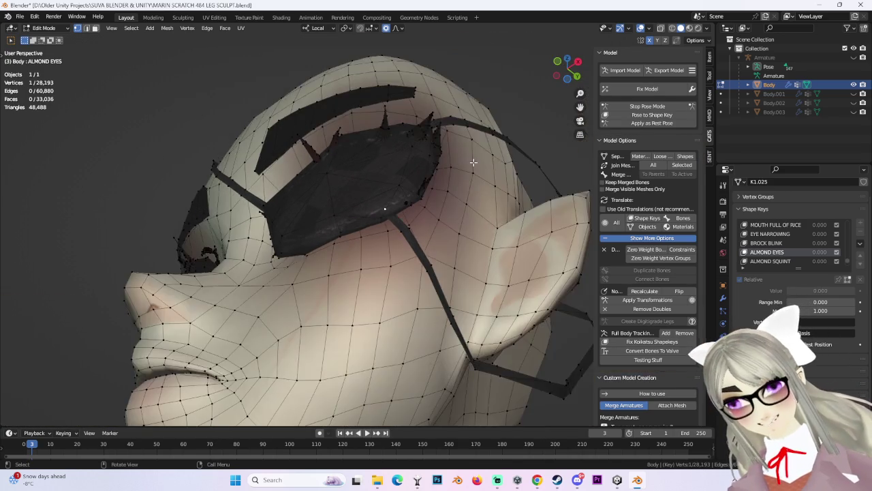
pyautogui.moveTo(683, 59); pyautogui.dragTo(474, 204, button='middle')
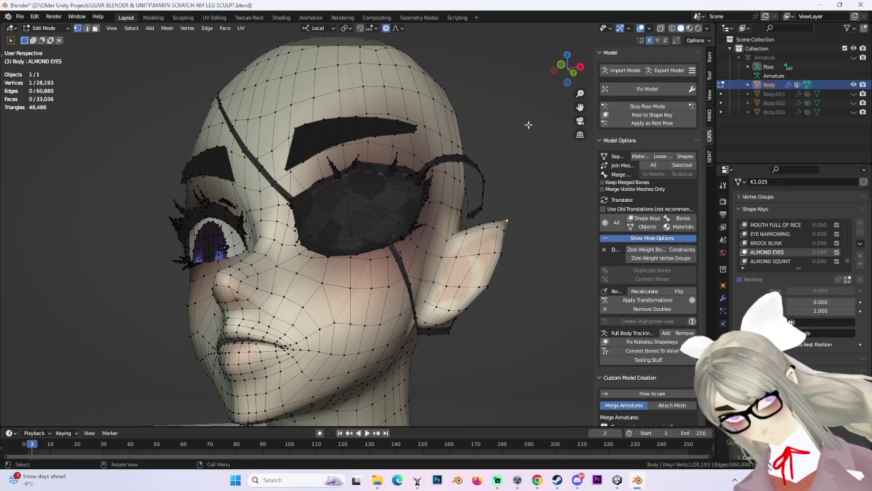
pyautogui.click(569, 72)
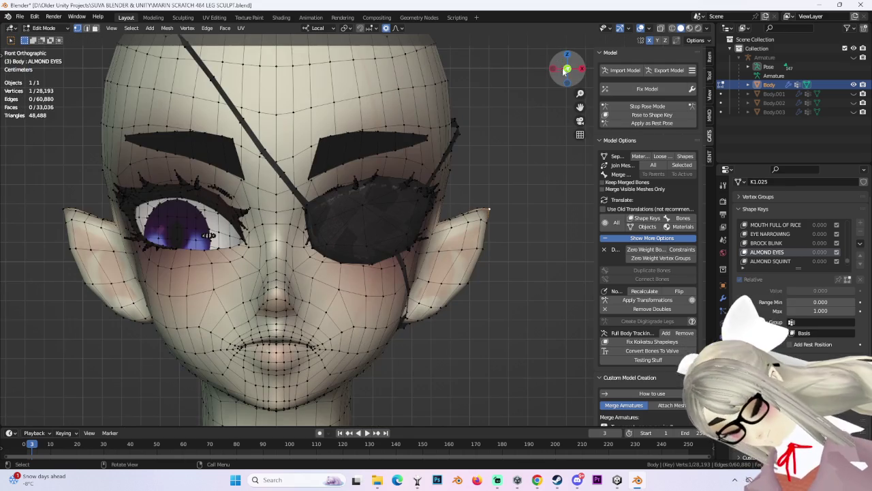
pyautogui.scroll(1, 460, 213)
pyautogui.scroll(2, 397, 187)
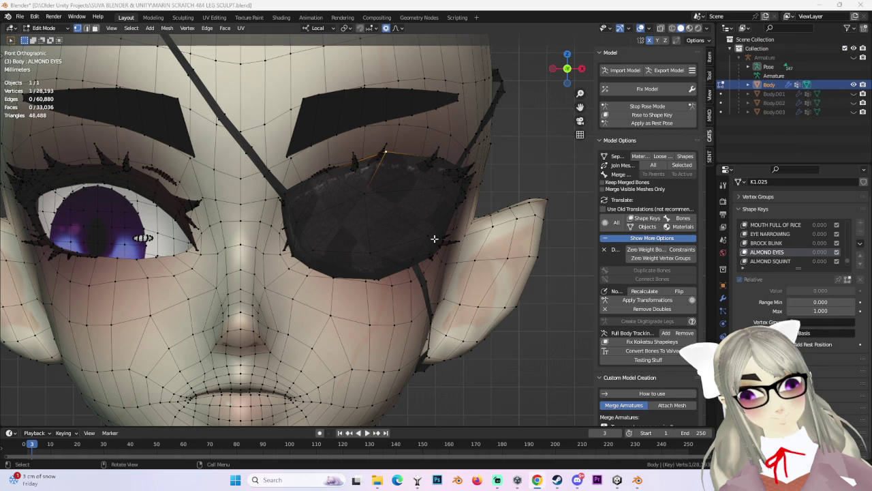
pyautogui.click(780, 264)
pyautogui.moveTo(490, 327); pyautogui.dragTo(537, 347, button='middle')
# Step: Nudge the upper eyepatch edge vertex twice along local Y in ALMOND SQUINT, then select Key 133
pyautogui.scroll(2, 386, 269)
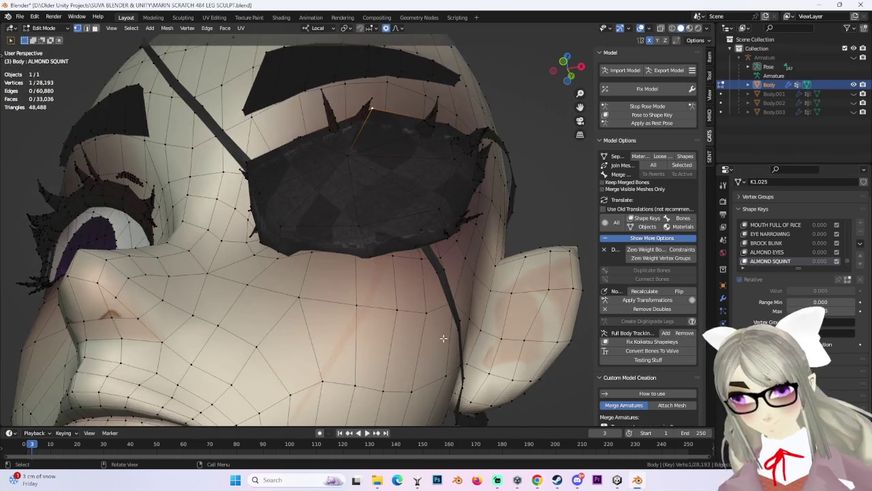
pyautogui.scroll(4, 386, 269)
pyautogui.scroll(3, 386, 269)
pyautogui.scroll(3, 386, 269)
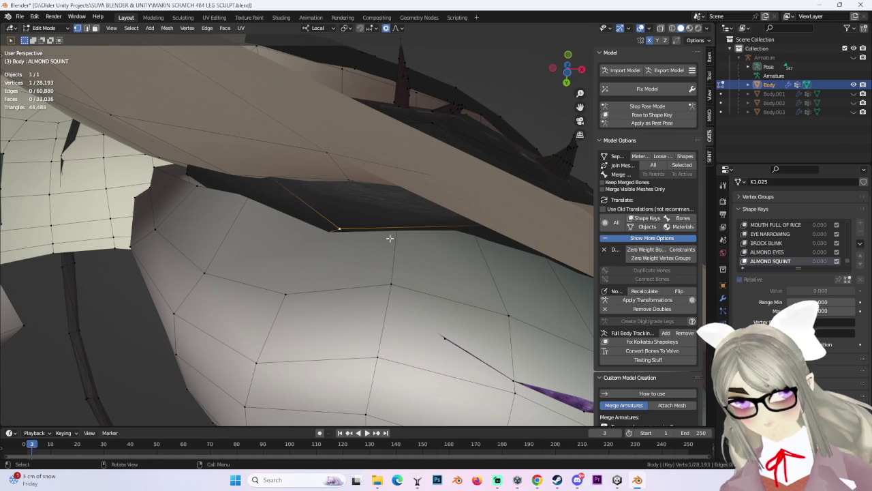
pyautogui.press('g')
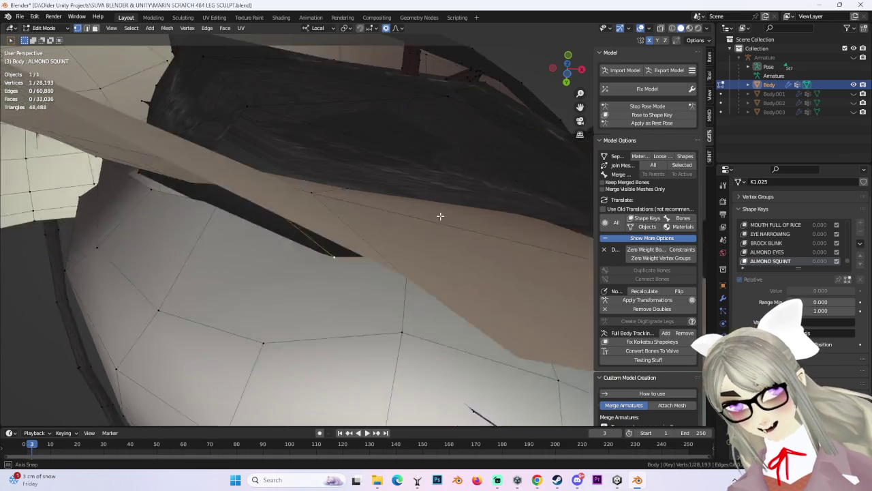
pyautogui.press('y')
pyautogui.press('y')
pyautogui.scroll(6, 455, 164)
pyautogui.click(461, 141)
pyautogui.moveTo(462, 142)
pyautogui.mouseDown(button='middle')
pyautogui.moveTo(497, 211)
pyautogui.moveTo(536, 211)
pyautogui.moveTo(502, 218)
pyautogui.moveTo(398, 206)
pyautogui.moveTo(448, 211)
pyautogui.moveTo(451, 339)
pyautogui.moveTo(500, 289)
pyautogui.moveTo(510, 300)
pyautogui.moveTo(440, 255)
pyautogui.moveTo(455, 254)
pyautogui.moveTo(438, 245)
pyautogui.moveTo(452, 241)
pyautogui.moveTo(477, 259)
pyautogui.moveTo(372, 272)
pyautogui.moveTo(382, 289)
pyautogui.moveTo(436, 273)
pyautogui.mouseUp(button='middle')
pyautogui.press('g')
pyautogui.press('y')
pyautogui.click(448, 202)
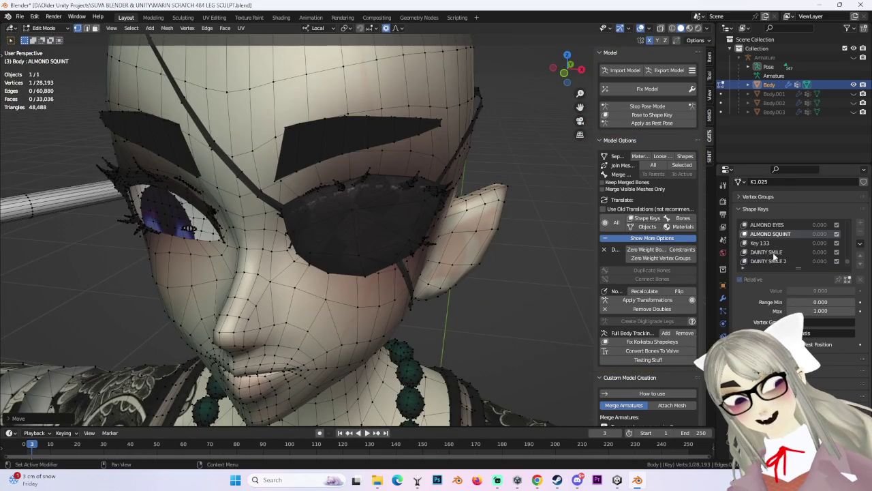
pyautogui.click(776, 243)
# Step: Snap to a front orthographic view of the head and neck, keeping see-through shading on
pyautogui.scroll(-4, 400, 219)
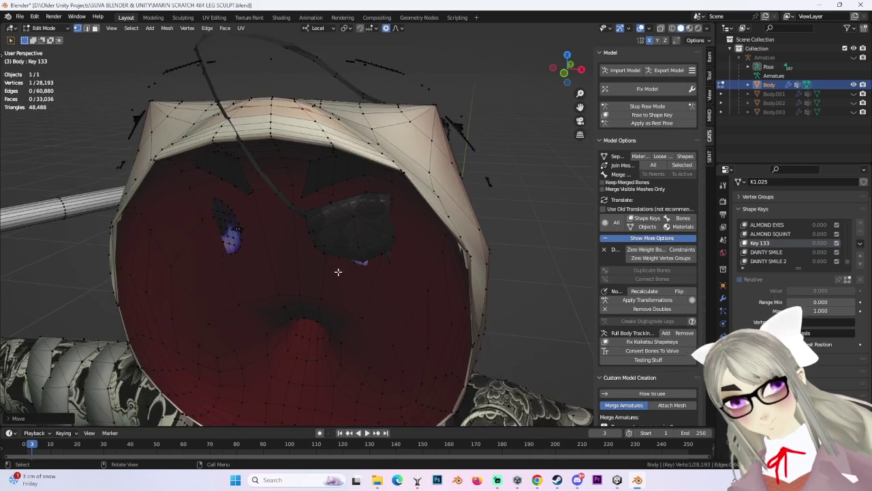
pyautogui.moveTo(395, 225); pyautogui.dragTo(400, 218, button='middle')
pyautogui.scroll(-2, 400, 218)
pyautogui.click(573, 70)
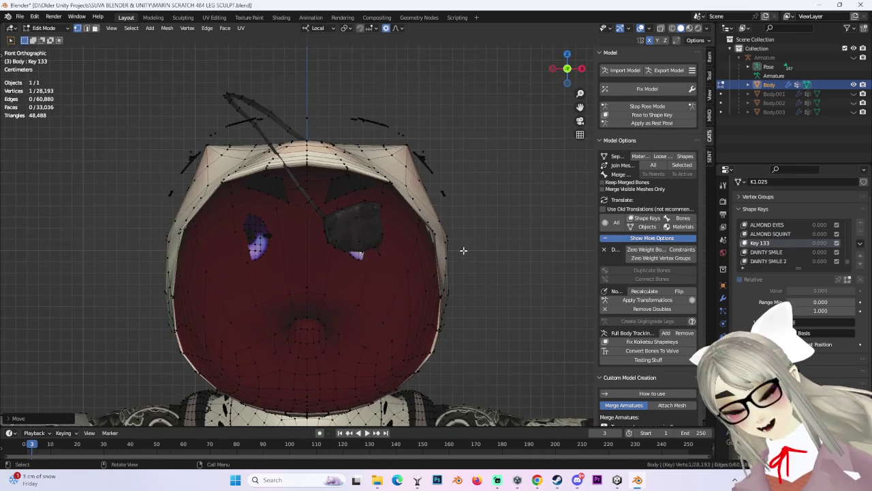
pyautogui.keyDown('shift'); pyautogui.moveTo(549, 265); pyautogui.dragTo(558, 247, button='middle'); pyautogui.keyUp('shift')
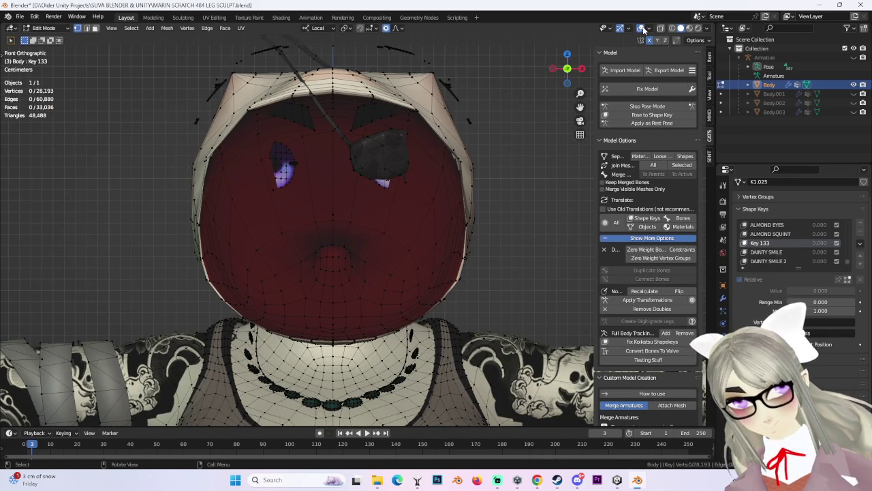
pyautogui.click(641, 28)
pyautogui.click(640, 28)
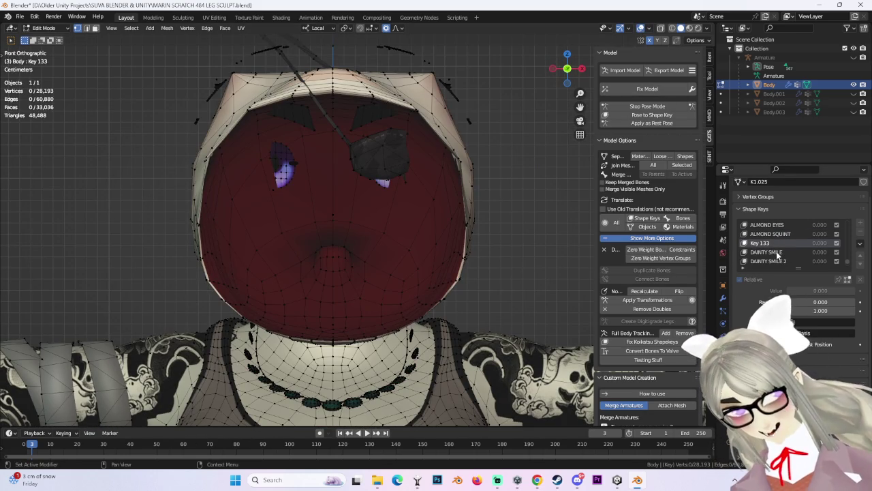
# Step: Make DAINTY SMILE the active shape key and zoom in close on the eyepatch edge
pyautogui.click(770, 252)
pyautogui.scroll(5, 407, 218)
pyautogui.moveTo(407, 218)
pyautogui.mouseDown(button='middle')
pyautogui.moveTo(407, 281)
pyautogui.moveTo(360, 208)
pyautogui.moveTo(322, 182)
pyautogui.mouseUp(button='middle')
pyautogui.moveTo(386, 231)
pyautogui.mouseDown(button='middle')
pyautogui.moveTo(454, 247)
pyautogui.moveTo(467, 266)
pyautogui.moveTo(454, 273)
pyautogui.moveTo(481, 301)
pyautogui.moveTo(473, 241)
pyautogui.moveTo(456, 245)
pyautogui.moveTo(466, 247)
pyautogui.moveTo(469, 302)
pyautogui.moveTo(482, 272)
pyautogui.moveTo(491, 294)
pyautogui.moveTo(424, 290)
pyautogui.moveTo(312, 329)
pyautogui.moveTo(413, 270)
pyautogui.moveTo(429, 311)
pyautogui.moveTo(347, 319)
pyautogui.moveTo(402, 293)
pyautogui.mouseUp(button='middle')
# Step: Pull the DAINTY SMILE eyepatch vertices out of the face along local Y with soft falloff
pyautogui.press('g')
pyautogui.press('y')
pyautogui.click(403, 297)
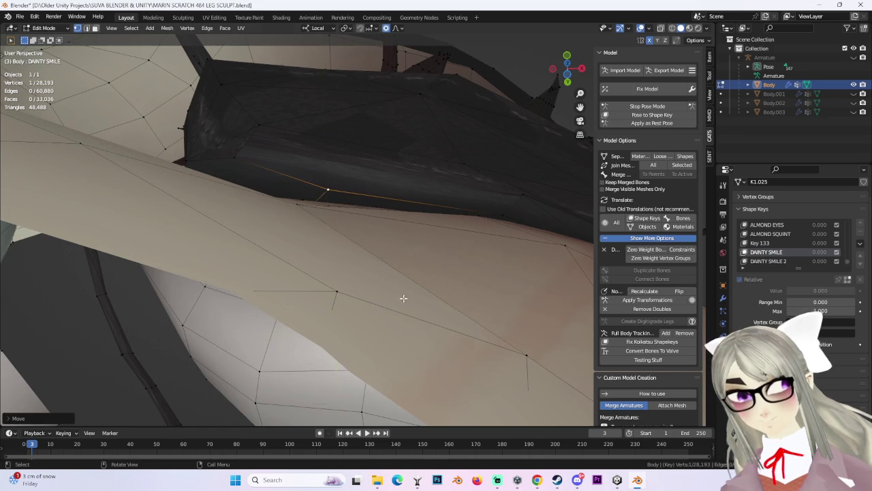
pyautogui.scroll(3, 239, 160)
pyautogui.click(234, 165)
pyautogui.moveTo(234, 165); pyautogui.dragTo(431, 250, button='middle')
pyautogui.moveTo(450, 190)
pyautogui.mouseDown(button='middle')
pyautogui.moveTo(519, 270)
pyautogui.moveTo(710, 277)
pyautogui.mouseUp(button='middle')
pyautogui.click(462, 209)
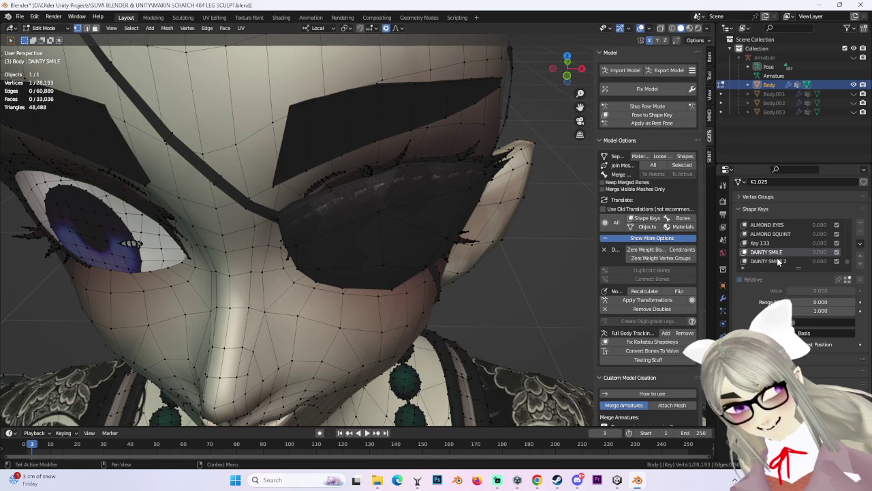
# Step: Switch to DAINTY SMILE 2 and move an eyepatch border vertex with soft falloff
pyautogui.click(778, 262)
pyautogui.moveTo(443, 247)
pyautogui.mouseDown(button='middle')
pyautogui.moveTo(369, 275)
pyautogui.moveTo(389, 261)
pyautogui.moveTo(414, 282)
pyautogui.moveTo(351, 309)
pyautogui.mouseUp(button='middle')
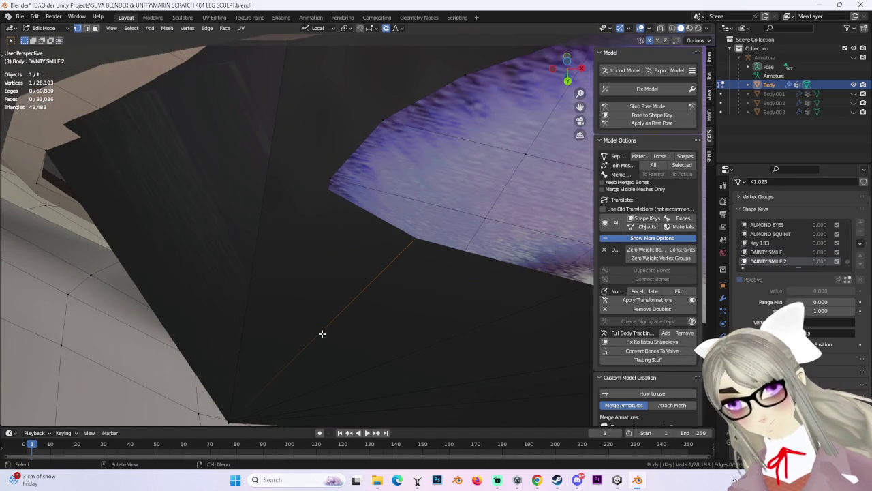
pyautogui.moveTo(367, 211)
pyautogui.keyDown('shift'); pyautogui.mouseDown(button='middle')
pyautogui.moveTo(376, 263)
pyautogui.moveTo(350, 224)
pyautogui.moveTo(315, 251)
pyautogui.mouseUp(button='middle'); pyautogui.keyUp('shift')
pyautogui.keyDown('shift'); pyautogui.moveTo(406, 237); pyautogui.dragTo(398, 172, button='middle'); pyautogui.keyUp('shift')
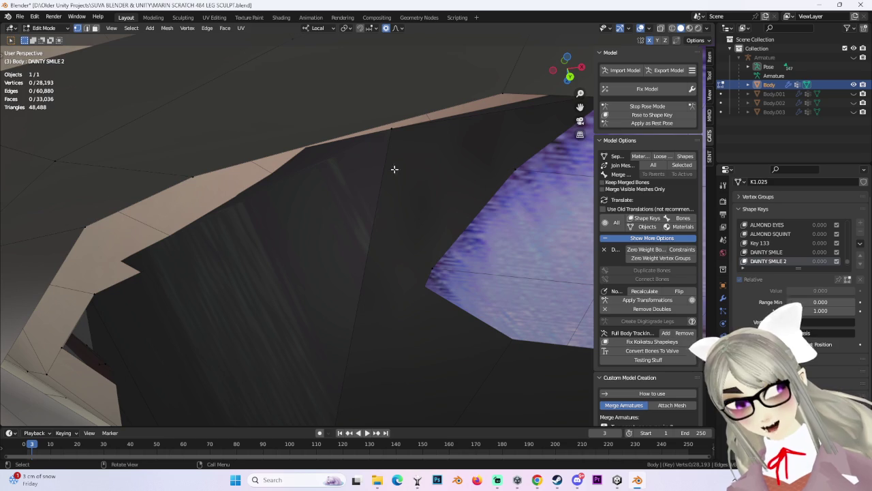
pyautogui.press('g')
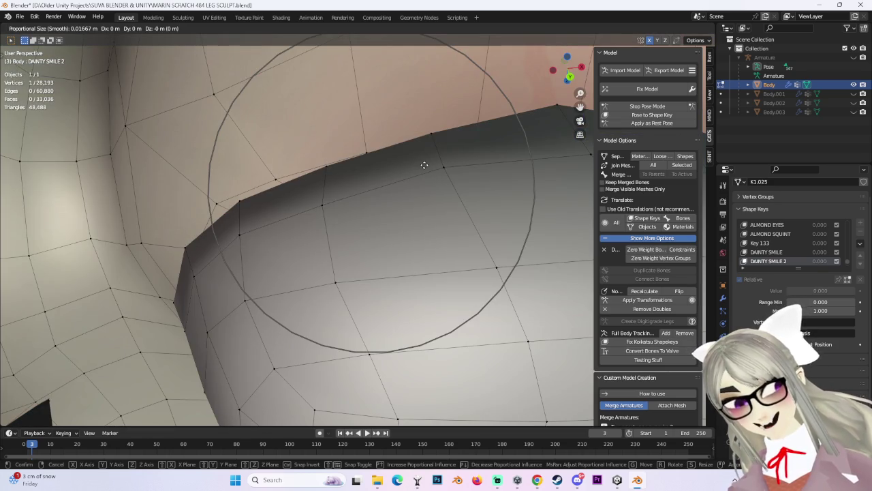
pyautogui.click(424, 165)
pyautogui.moveTo(461, 146); pyautogui.dragTo(465, 207, button='middle')
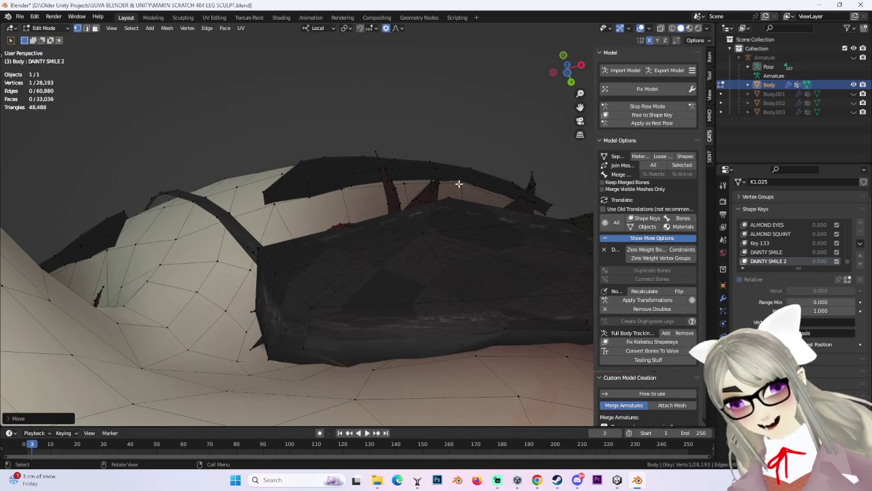
pyautogui.rightClick(458, 183)
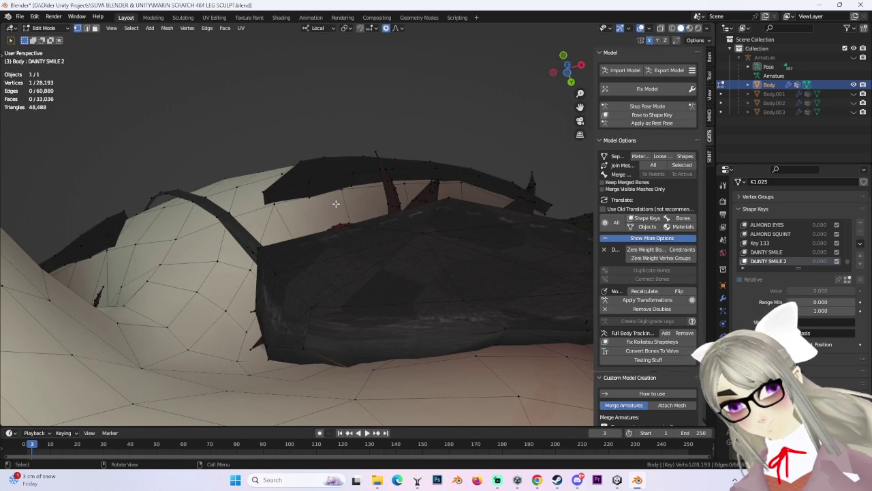
# Step: Nudge another DAINTY SMILE 2 eyepatch vertex along local Y, then snap to a side view
pyautogui.press('g')
pyautogui.press('y')
pyautogui.click(429, 263)
pyautogui.moveTo(430, 263)
pyautogui.mouseDown(button='middle')
pyautogui.moveTo(473, 326)
pyautogui.moveTo(402, 329)
pyautogui.moveTo(504, 261)
pyautogui.moveTo(440, 290)
pyautogui.moveTo(407, 275)
pyautogui.mouseUp(button='middle')
pyautogui.scroll(-1, 647, 238)
pyautogui.moveTo(488, 161)
pyautogui.mouseDown(button='middle')
pyautogui.moveTo(453, 207)
pyautogui.moveTo(572, 85)
pyautogui.mouseUp(button='middle')
pyautogui.click(558, 69)
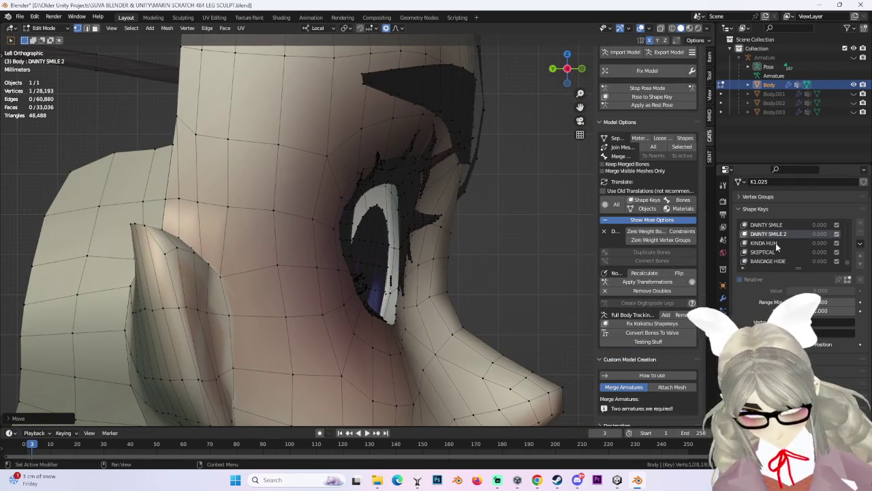
# Step: Make KINDA HUH active and push an eyepatch vertex outward with soft falloff
pyautogui.click(763, 243)
pyautogui.moveTo(464, 254)
pyautogui.mouseDown(button='middle')
pyautogui.moveTo(511, 263)
pyautogui.moveTo(468, 252)
pyautogui.moveTo(441, 226)
pyautogui.moveTo(438, 288)
pyautogui.moveTo(434, 278)
pyautogui.mouseUp(button='middle')
pyautogui.moveTo(340, 238)
pyautogui.mouseDown(button='middle')
pyautogui.moveTo(340, 200)
pyautogui.moveTo(373, 221)
pyautogui.mouseUp(button='middle')
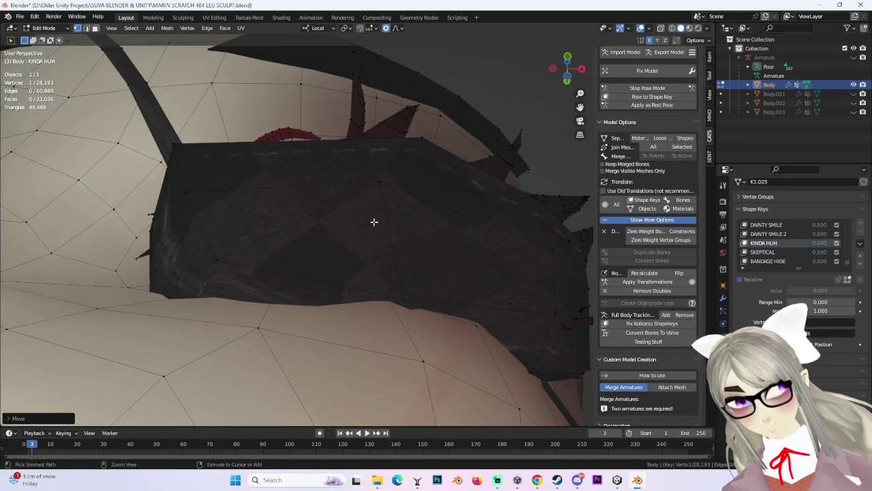
pyautogui.press('g')
pyautogui.scroll(-4, 385, 160)
pyautogui.scroll(-3, 389, 152)
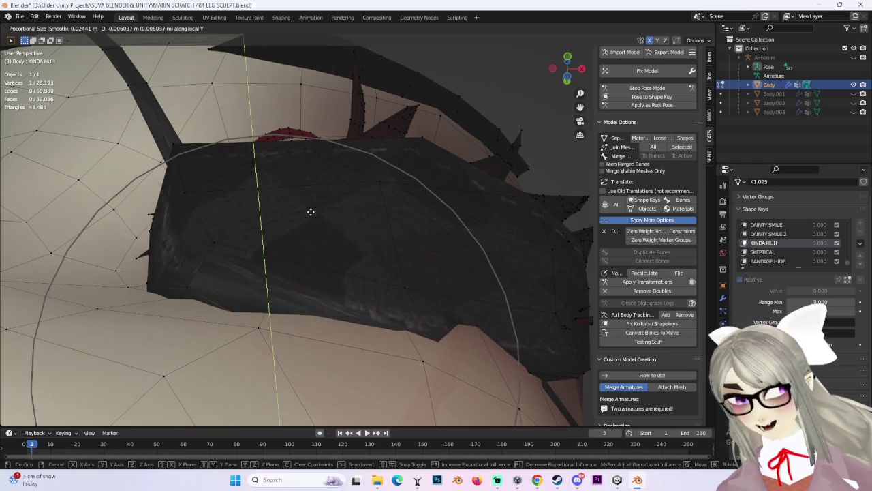
pyautogui.click(312, 185)
pyautogui.moveTo(350, 229)
pyautogui.mouseDown(button='middle')
pyautogui.moveTo(454, 165)
pyautogui.moveTo(403, 204)
pyautogui.moveTo(431, 230)
pyautogui.moveTo(402, 266)
pyautogui.moveTo(454, 286)
pyautogui.mouseUp(button='middle')
# Step: Move the KINDA HUH eyepatch vertices twice more along local Y
pyautogui.press('g')
pyautogui.press('y')
pyautogui.click(423, 204)
pyautogui.press('g')
pyautogui.press('z')
pyautogui.press('y')
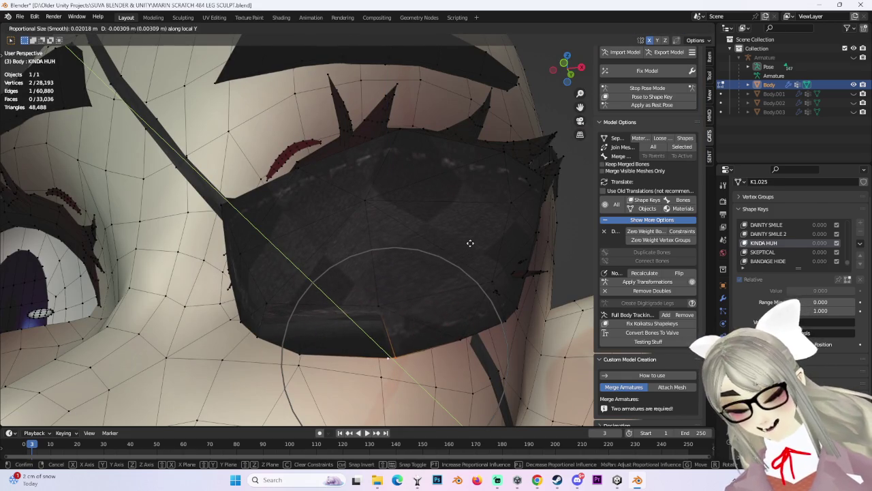
pyautogui.click(469, 242)
pyautogui.moveTo(470, 243)
pyautogui.mouseDown(button='middle')
pyautogui.moveTo(460, 253)
pyautogui.moveTo(456, 302)
pyautogui.moveTo(417, 288)
pyautogui.mouseUp(button='middle')
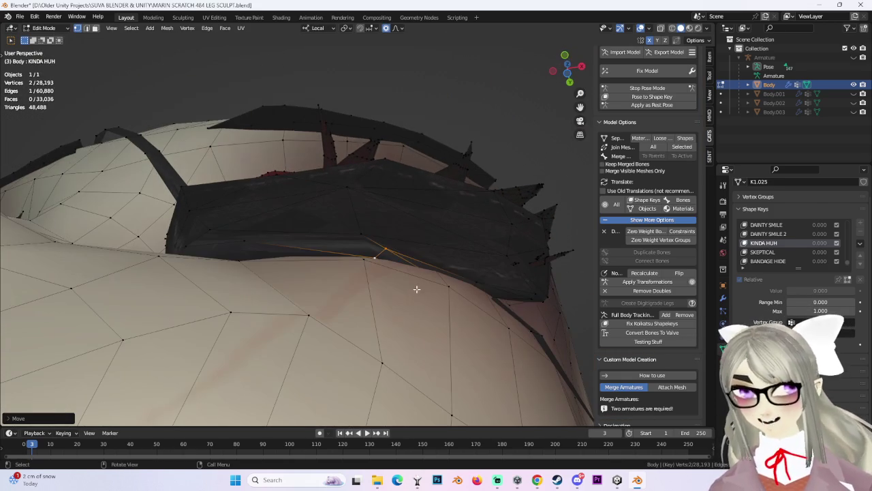
# Step: Make a final local-Y eyepatch adjustment in KINDA HUH, then return to DAINTY SMILE 2
pyautogui.press('g')
pyautogui.press('y')
pyautogui.press('y')
pyautogui.moveTo(376, 247)
pyautogui.mouseDown(button='middle')
pyautogui.moveTo(483, 301)
pyautogui.moveTo(411, 208)
pyautogui.moveTo(397, 292)
pyautogui.moveTo(461, 301)
pyautogui.moveTo(368, 368)
pyautogui.moveTo(374, 306)
pyautogui.moveTo(406, 264)
pyautogui.moveTo(417, 282)
pyautogui.moveTo(409, 213)
pyautogui.moveTo(389, 249)
pyautogui.moveTo(356, 248)
pyautogui.moveTo(327, 267)
pyautogui.moveTo(402, 249)
pyautogui.moveTo(409, 263)
pyautogui.moveTo(477, 224)
pyautogui.moveTo(432, 236)
pyautogui.moveTo(498, 246)
pyautogui.moveTo(436, 226)
pyautogui.moveTo(436, 245)
pyautogui.moveTo(515, 220)
pyautogui.moveTo(447, 246)
pyautogui.moveTo(465, 227)
pyautogui.moveTo(327, 210)
pyautogui.moveTo(259, 214)
pyautogui.mouseUp(button='middle')
pyautogui.scroll(7, 384, 205)
pyautogui.press('y')
pyautogui.click(384, 205)
pyautogui.press('g')
pyautogui.rightClick(366, 333)
pyautogui.click(446, 246)
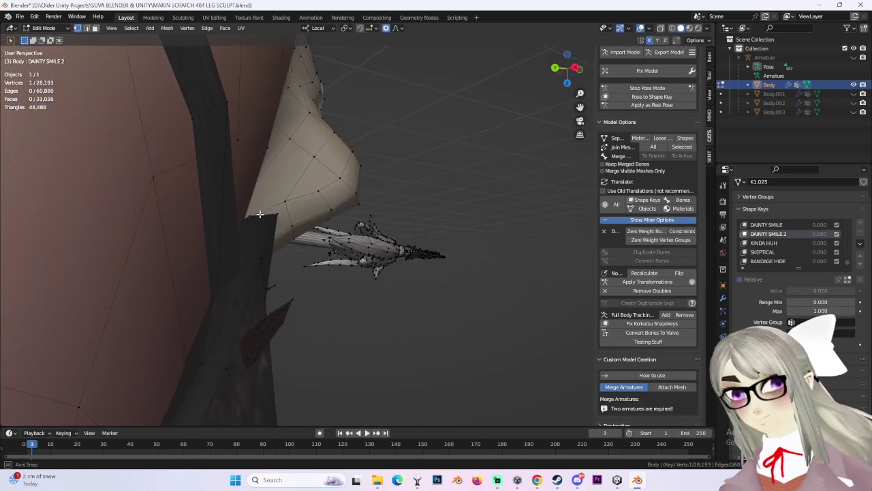
# Step: Move an eyepatch edge vertex in DAINTY SMILE 2 with proportional falloff so it clears the face
pyautogui.moveTo(252, 255)
pyautogui.mouseDown(button='middle')
pyautogui.moveTo(295, 224)
pyautogui.moveTo(370, 224)
pyautogui.moveTo(494, 247)
pyautogui.moveTo(366, 205)
pyautogui.moveTo(432, 193)
pyautogui.moveTo(351, 247)
pyautogui.moveTo(359, 271)
pyautogui.moveTo(401, 222)
pyautogui.moveTo(385, 236)
pyautogui.moveTo(400, 245)
pyautogui.moveTo(392, 245)
pyautogui.mouseUp(button='middle')
pyautogui.scroll(3, 392, 245)
pyautogui.scroll(4, 418, 243)
pyautogui.scroll(1, 384, 249)
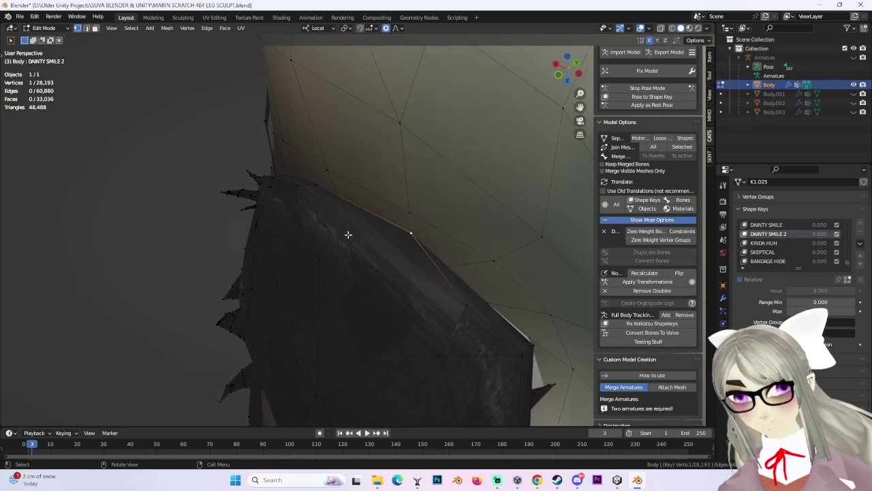
pyautogui.press('g')
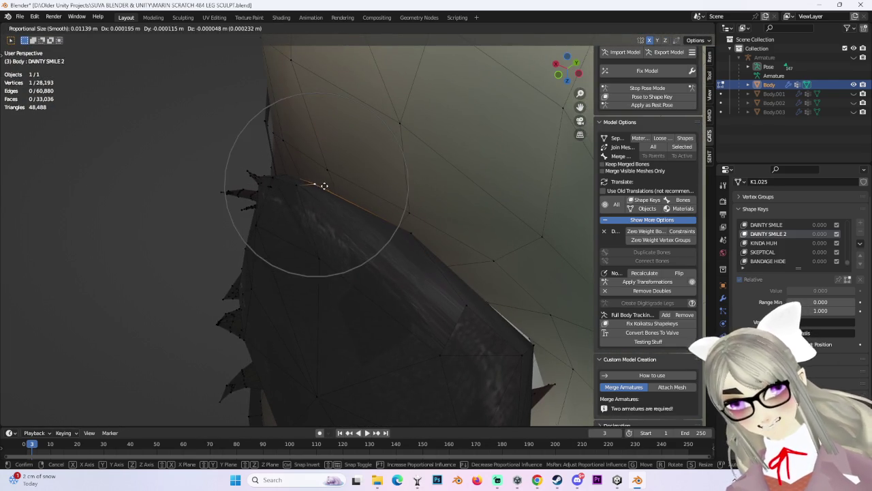
pyautogui.click(328, 176)
# Step: Shift another eyepatch edge vertex down and left, then fine-tune it with a second small move
pyautogui.moveTo(320, 179)
pyautogui.mouseDown(button='middle')
pyautogui.moveTo(407, 156)
pyautogui.moveTo(323, 190)
pyautogui.moveTo(373, 191)
pyautogui.moveTo(327, 203)
pyautogui.moveTo(343, 195)
pyautogui.moveTo(441, 260)
pyautogui.moveTo(475, 255)
pyautogui.mouseUp(button='middle')
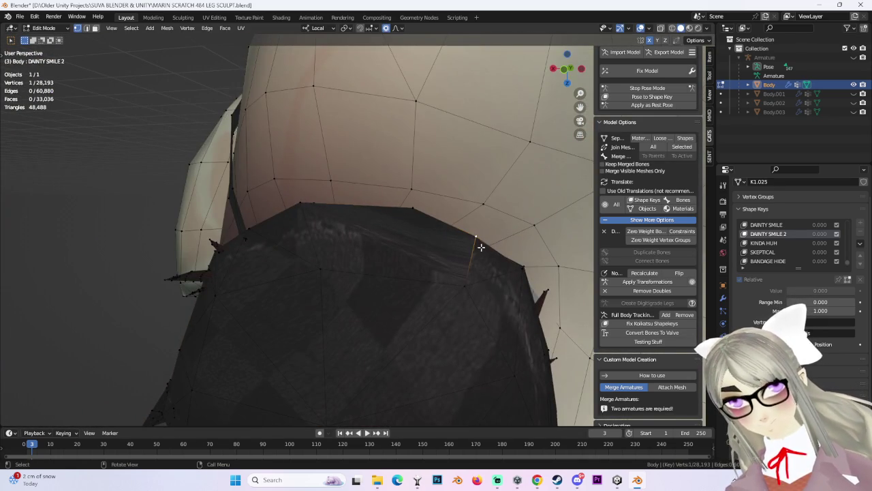
pyautogui.press('g')
pyautogui.click(458, 266)
pyautogui.press('g')
pyautogui.click(459, 234)
# Step: Review the smoothed eyepatch edge from below and the front, then make KINDA HUH the active shape key
pyautogui.moveTo(459, 234)
pyautogui.mouseDown(button='middle')
pyautogui.moveTo(467, 278)
pyautogui.moveTo(458, 228)
pyautogui.moveTo(476, 181)
pyautogui.mouseUp(button='middle')
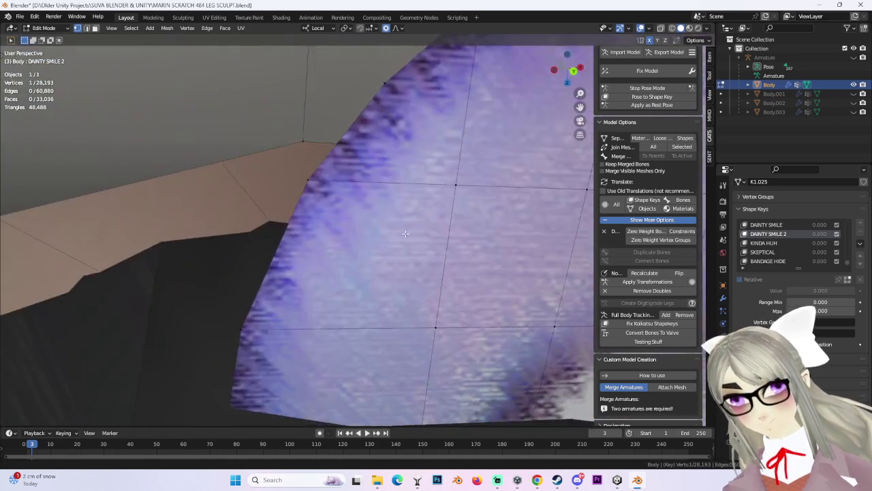
pyautogui.scroll(3, 476, 181)
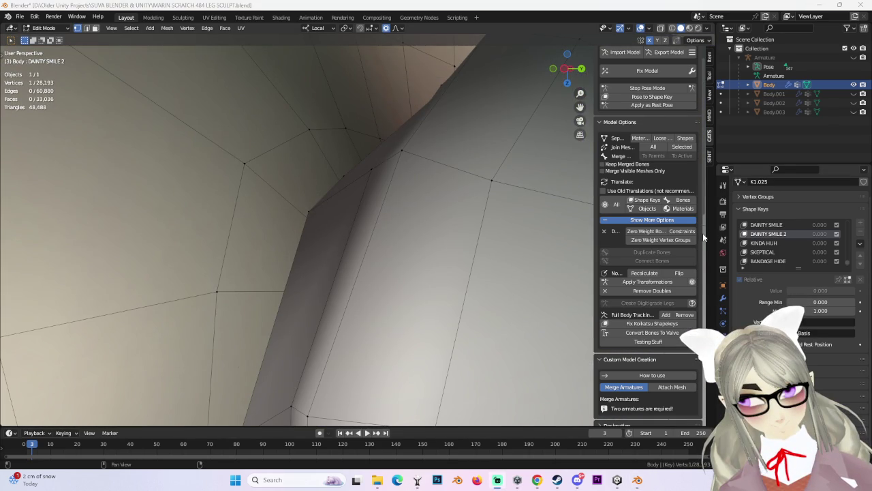
pyautogui.keyDown('shift'); pyautogui.moveTo(477, 232); pyautogui.dragTo(437, 234, button='middle'); pyautogui.keyUp('shift')
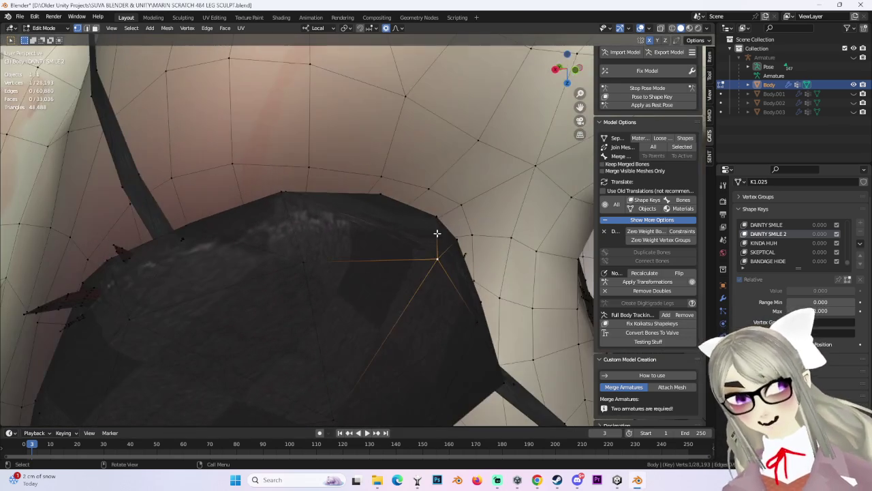
pyautogui.moveTo(557, 67)
pyautogui.mouseDown(button='middle')
pyautogui.moveTo(424, 205)
pyautogui.moveTo(461, 220)
pyautogui.moveTo(449, 194)
pyautogui.moveTo(441, 197)
pyautogui.moveTo(444, 218)
pyautogui.moveTo(361, 278)
pyautogui.moveTo(424, 307)
pyautogui.moveTo(442, 269)
pyautogui.moveTo(416, 259)
pyautogui.moveTo(450, 262)
pyautogui.mouseUp(button='middle')
pyautogui.scroll(3, 362, 278)
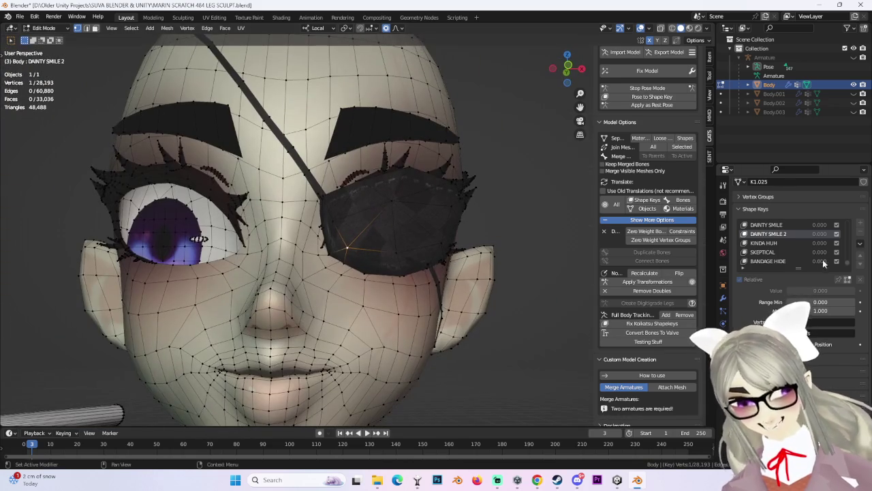
pyautogui.click(764, 224)
# Step: Add eyepatch edge vertices to the selection and lift them along local Y with falloff
pyautogui.moveTo(336, 285); pyautogui.dragTo(400, 288, button='middle')
pyautogui.scroll(3, 400, 288)
pyautogui.scroll(2, 409, 249)
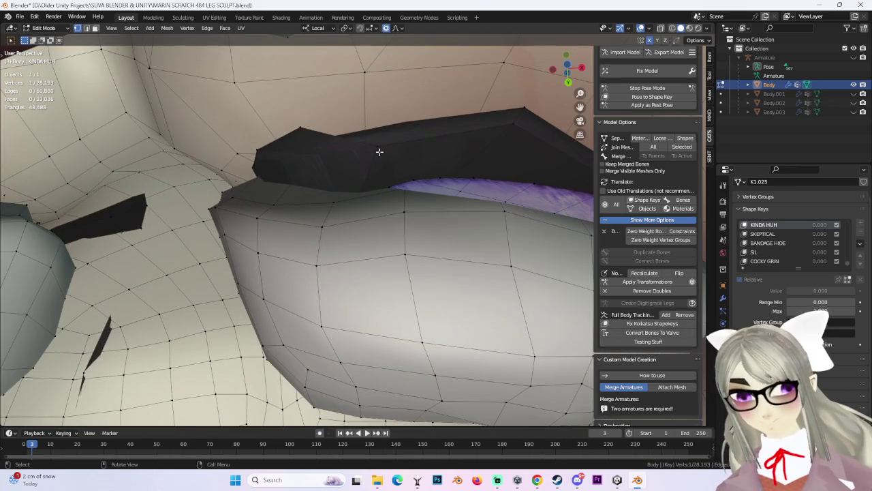
pyautogui.keyDown('shift'); pyautogui.click(516, 125); pyautogui.keyUp('shift')
pyautogui.moveTo(516, 125); pyautogui.dragTo(426, 147, button='middle')
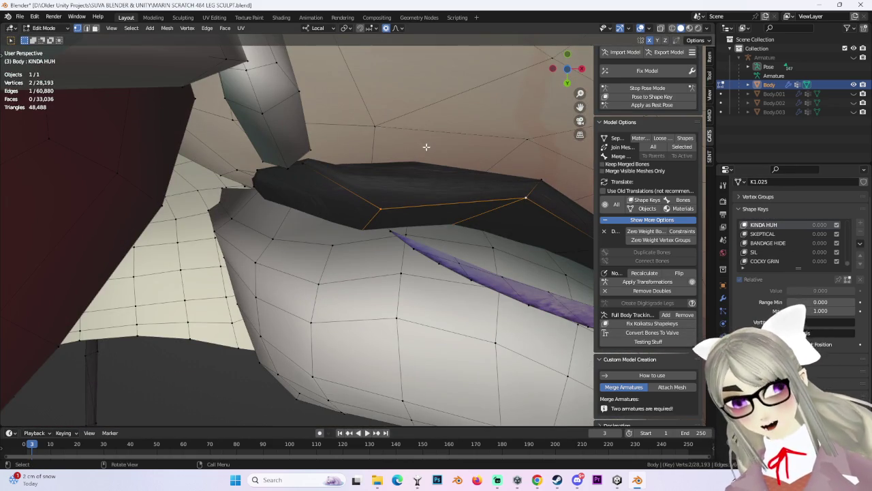
pyautogui.moveTo(529, 186)
pyautogui.mouseDown(button='middle')
pyautogui.moveTo(360, 179)
pyautogui.moveTo(344, 210)
pyautogui.mouseUp(button='middle')
pyautogui.press('g')
pyautogui.press('y')
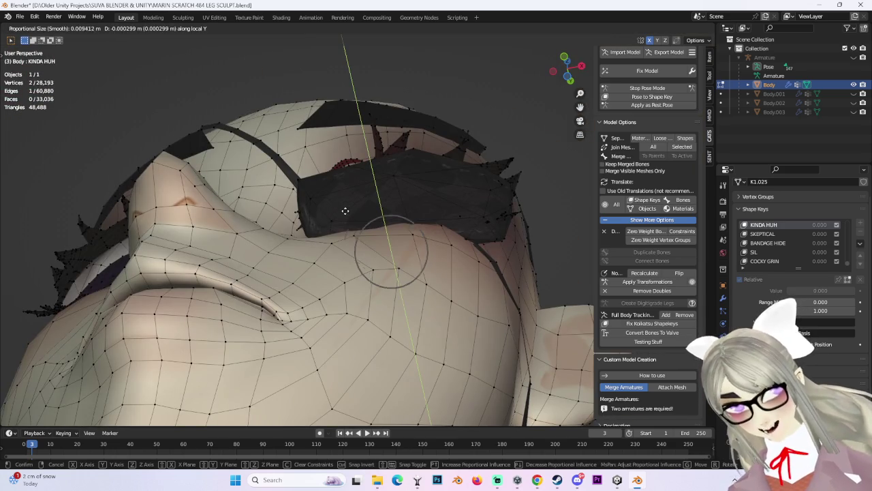
pyautogui.click(348, 193)
# Step: Select a single eyepatch edge vertex and nudge it along local Y
pyautogui.scroll(3, 348, 193)
pyautogui.scroll(3, 362, 184)
pyautogui.click(368, 164)
pyautogui.scroll(2, 369, 164)
pyautogui.scroll(3, 369, 163)
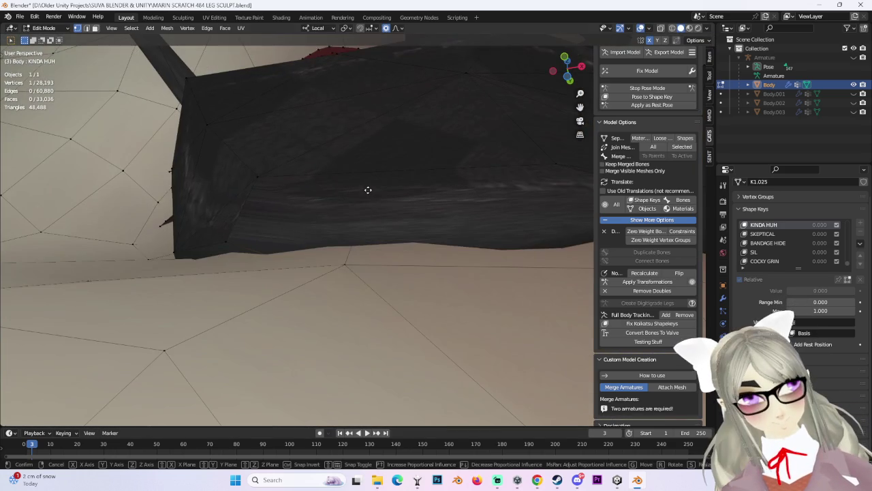
pyautogui.press('g')
pyautogui.press('y')
pyautogui.click(371, 149)
# Step: Lift another eyepatch vertex along local Y so it rests over the cheek
pyautogui.moveTo(371, 150); pyautogui.dragTo(386, 197, button='middle')
pyautogui.scroll(-3, 405, 201)
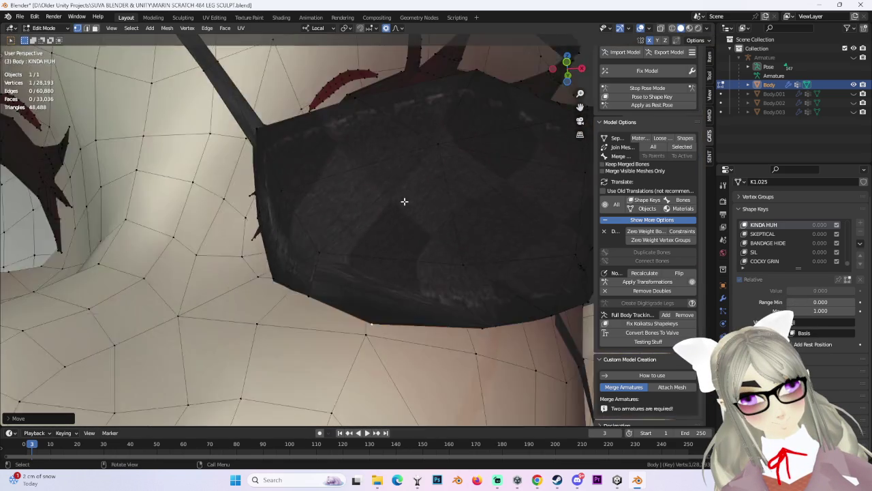
pyautogui.scroll(2, 369, 213)
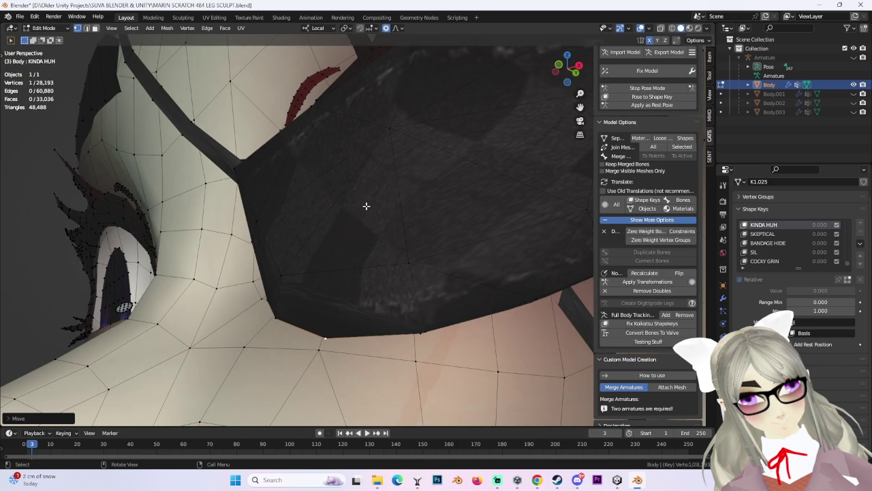
pyautogui.moveTo(366, 205); pyautogui.dragTo(356, 247, button='middle')
pyautogui.press('g')
pyautogui.press('y')
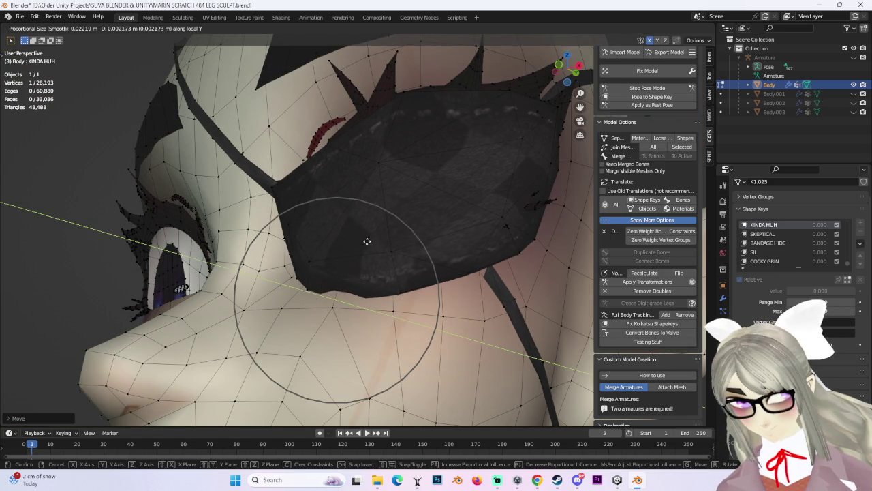
pyautogui.click(364, 232)
# Step: Make a final small eyepatch adjustment, then switch to the SKEPTICAL shape key
pyautogui.moveTo(362, 232)
pyautogui.mouseDown(button='middle')
pyautogui.moveTo(426, 216)
pyautogui.moveTo(419, 254)
pyautogui.moveTo(396, 269)
pyautogui.moveTo(525, 253)
pyautogui.moveTo(477, 247)
pyautogui.moveTo(504, 289)
pyautogui.mouseUp(button='middle')
pyautogui.press('g')
pyautogui.click(443, 239)
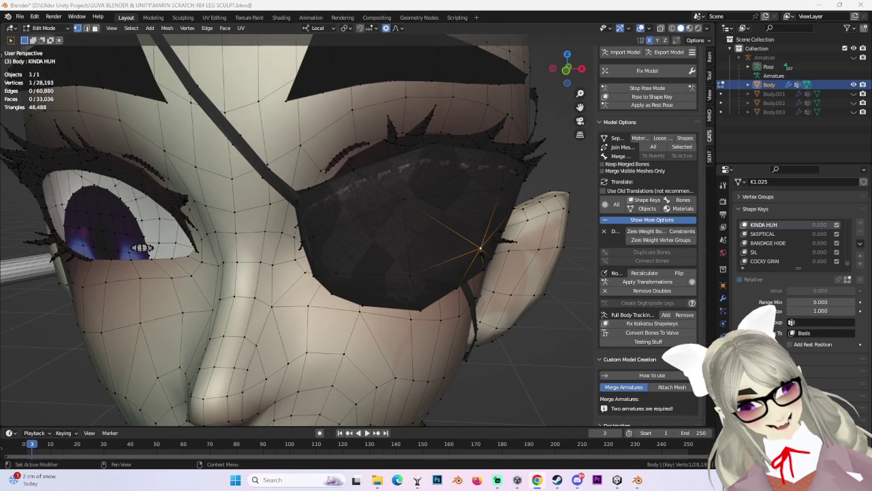
pyautogui.scroll(-3, 408, 225)
pyautogui.moveTo(409, 225); pyautogui.dragTo(362, 198, button='middle')
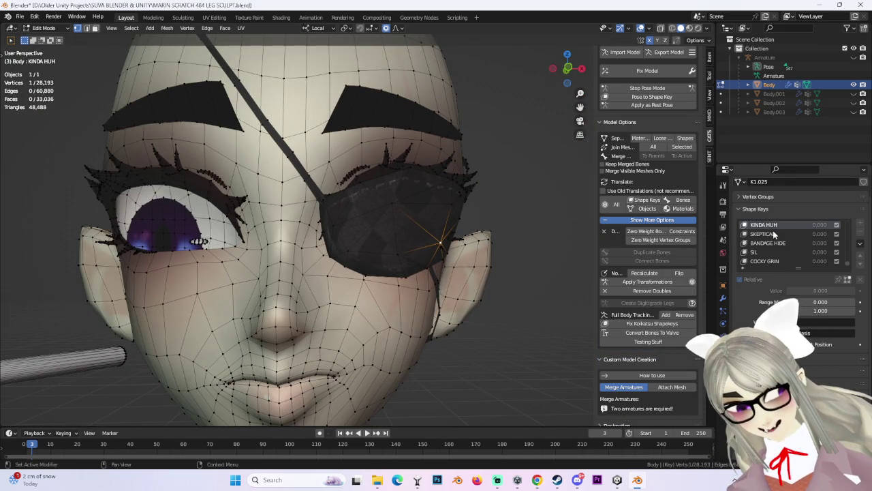
pyautogui.click(763, 234)
# Step: Lift an eyepatch band vertex along local Y in SKEPTICAL, then switch to the browser with the YouTube short
pyautogui.moveTo(445, 238)
pyautogui.mouseDown(button='middle')
pyautogui.moveTo(462, 223)
pyautogui.moveTo(455, 190)
pyautogui.mouseUp(button='middle')
pyautogui.scroll(3, 450, 235)
pyautogui.moveTo(420, 253)
pyautogui.mouseDown(button='middle')
pyautogui.moveTo(415, 226)
pyautogui.moveTo(403, 257)
pyautogui.moveTo(464, 263)
pyautogui.moveTo(465, 203)
pyautogui.moveTo(450, 148)
pyautogui.moveTo(463, 189)
pyautogui.mouseUp(button='middle')
pyautogui.press('g')
pyautogui.press('y')
pyautogui.click(452, 179)
pyautogui.moveTo(282, 277)
pyautogui.mouseDown(button='middle')
pyautogui.moveTo(362, 286)
pyautogui.moveTo(386, 183)
pyautogui.moveTo(370, 236)
pyautogui.mouseUp(button='middle')
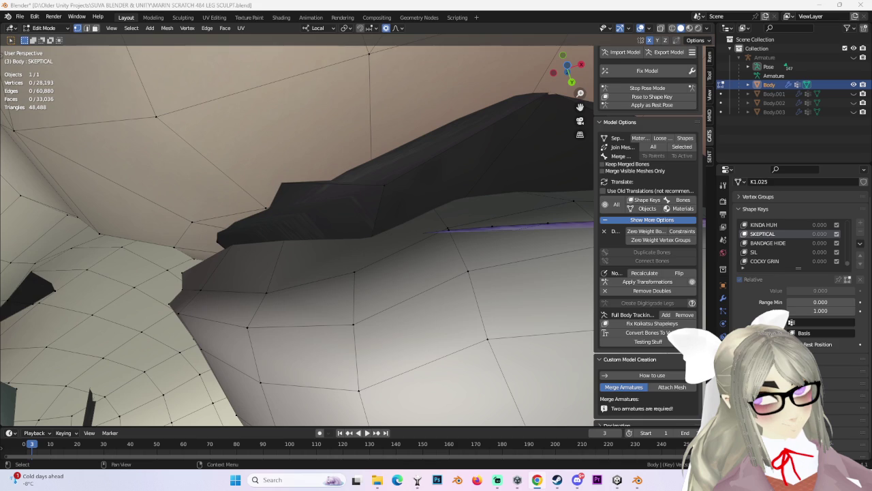
pyautogui.hotkey('alt', 'Tab')
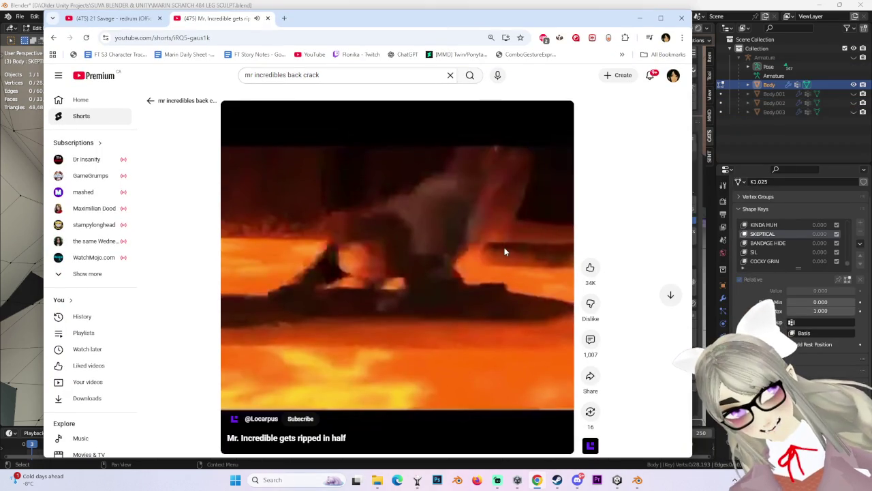
# Step: Maximize the browser and play and pause the Mr. Incredible short
pyautogui.click(660, 18)
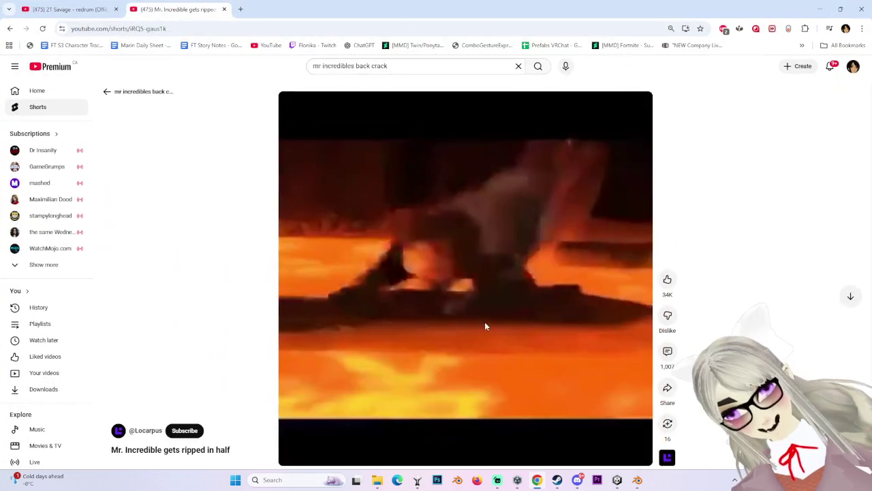
pyautogui.click(481, 321)
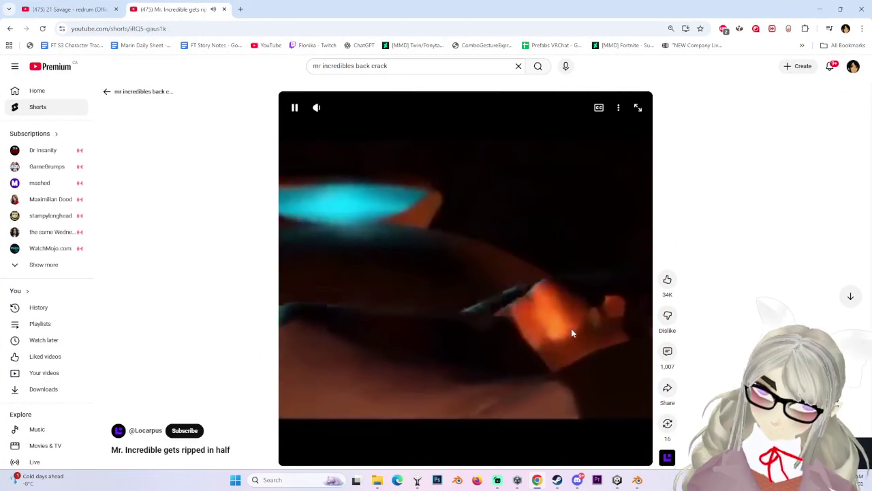
pyautogui.click(631, 347)
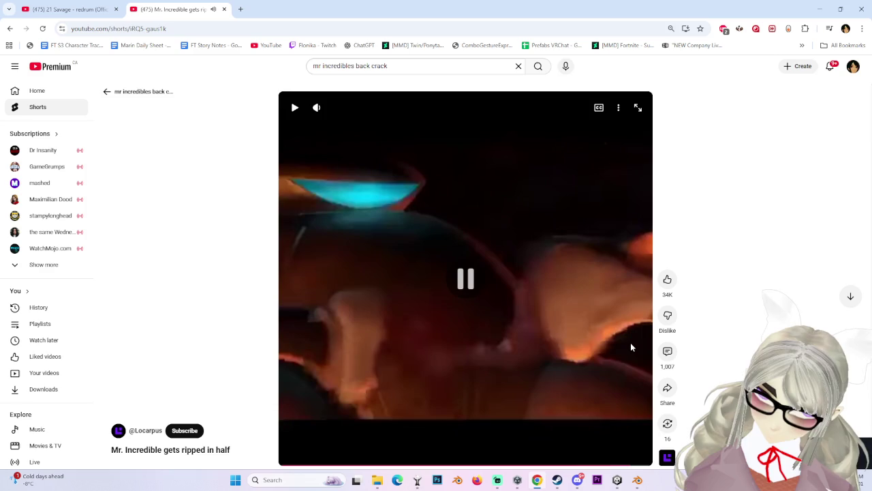
pyautogui.click(628, 346)
pyautogui.click(628, 345)
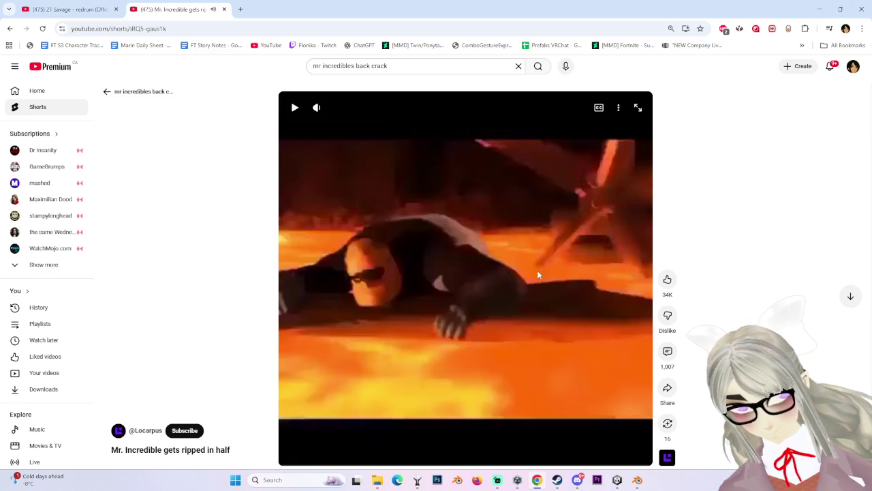
pyautogui.scroll(-1, 541, 259)
pyautogui.scroll(1, 542, 261)
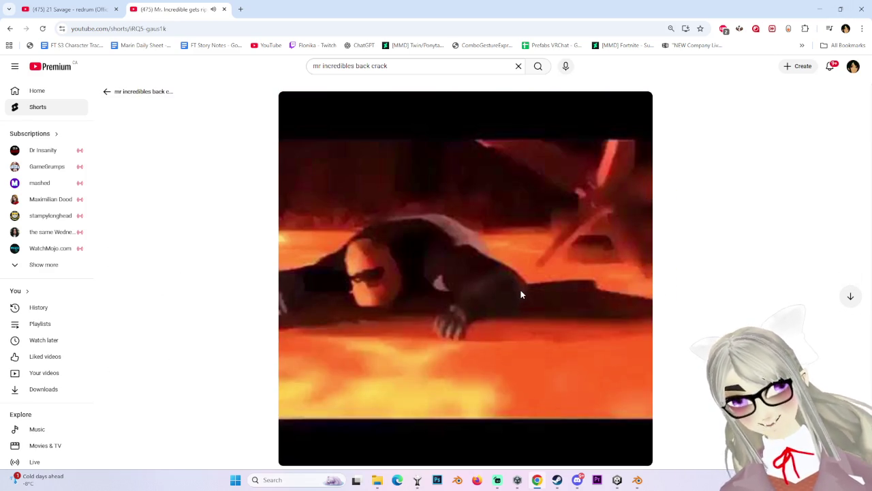
# Step: Keep pausing and resuming the short, then scroll on to 'Waiting for somebody to crack my back like this...'
pyautogui.click(520, 285)
pyautogui.click(524, 297)
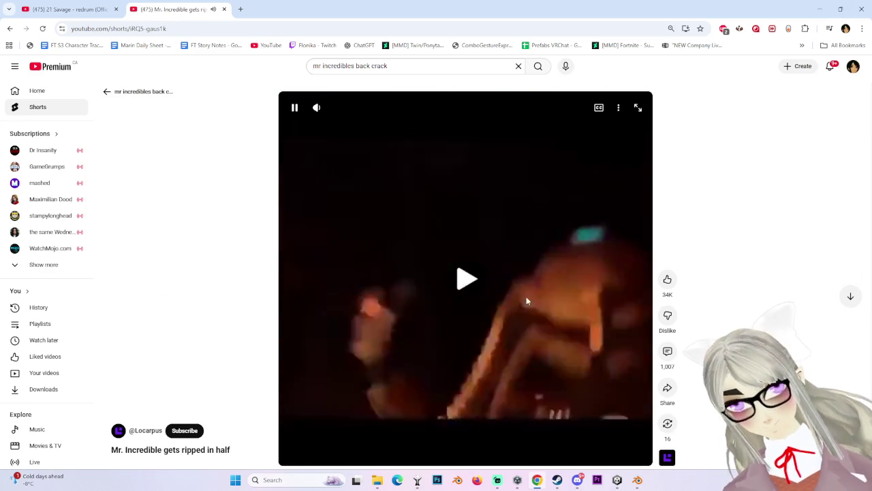
pyautogui.click(526, 295)
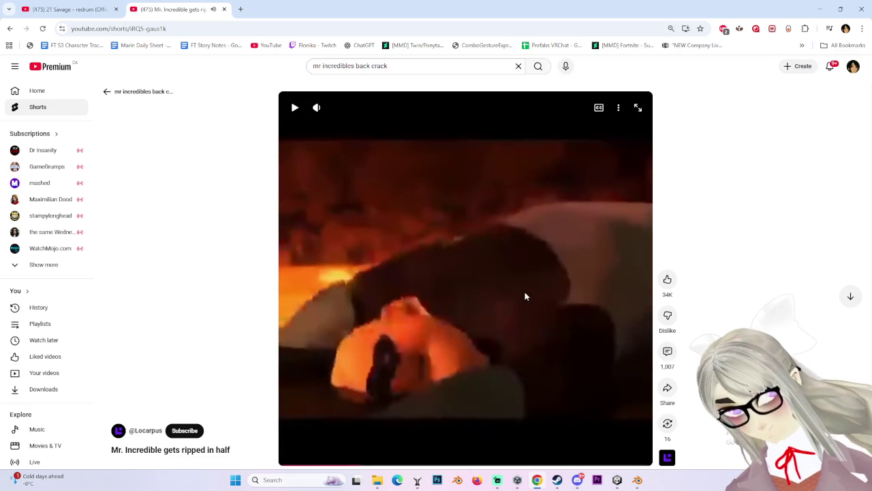
pyautogui.click(522, 293)
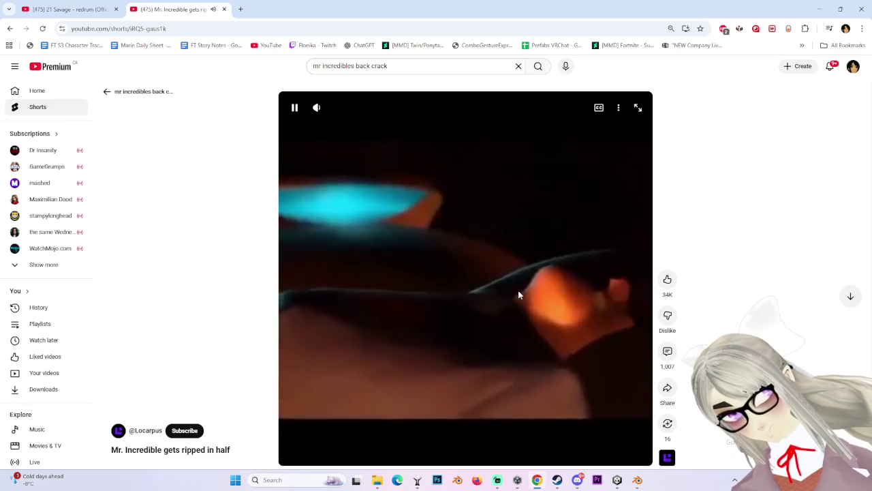
pyautogui.click(515, 289)
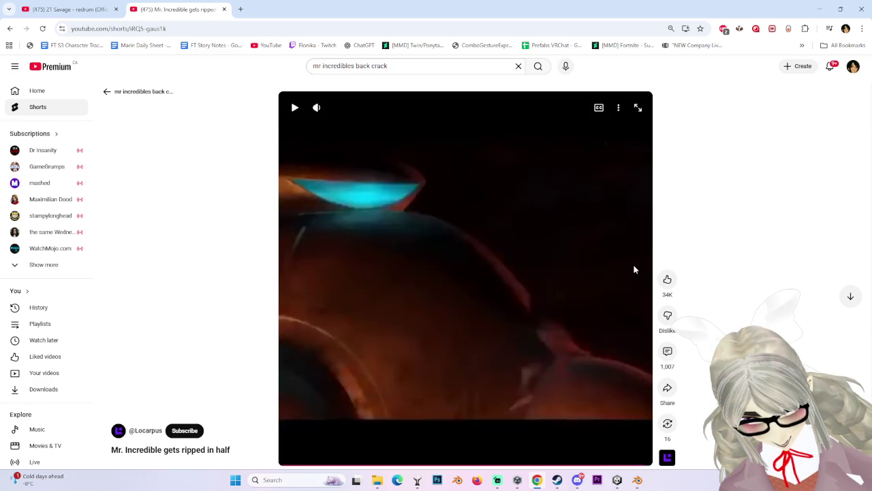
pyautogui.click(577, 293)
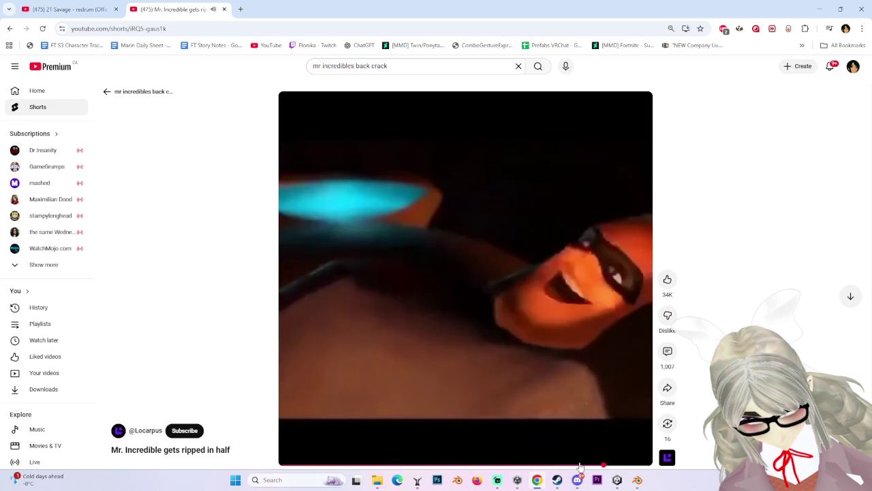
pyautogui.click(571, 255)
pyautogui.scroll(-1, 583, 376)
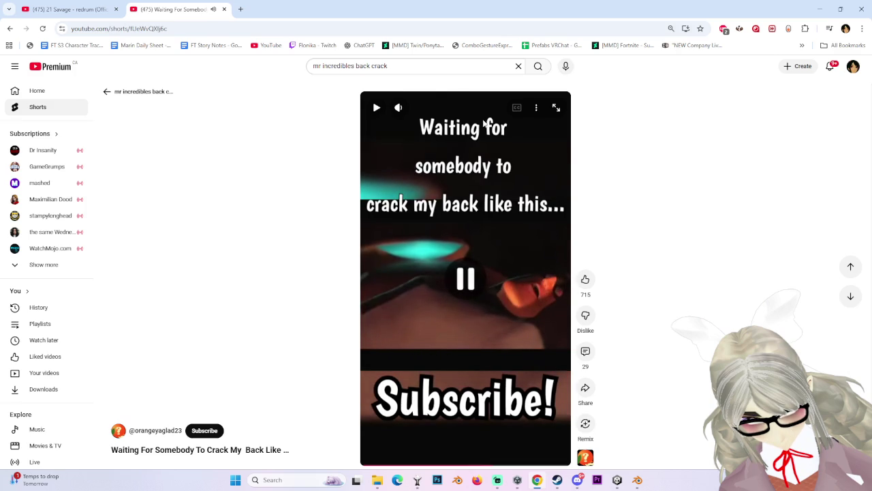
# Step: Search YouTube for 'best cracks chiropractor' and scroll through the results
pyautogui.write('/')
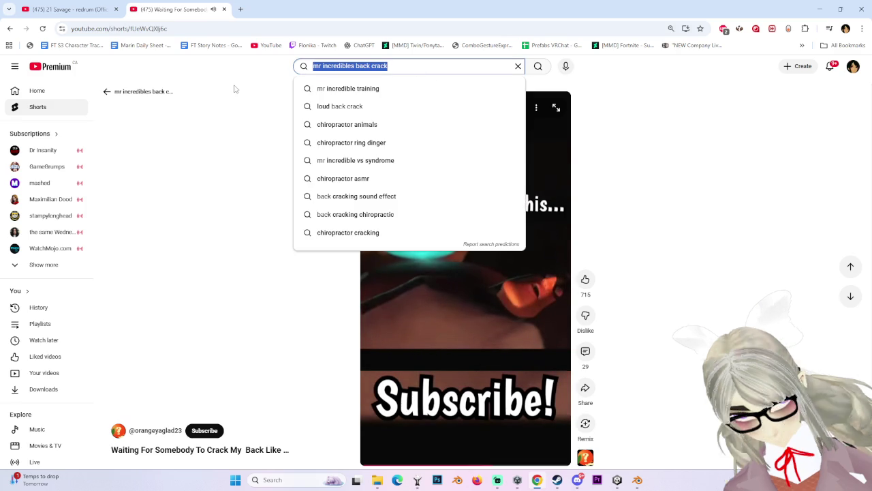
pyautogui.write('best cracks chiropractor')
pyautogui.press('Return')
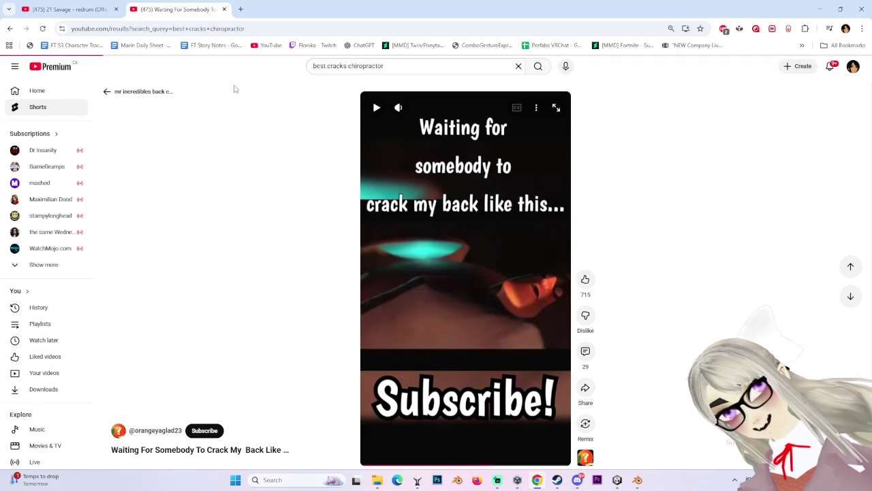
pyautogui.scroll(-2, 147, 408)
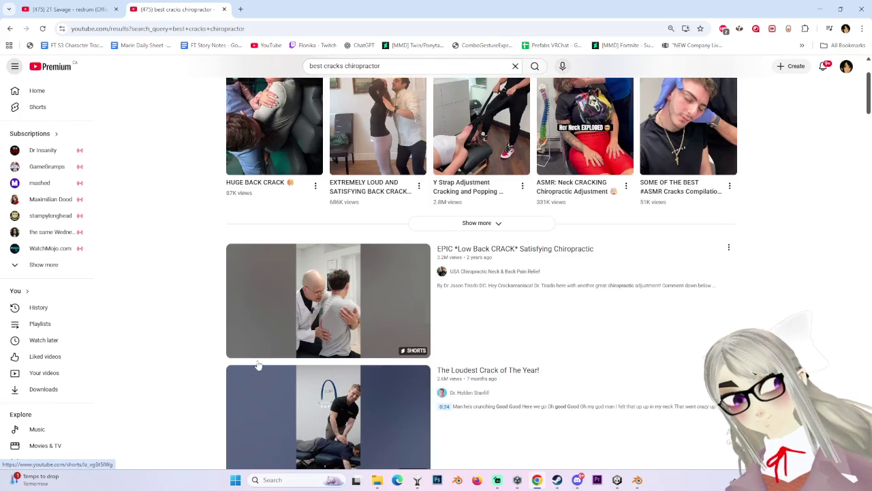
pyautogui.scroll(-4, 148, 407)
pyautogui.scroll(-2, 147, 407)
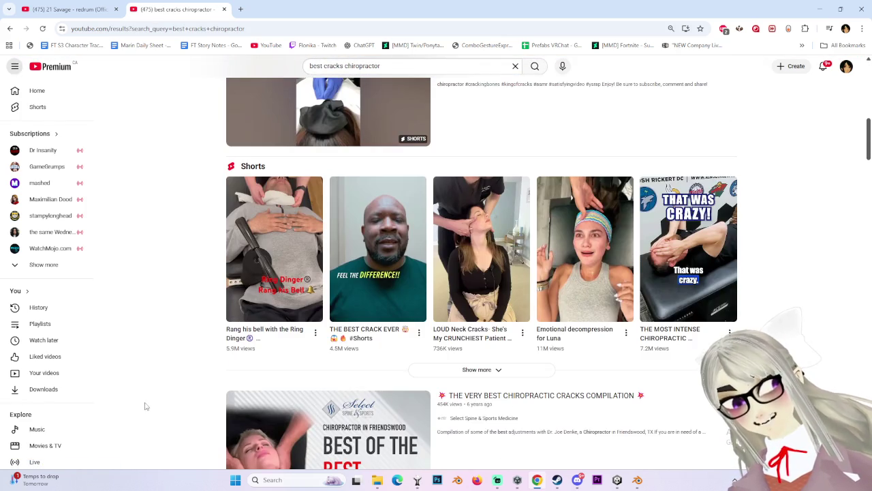
pyautogui.scroll(-4, 149, 411)
pyautogui.scroll(7, 157, 409)
pyautogui.scroll(3, 157, 408)
pyautogui.scroll(2, 157, 409)
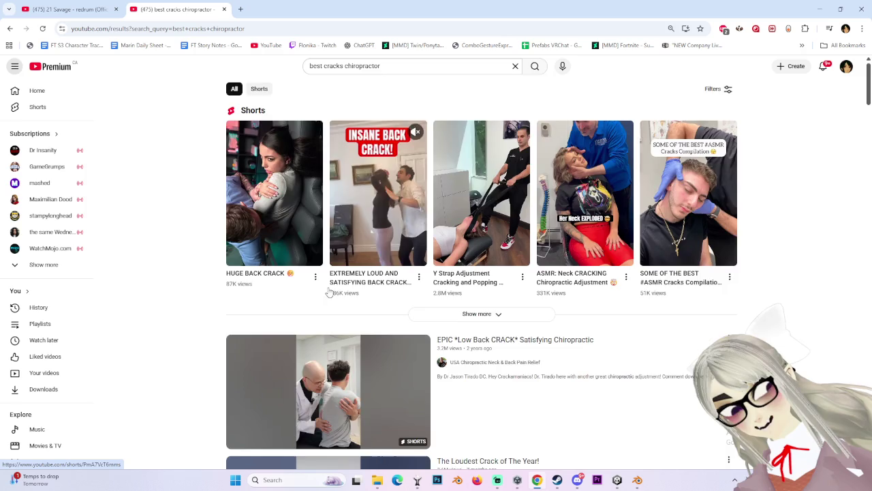
pyautogui.scroll(-2, 338, 250)
pyautogui.moveTo(329, 376)
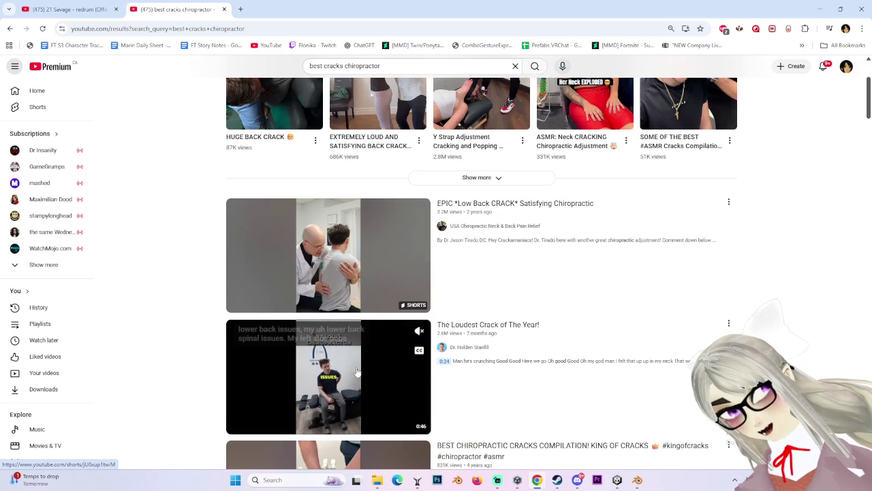
pyautogui.scroll(-3, 359, 370)
pyautogui.scroll(-1, 306, 368)
pyautogui.scroll(-2, 194, 366)
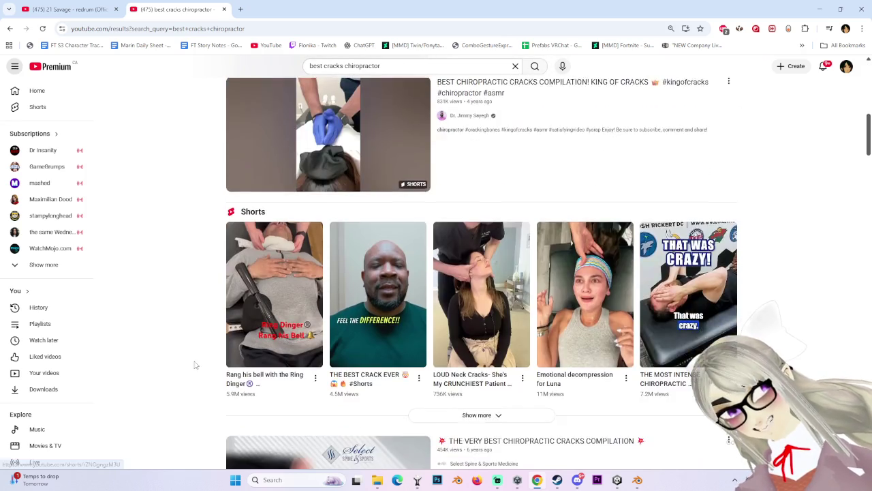
pyautogui.scroll(-3, 195, 355)
pyautogui.scroll(-2, 194, 361)
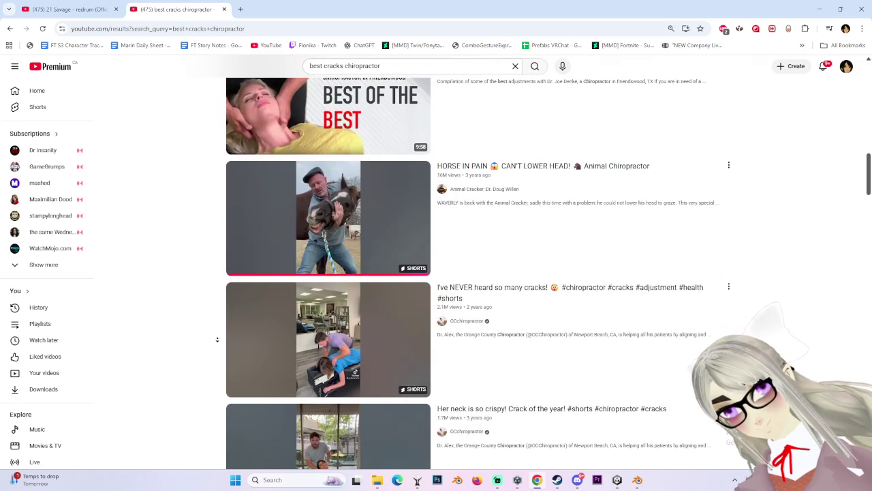
pyautogui.scroll(-6, 216, 328)
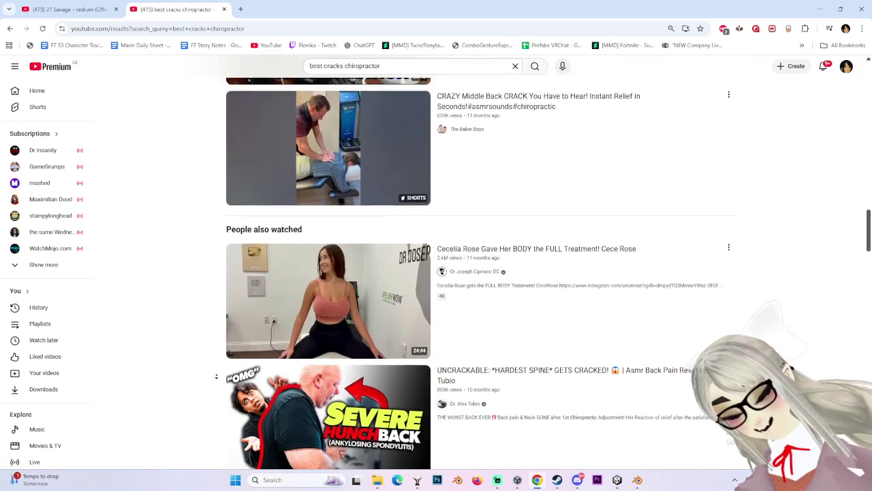
pyautogui.scroll(-5, 204, 344)
pyautogui.scroll(-3, 183, 298)
pyautogui.scroll(-1, 177, 336)
pyautogui.scroll(-5, 204, 226)
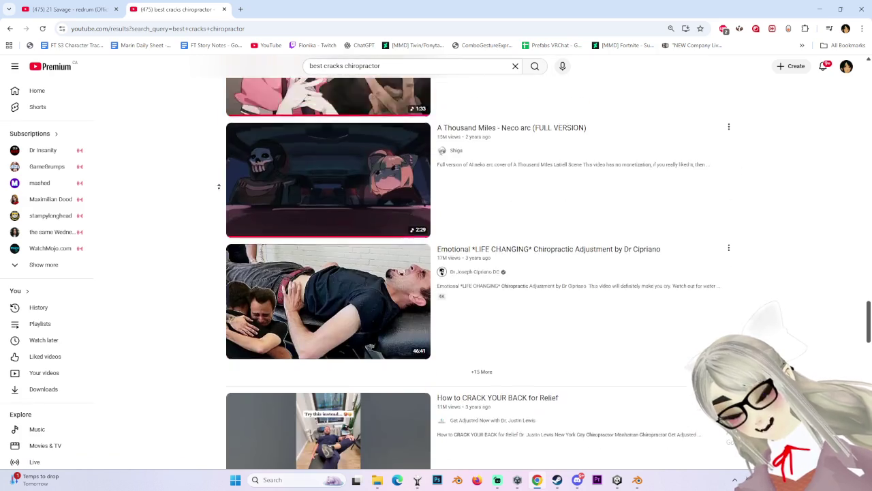
pyautogui.scroll(20, 204, 225)
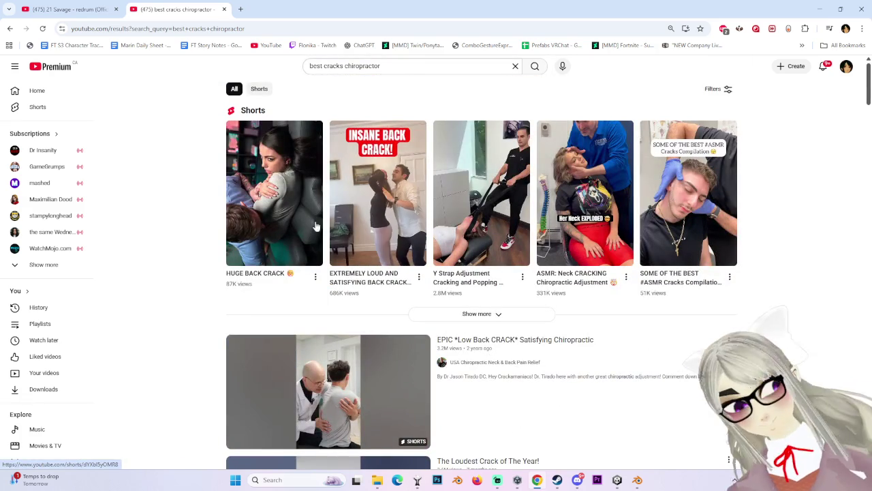
pyautogui.moveTo(274, 193)
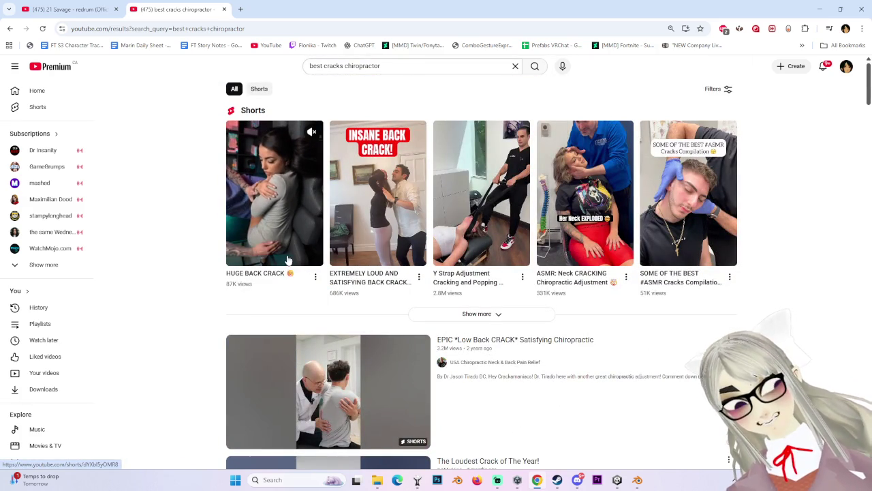
pyautogui.scroll(-2, 288, 259)
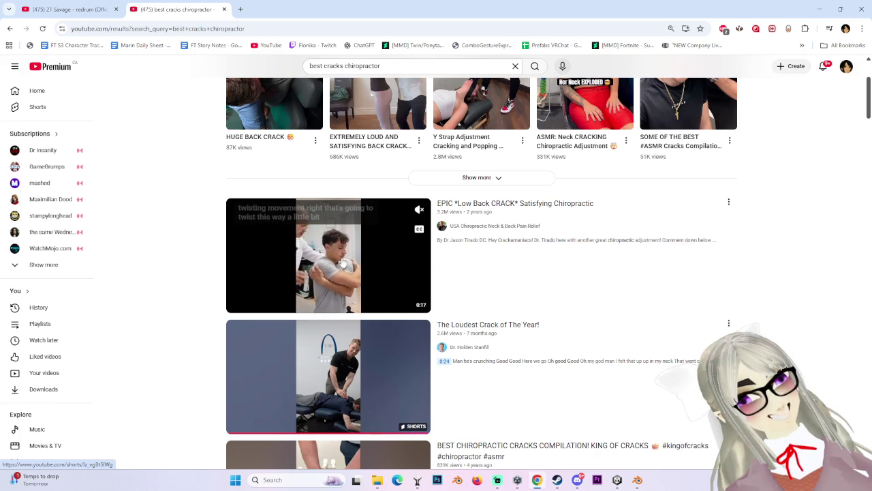
# Step: Open the 'EPIC *Low Back CRACK* Satisfying Chiropractic' short, pausing and resuming it once
pyautogui.click(391, 246)
pyautogui.click(404, 209)
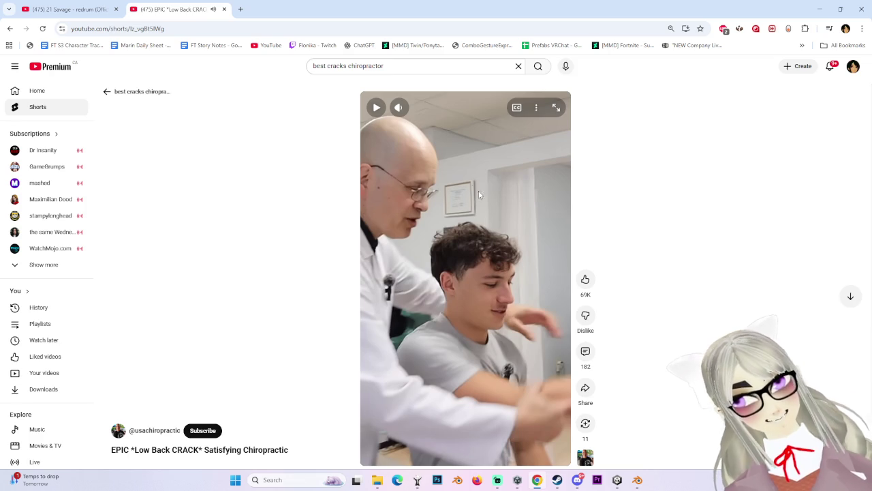
pyautogui.click(474, 191)
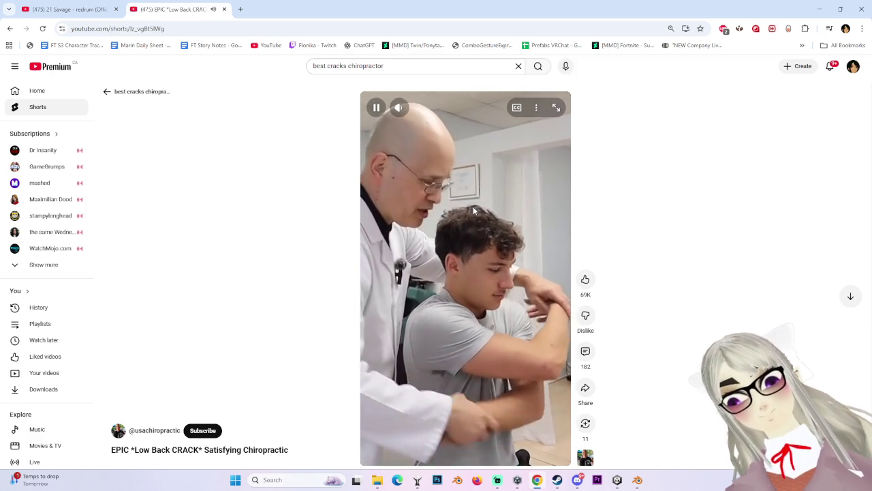
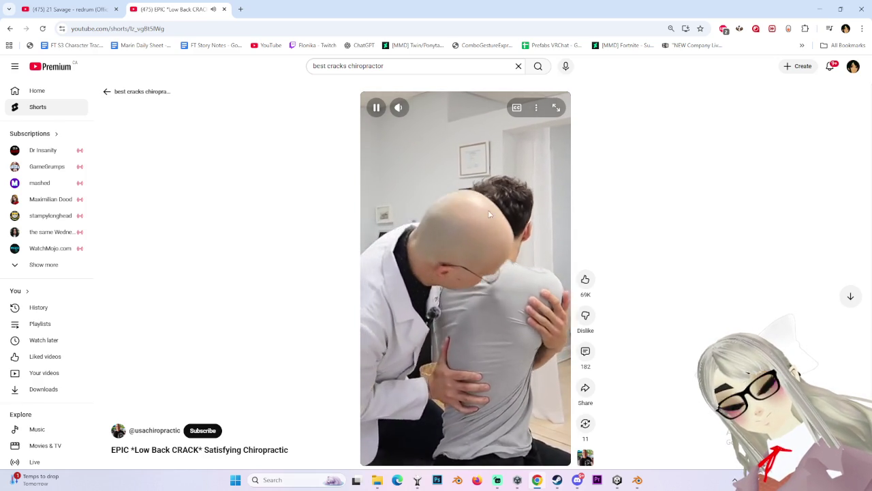
# Step: Pause the 'EPIC Low Back CRACK' chiropractic Short and return to the Blender project
pyautogui.click(441, 214)
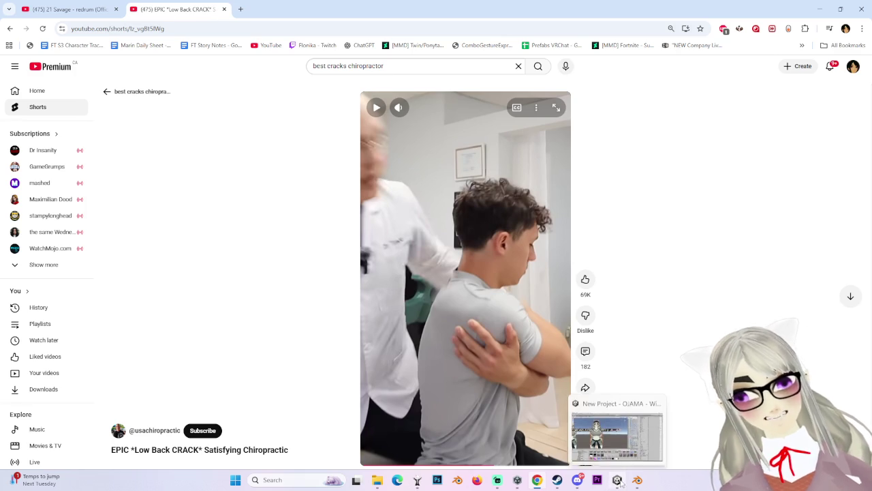
pyautogui.moveTo(616, 479)
pyautogui.click(617, 431)
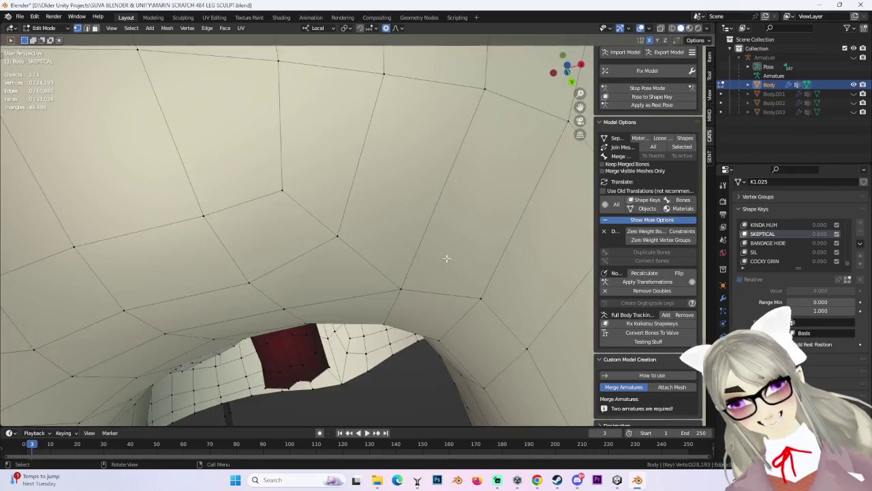
# Step: Zoom in on the eye patch edge and pull a vertex in with proportional editing
pyautogui.moveTo(447, 258); pyautogui.dragTo(365, 305, button='middle')
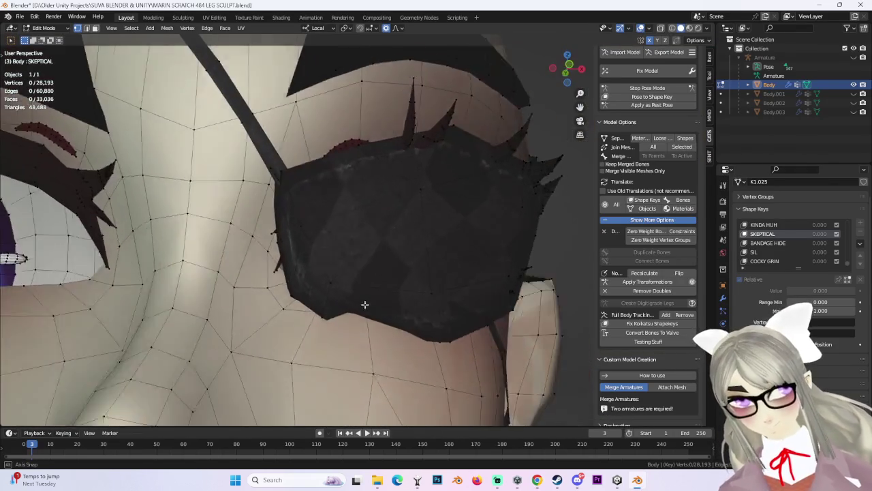
pyautogui.scroll(3, 400, 244)
pyautogui.scroll(3, 397, 263)
pyautogui.scroll(3, 400, 198)
pyautogui.moveTo(399, 198); pyautogui.dragTo(472, 250, button='middle')
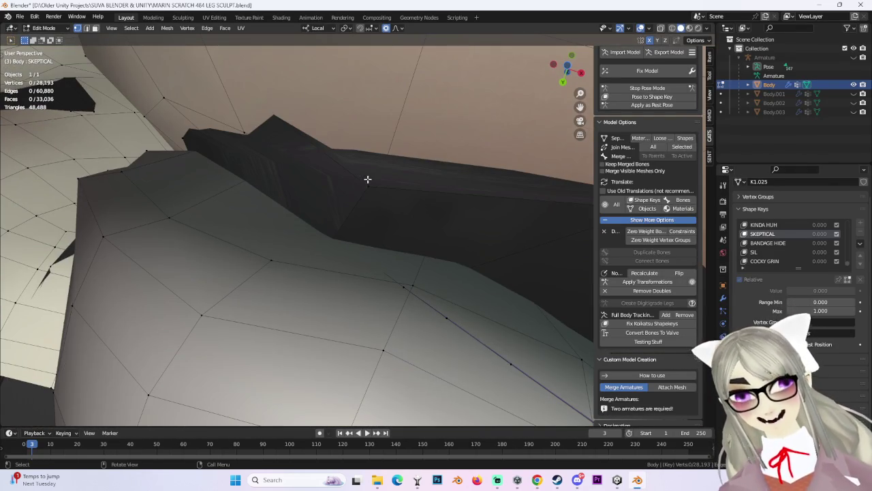
pyautogui.scroll(-2, 454, 210)
pyautogui.press('g')
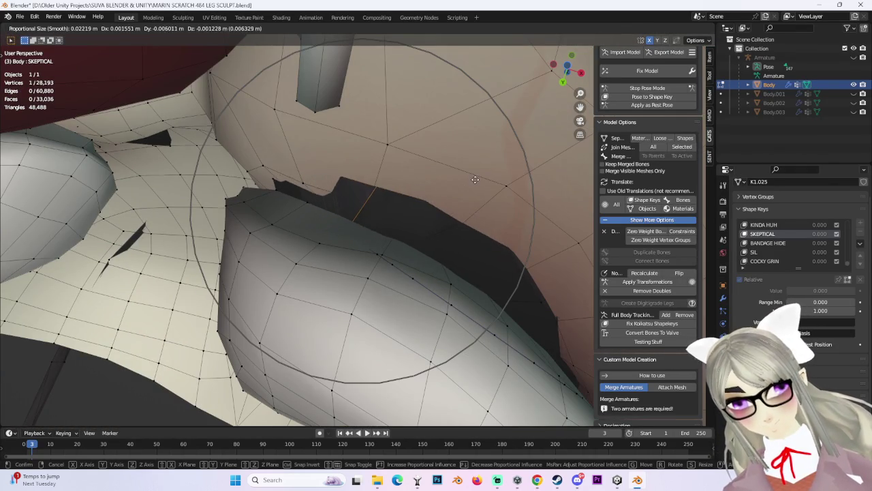
pyautogui.click(453, 228)
# Step: Adjust more patch vertices from below, one constrained to the local Y axis
pyautogui.scroll(3, 473, 252)
pyautogui.moveTo(473, 252)
pyautogui.mouseDown(button='middle')
pyautogui.moveTo(432, 263)
pyautogui.moveTo(468, 316)
pyautogui.moveTo(452, 277)
pyautogui.moveTo(485, 263)
pyautogui.moveTo(499, 244)
pyautogui.mouseUp(button='middle')
pyautogui.scroll(2, 432, 263)
pyautogui.press('g')
pyautogui.press('y')
pyautogui.press('y')
pyautogui.click(434, 272)
pyautogui.press('g')
pyautogui.click(461, 184)
# Step: Check the patch profile in right orthographic view and nudge a vertex along Z
pyautogui.moveTo(462, 185)
pyautogui.mouseDown(button='middle')
pyautogui.moveTo(471, 253)
pyautogui.moveTo(518, 274)
pyautogui.moveTo(510, 293)
pyautogui.moveTo(446, 285)
pyautogui.mouseUp(button='middle')
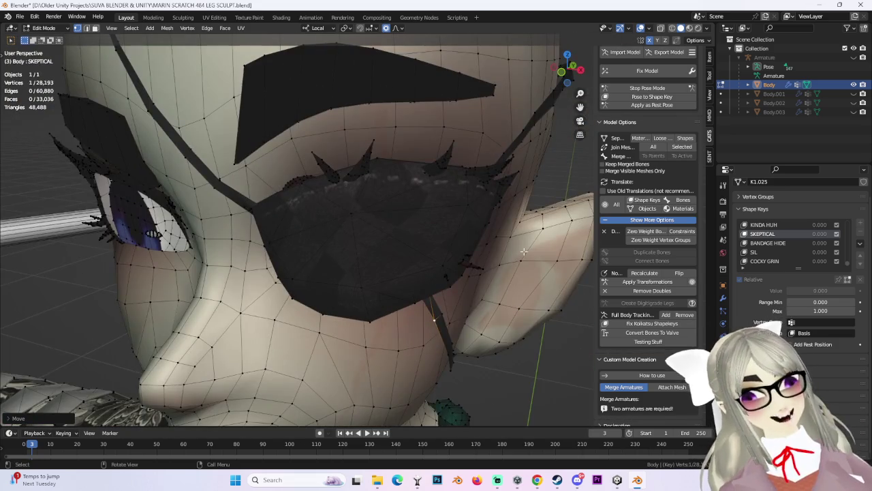
pyautogui.moveTo(523, 251); pyautogui.dragTo(475, 250, button='middle')
pyautogui.click(573, 71)
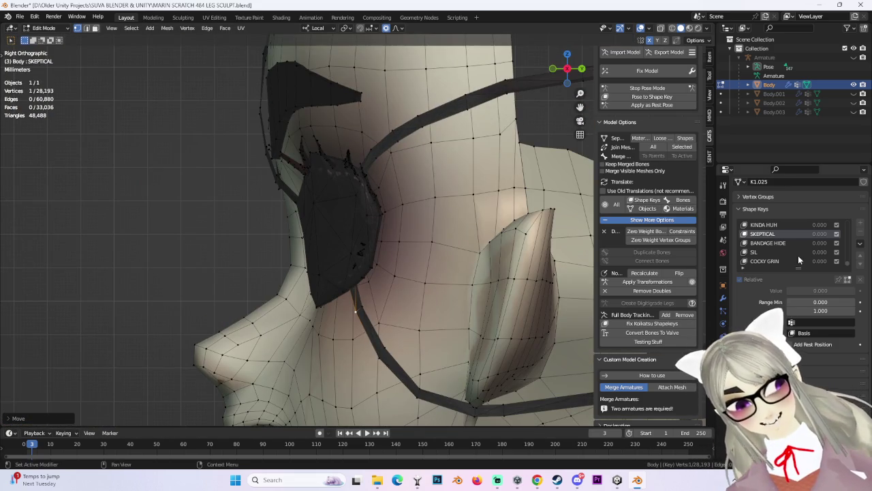
pyautogui.moveTo(322, 297)
pyautogui.mouseDown(button='middle')
pyautogui.moveTo(395, 267)
pyautogui.moveTo(422, 265)
pyautogui.mouseUp(button='middle')
pyautogui.press('c')
pyautogui.press('Escape')
pyautogui.press('g')
pyautogui.press('z')
pyautogui.click(526, 265)
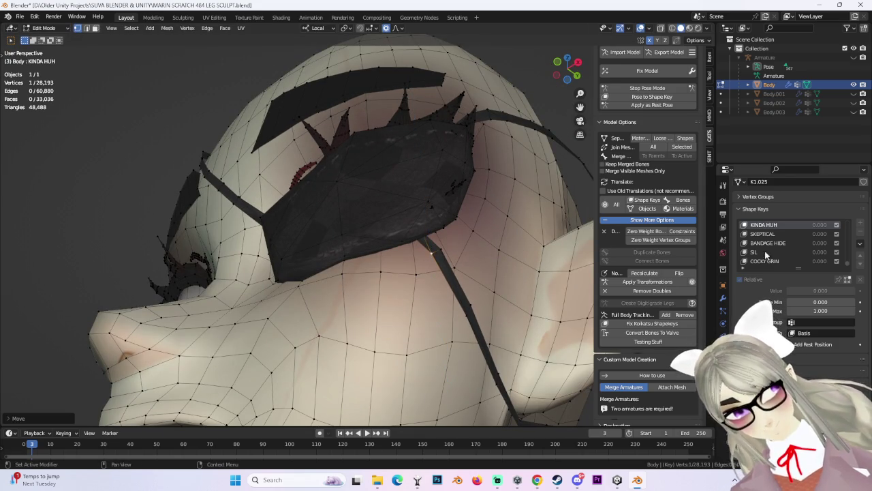
pyautogui.scroll(2, 764, 251)
# Step: Step through the DAINTY SMILE 2, SKEPTICAL, SIL and COCKY GRIN shape keys
pyautogui.click(784, 236)
pyautogui.moveTo(405, 297); pyautogui.dragTo(409, 272, button='middle')
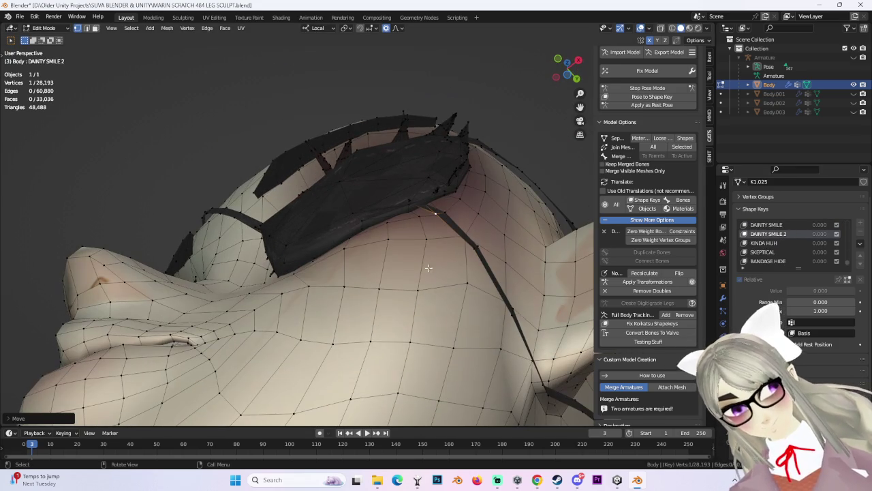
pyautogui.click(763, 251)
pyautogui.scroll(-2, 820, 251)
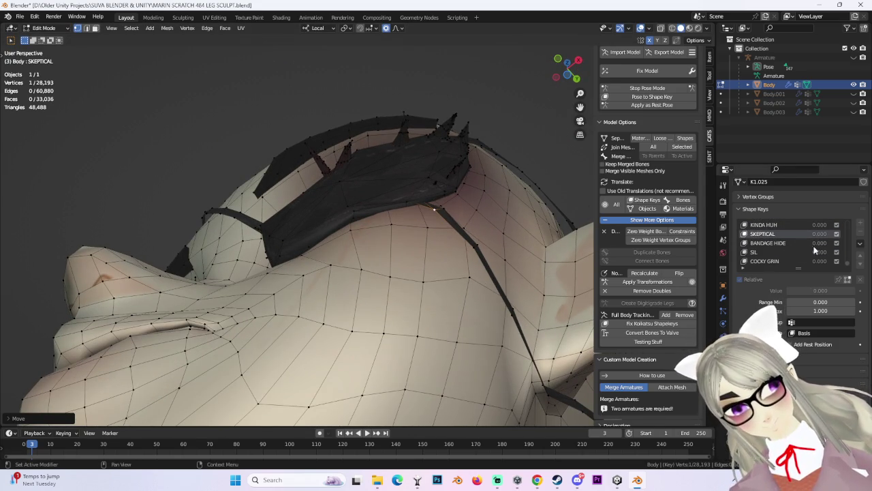
pyautogui.click(757, 253)
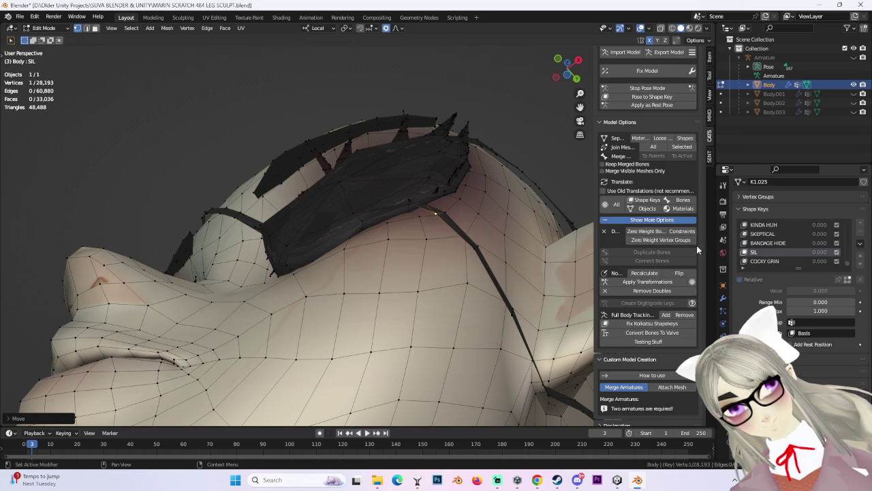
pyautogui.scroll(-1, 802, 244)
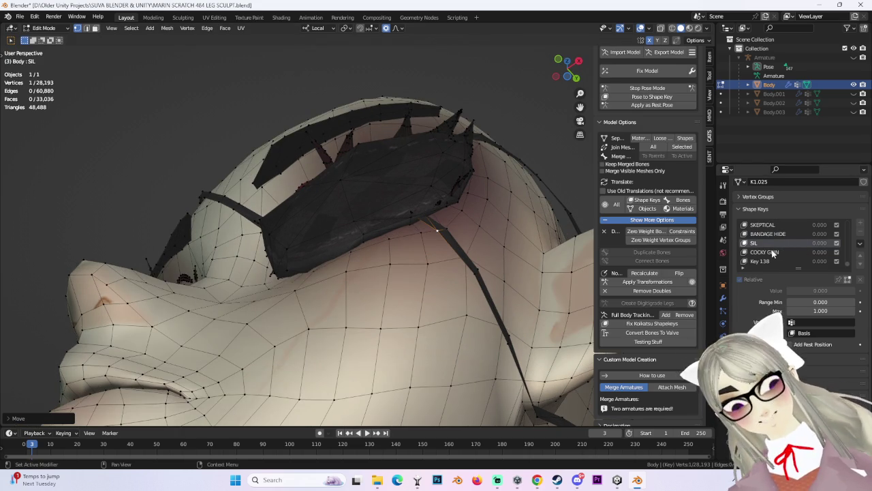
pyautogui.click(776, 251)
# Step: In COCKY GRIN, move a patch vertex proportionally and select the patch's top-corner vertex
pyautogui.moveTo(550, 228)
pyautogui.mouseDown(button='middle')
pyautogui.moveTo(544, 213)
pyautogui.moveTo(518, 226)
pyautogui.mouseUp(button='middle')
pyautogui.press('g')
pyautogui.click(521, 235)
pyautogui.moveTo(526, 259)
pyautogui.mouseDown(button='middle')
pyautogui.moveTo(550, 252)
pyautogui.moveTo(512, 216)
pyautogui.mouseUp(button='middle')
pyautogui.scroll(3, 550, 251)
pyautogui.scroll(3, 527, 252)
pyautogui.scroll(-4, 545, 244)
pyautogui.click(431, 116)
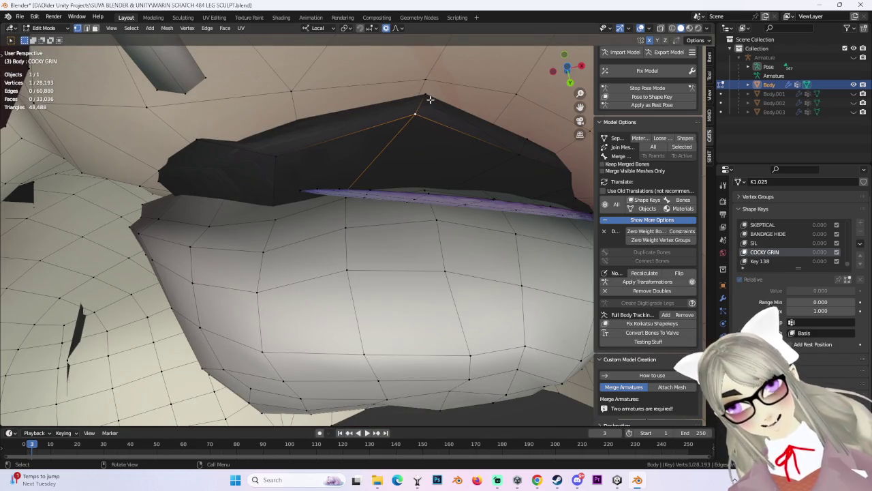
# Step: Move a patch edge vertex upward, then try and undo a Y-constrained vertex move
pyautogui.click(277, 154)
pyautogui.press('g')
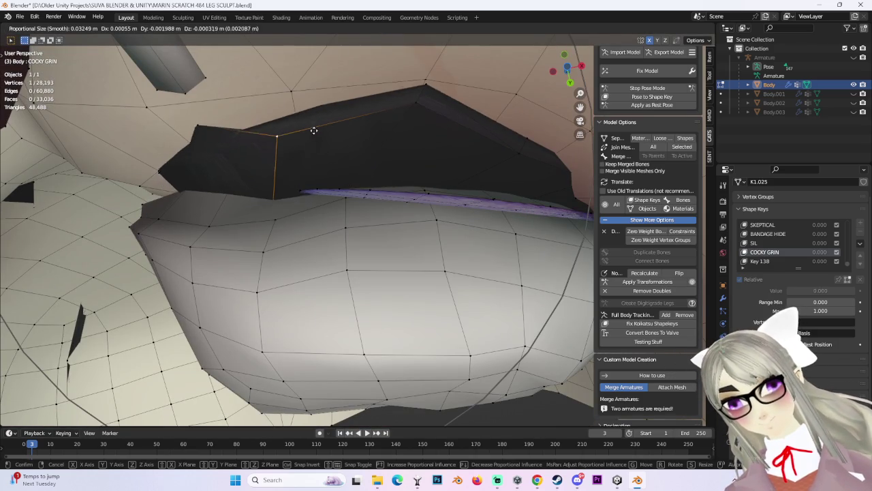
pyautogui.click(315, 116)
pyautogui.moveTo(315, 116)
pyautogui.mouseDown(button='middle')
pyautogui.moveTo(409, 133)
pyautogui.moveTo(435, 224)
pyautogui.moveTo(458, 163)
pyautogui.moveTo(418, 214)
pyautogui.moveTo(362, 148)
pyautogui.moveTo(404, 176)
pyautogui.moveTo(415, 150)
pyautogui.moveTo(423, 183)
pyautogui.mouseUp(button='middle')
pyautogui.press('g')
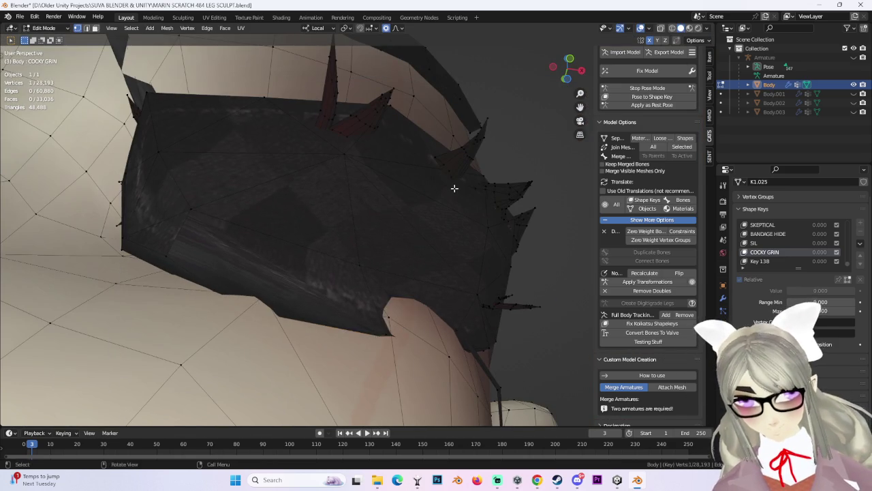
pyautogui.press('y')
pyautogui.click(460, 166)
pyautogui.moveTo(460, 166)
pyautogui.mouseDown(button='middle')
pyautogui.moveTo(468, 223)
pyautogui.moveTo(512, 185)
pyautogui.moveTo(471, 234)
pyautogui.moveTo(426, 202)
pyautogui.mouseUp(button='middle')
pyautogui.hotkey('ctrl', 'z')
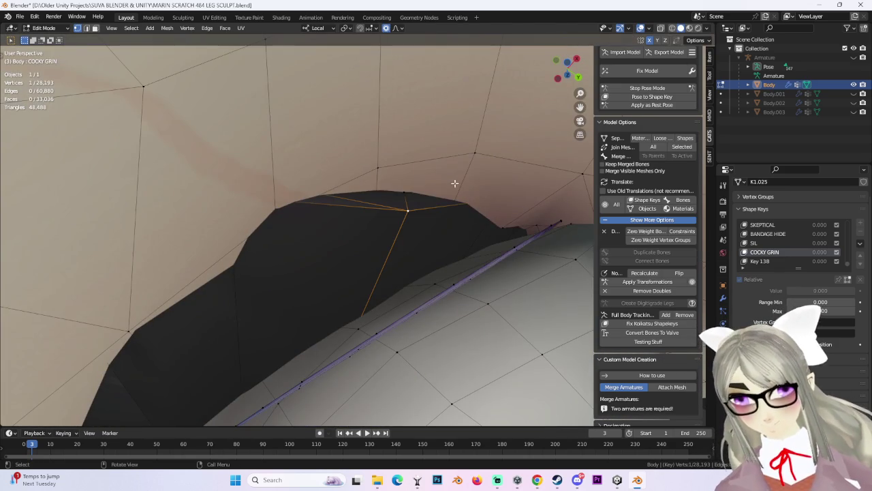
# Step: Reselect single edge vertices and pull them against the face with proportional moves
pyautogui.keyDown('shift'); pyautogui.click(404, 195); pyautogui.keyUp('shift')
pyautogui.moveTo(415, 141)
pyautogui.mouseDown(button='middle')
pyautogui.moveTo(443, 236)
pyautogui.moveTo(446, 208)
pyautogui.moveTo(471, 228)
pyautogui.moveTo(482, 320)
pyautogui.mouseUp(button='middle')
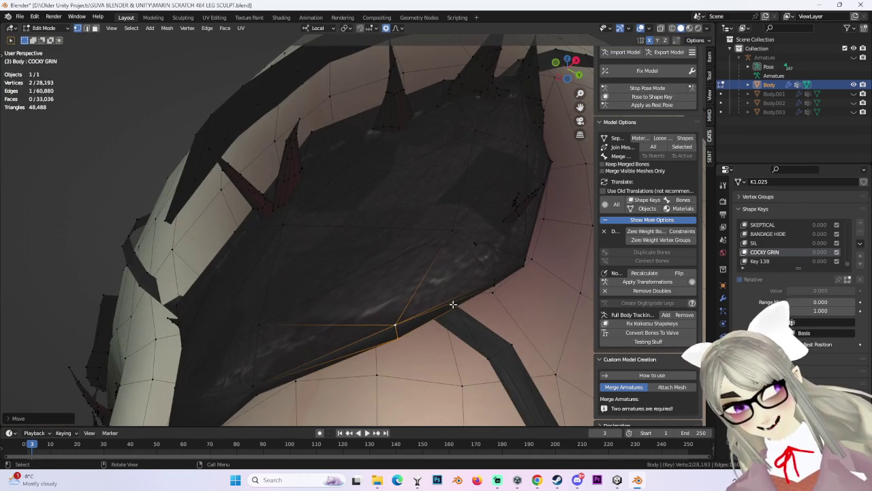
pyautogui.hotkey('alt', 'a')
pyautogui.click(483, 320)
pyautogui.press('g')
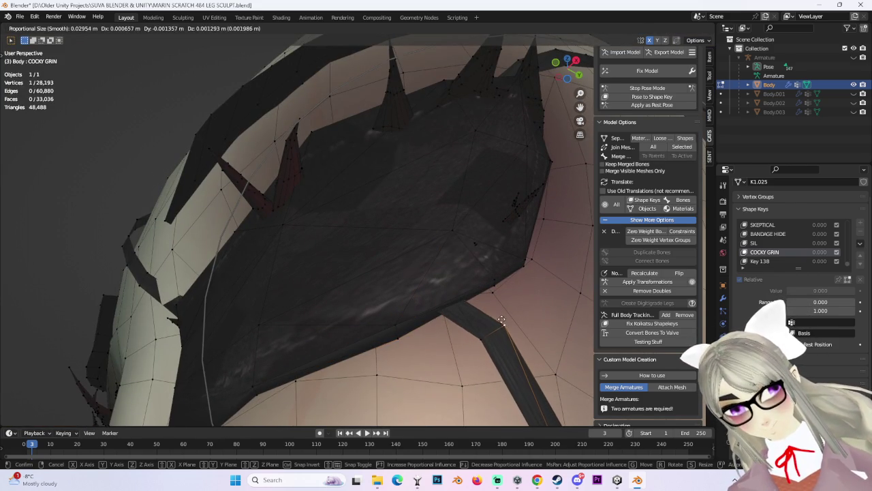
pyautogui.click(500, 318)
pyautogui.moveTo(500, 318)
pyautogui.mouseDown(button='middle')
pyautogui.moveTo(421, 211)
pyautogui.moveTo(341, 233)
pyautogui.moveTo(260, 144)
pyautogui.mouseUp(button='middle')
pyautogui.moveTo(284, 117)
pyautogui.mouseDown(button='middle')
pyautogui.moveTo(300, 133)
pyautogui.moveTo(282, 130)
pyautogui.moveTo(461, 145)
pyautogui.mouseUp(button='middle')
pyautogui.press('g')
pyautogui.click(305, 138)
pyautogui.scroll(-3, 305, 138)
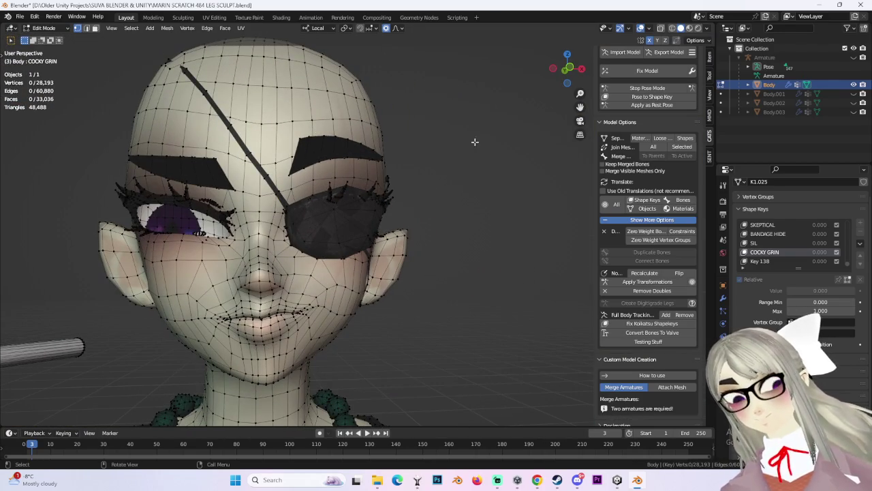
# Step: Make the grey bandage Body.002, hair Body.003 and magenta mask Body.001 visible in the outliner
pyautogui.click(854, 93)
pyautogui.click(854, 94)
pyautogui.click(854, 102)
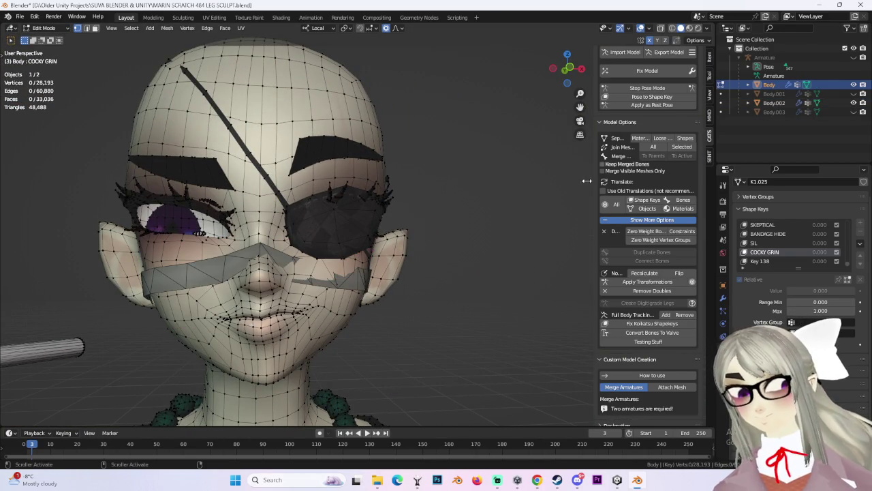
pyautogui.scroll(-2, 612, 172)
pyautogui.moveTo(465, 243); pyautogui.dragTo(429, 240, button='middle')
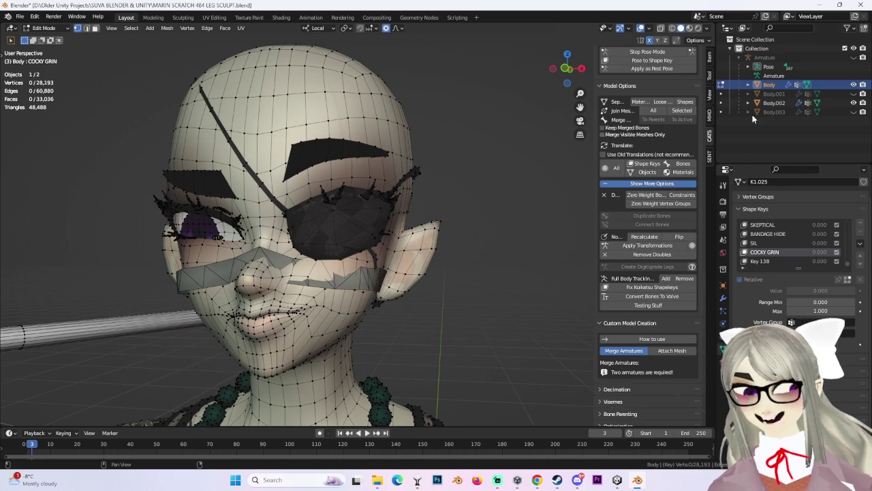
pyautogui.click(854, 111)
pyautogui.click(854, 93)
pyautogui.scroll(-2, 383, 235)
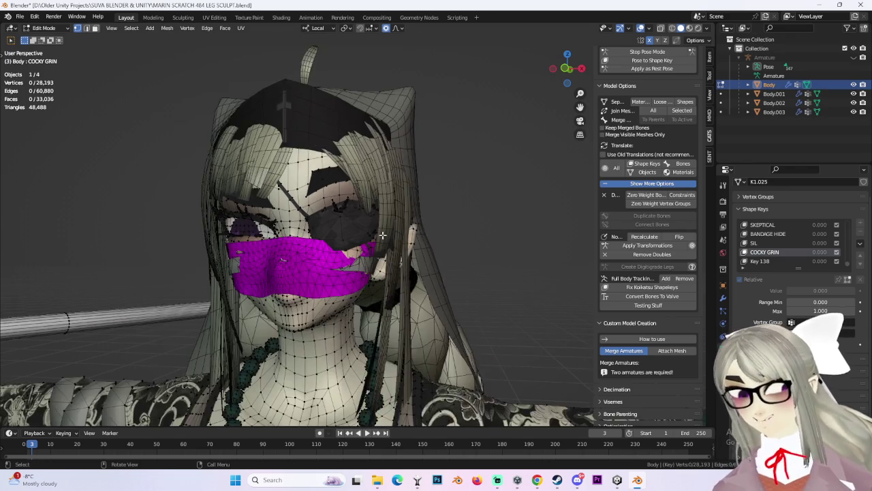
pyautogui.scroll(2, 383, 235)
pyautogui.scroll(1, 468, 188)
pyautogui.scroll(1, 461, 174)
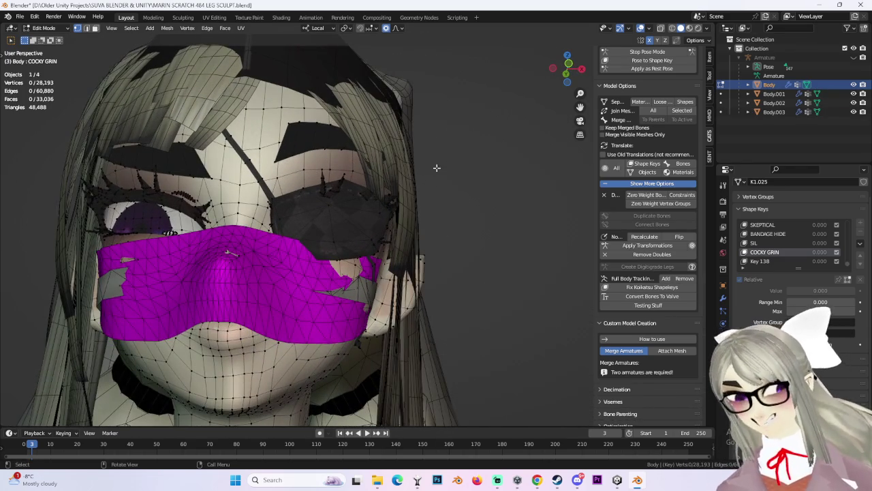
pyautogui.scroll(1, 434, 168)
pyautogui.scroll(-1, 234, 296)
# Step: Return to Object Mode with the Basis shape key active, viewed front orthographic
pyautogui.click(44, 28)
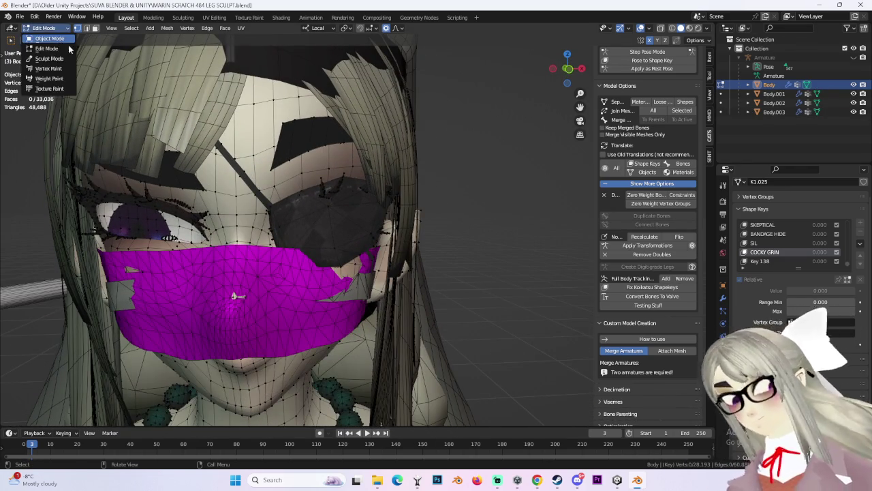
pyautogui.click(60, 40)
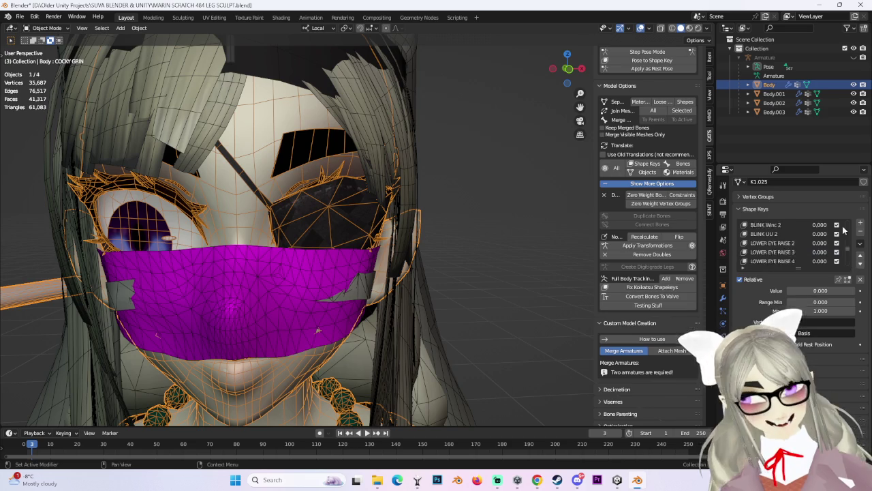
pyautogui.scroll(3, 783, 252)
pyautogui.click(757, 243)
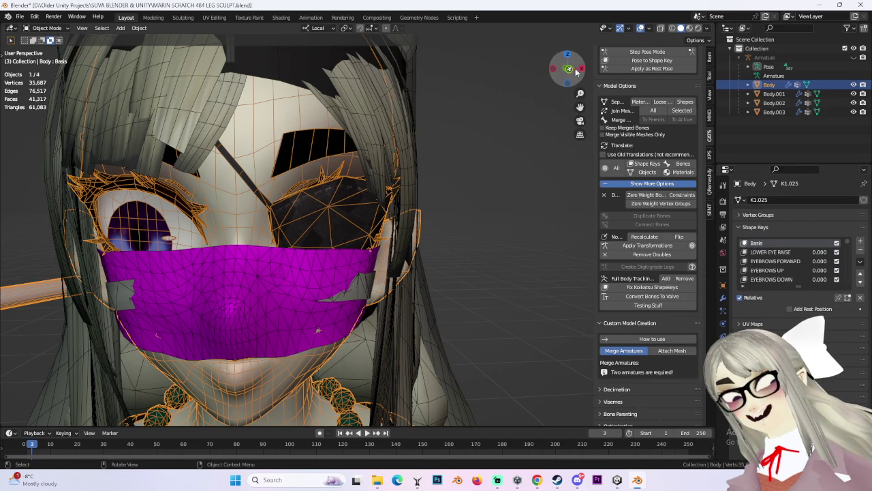
pyautogui.click(571, 73)
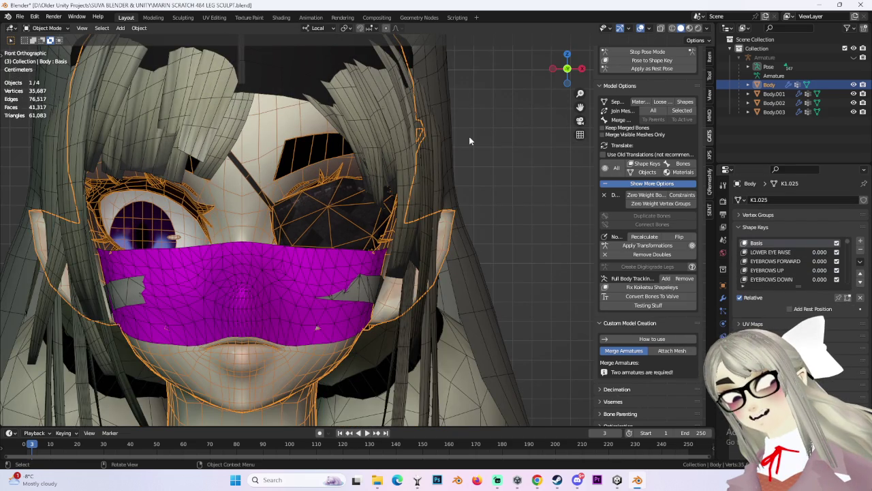
# Step: Hide the hair and magenta mask, select the bandage and Body, then open YouTube's home page
pyautogui.hotkey('ctrl', 'i')
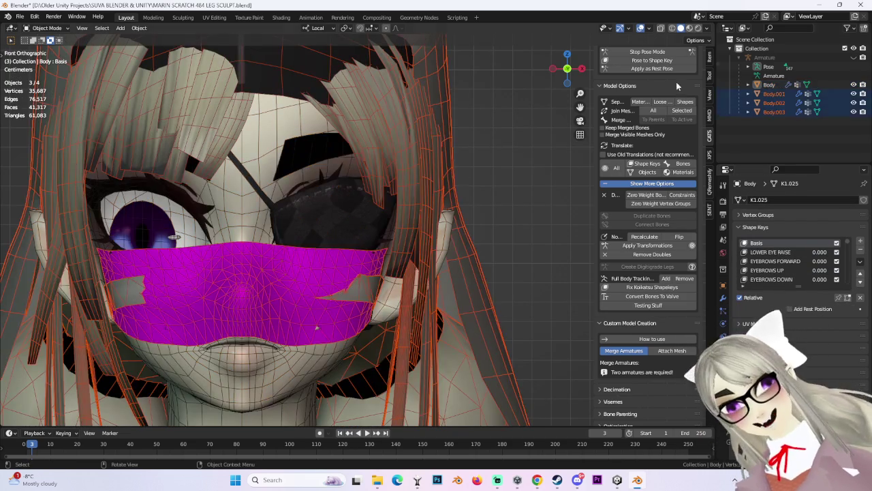
pyautogui.click(853, 112)
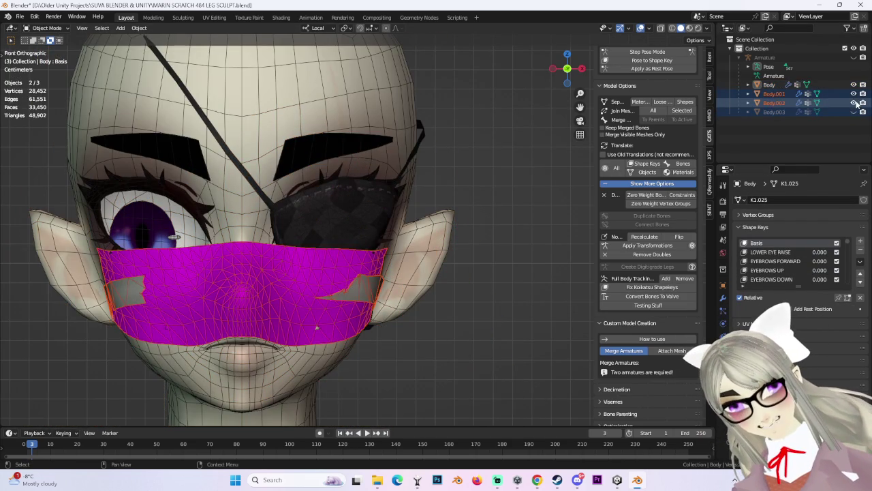
pyautogui.click(853, 94)
pyautogui.click(774, 103)
pyautogui.scroll(-2, 408, 252)
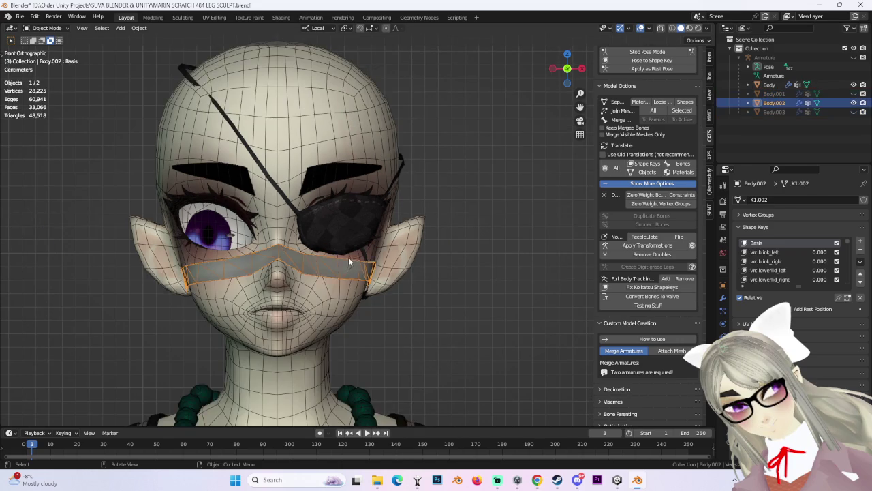
pyautogui.click(348, 258)
pyautogui.scroll(4, 354, 225)
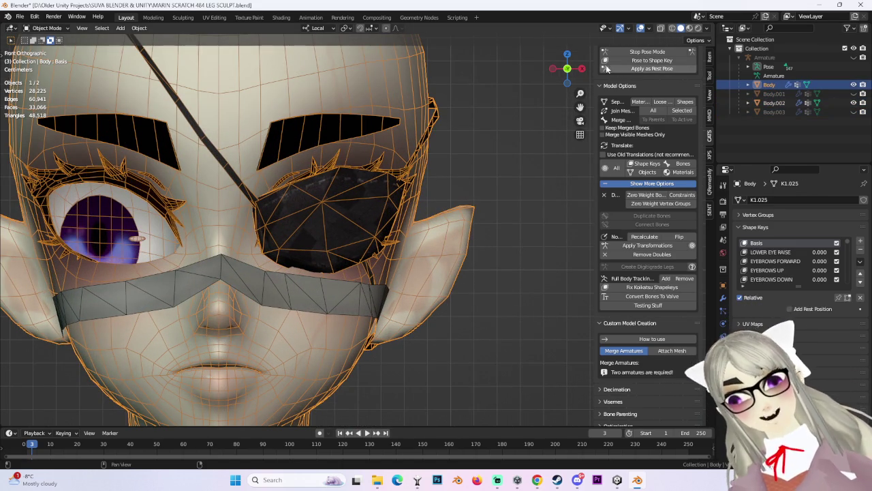
pyautogui.click(535, 479)
pyautogui.click(267, 45)
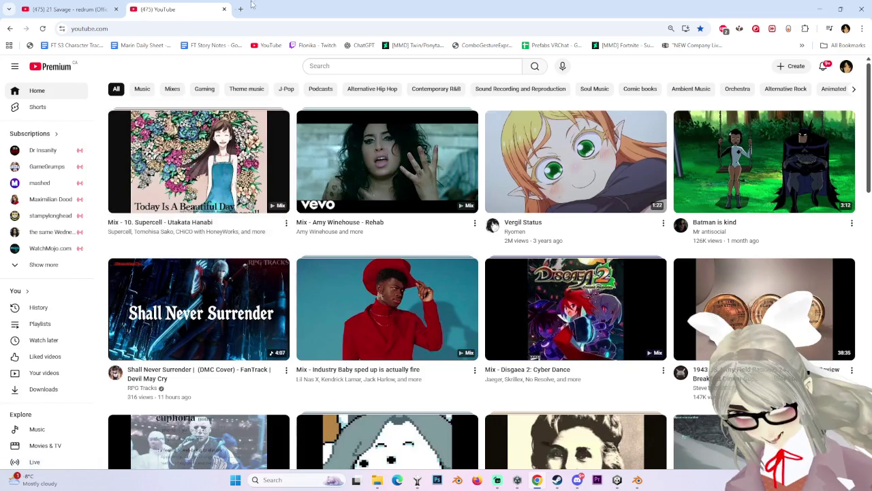
# Step: Search Google for 'syndrome defin' in a new browser tab
pyautogui.click(241, 9)
pyautogui.write('syndrome defin')
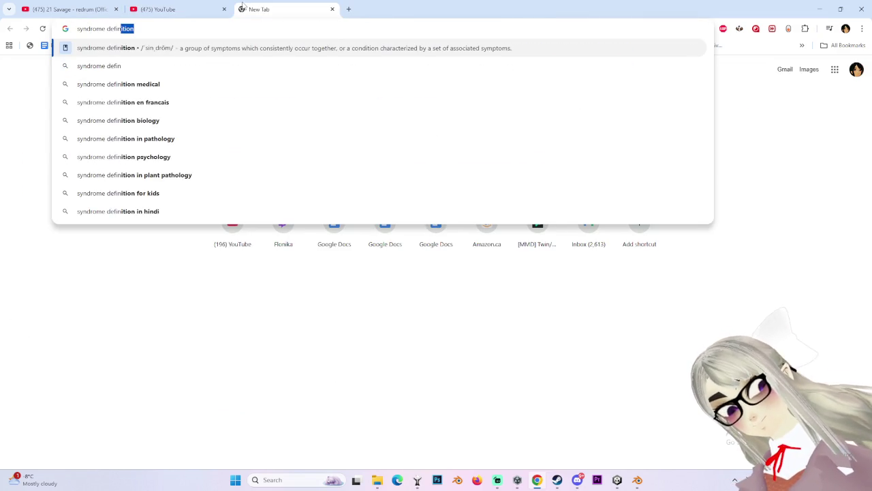
pyautogui.press('Return')
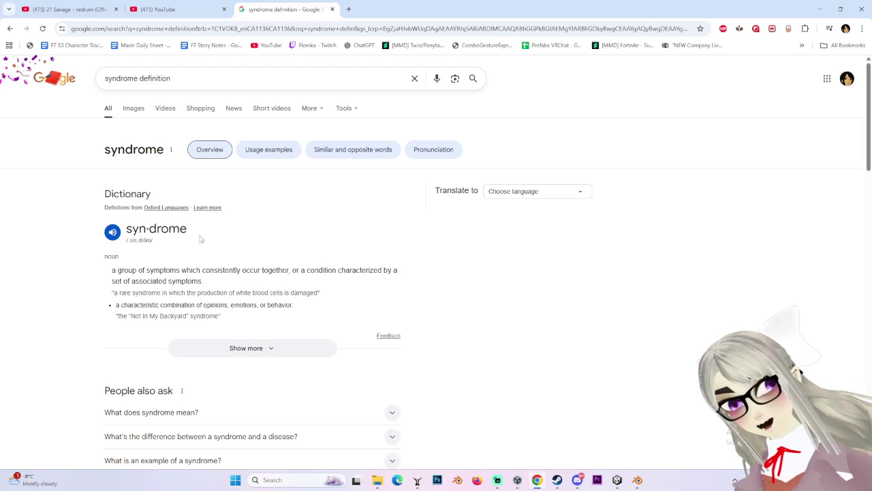
# Step: Highlight the syn·drome headword and definition, then expand the entry with Show more
pyautogui.moveTo(199, 239); pyautogui.dragTo(126, 230)
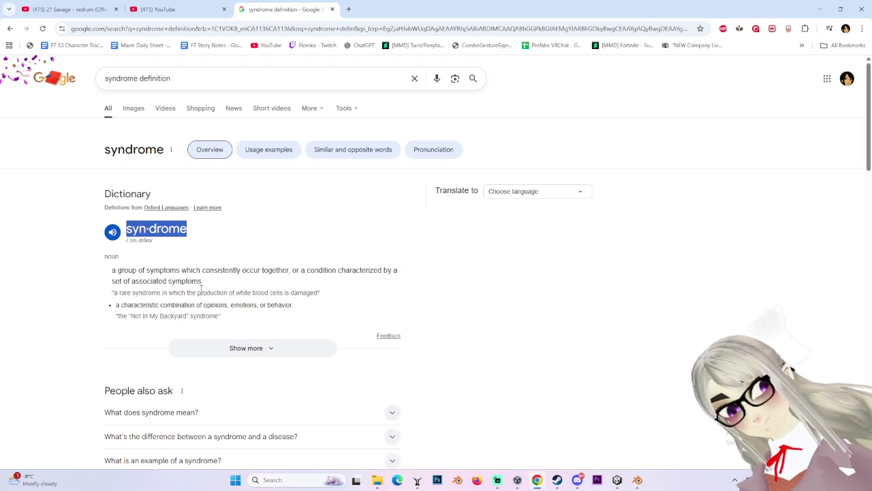
pyautogui.moveTo(106, 276); pyautogui.dragTo(145, 271)
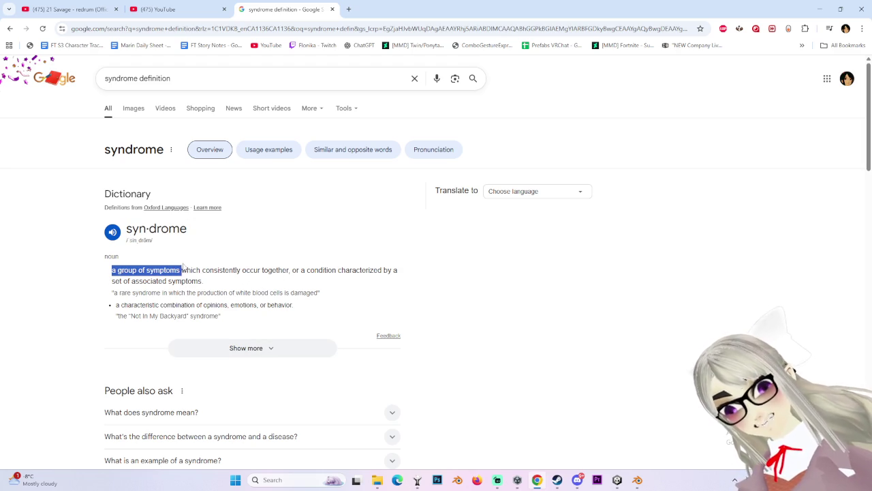
pyautogui.moveTo(204, 270); pyautogui.dragTo(320, 270)
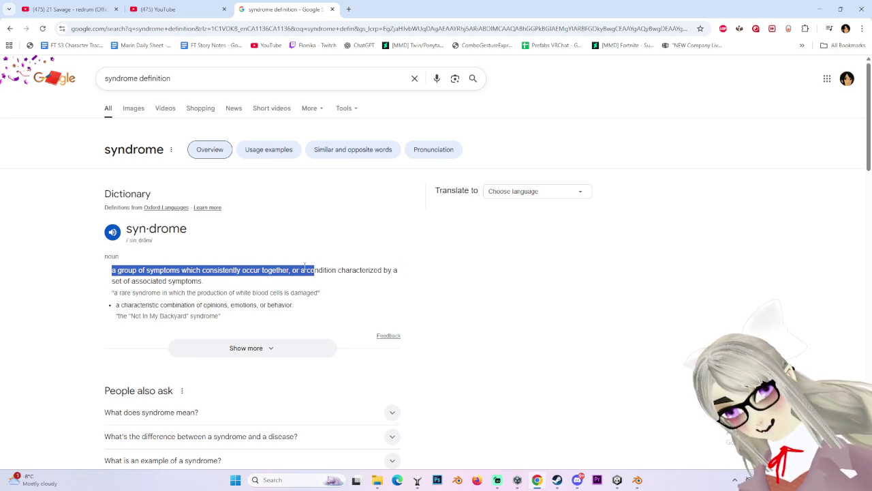
pyautogui.moveTo(126, 229); pyautogui.dragTo(261, 227)
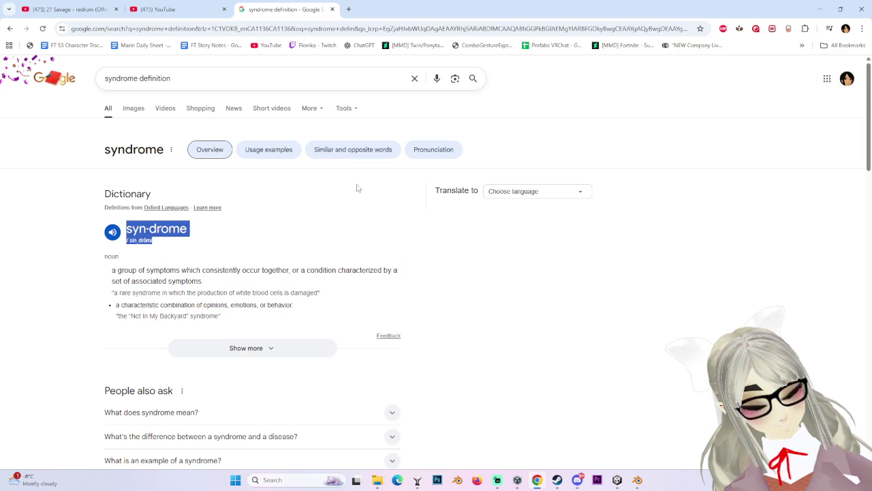
pyautogui.click(288, 348)
pyautogui.scroll(-3, 288, 327)
pyautogui.scroll(-6, 449, 319)
pyautogui.scroll(10, 449, 319)
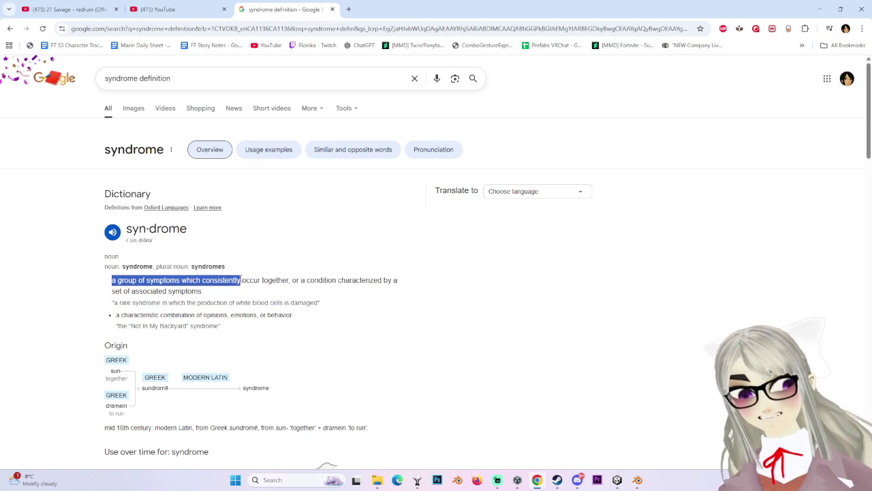
# Step: Highlight the definition and Greek origin text, and scroll through the usage-over-time chart
pyautogui.moveTo(319, 280); pyautogui.dragTo(401, 290)
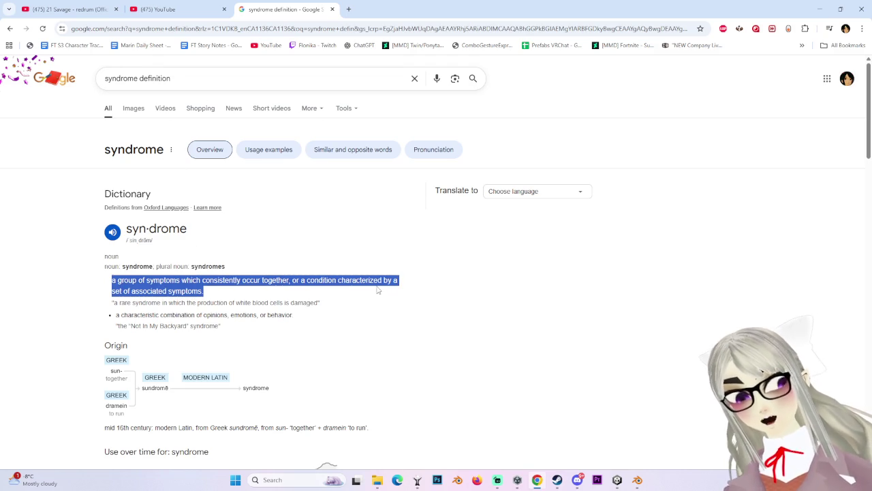
pyautogui.moveTo(192, 291)
pyautogui.mouseDown()
pyautogui.moveTo(95, 263)
pyautogui.moveTo(249, 294)
pyautogui.mouseUp()
pyautogui.moveTo(193, 291)
pyautogui.mouseDown()
pyautogui.moveTo(102, 267)
pyautogui.moveTo(222, 295)
pyautogui.mouseUp()
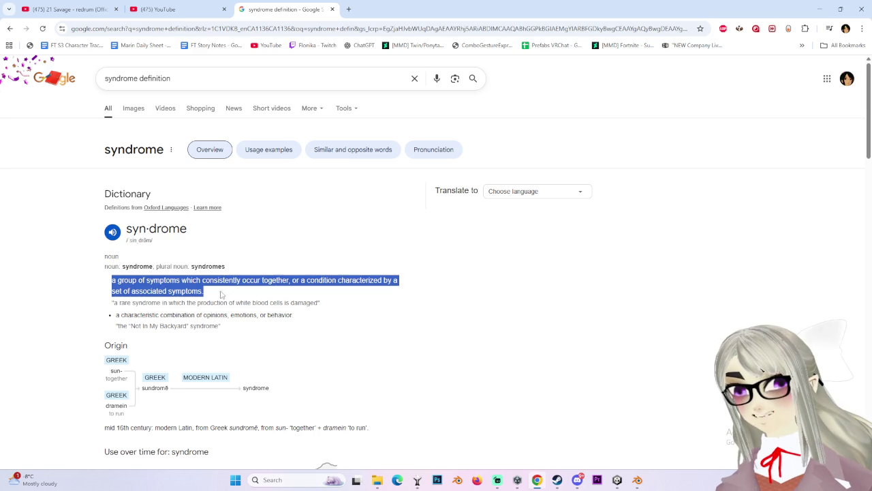
pyautogui.click(126, 234)
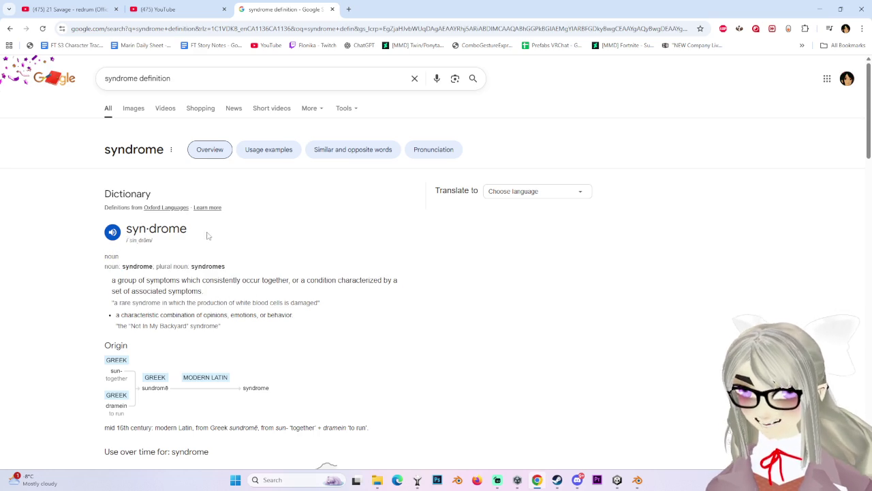
pyautogui.moveTo(208, 235); pyautogui.dragTo(122, 235)
pyautogui.moveTo(413, 268); pyautogui.dragTo(436, 483)
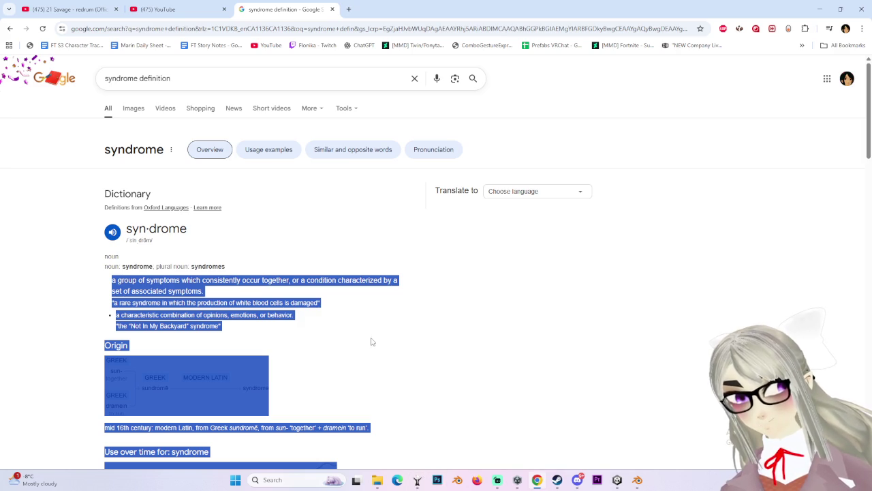
pyautogui.click(224, 315)
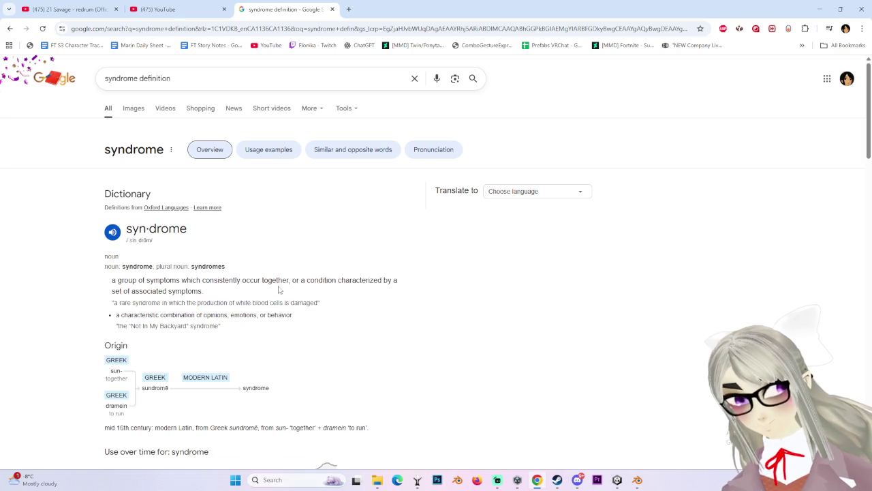
pyautogui.moveTo(289, 289); pyautogui.dragTo(123, 280)
pyautogui.click(351, 312)
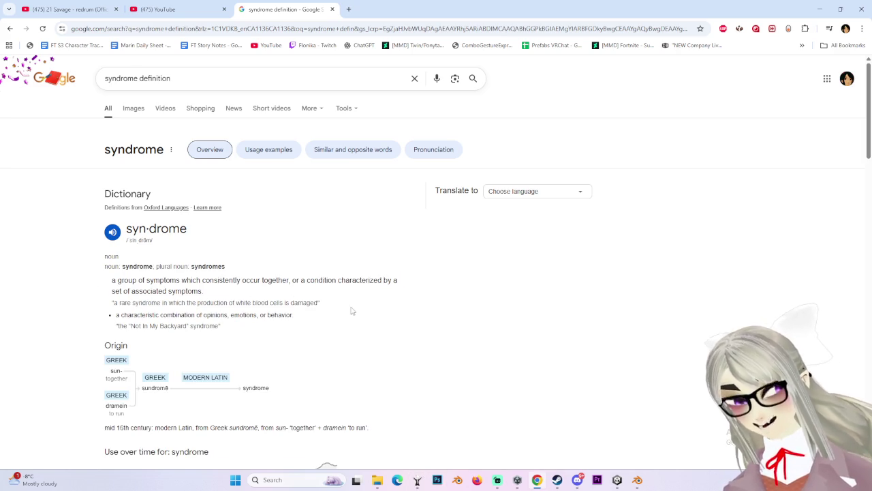
pyautogui.scroll(-2, 352, 314)
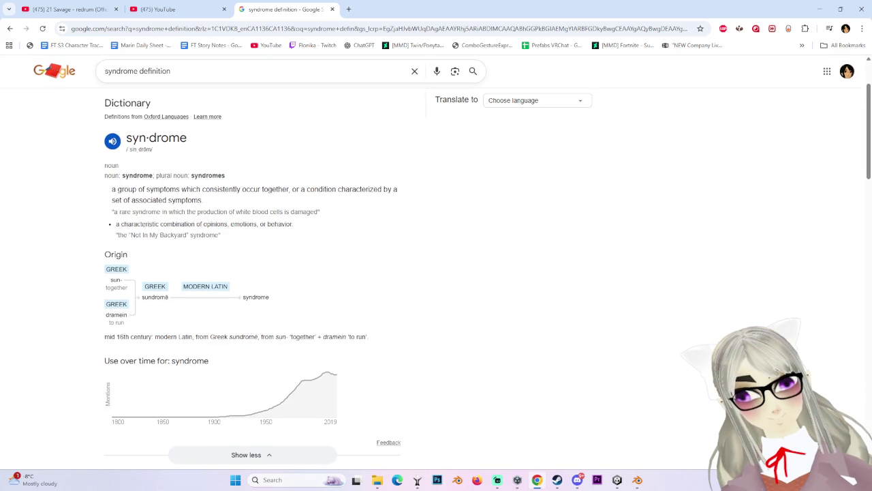
pyautogui.scroll(-1, 517, 389)
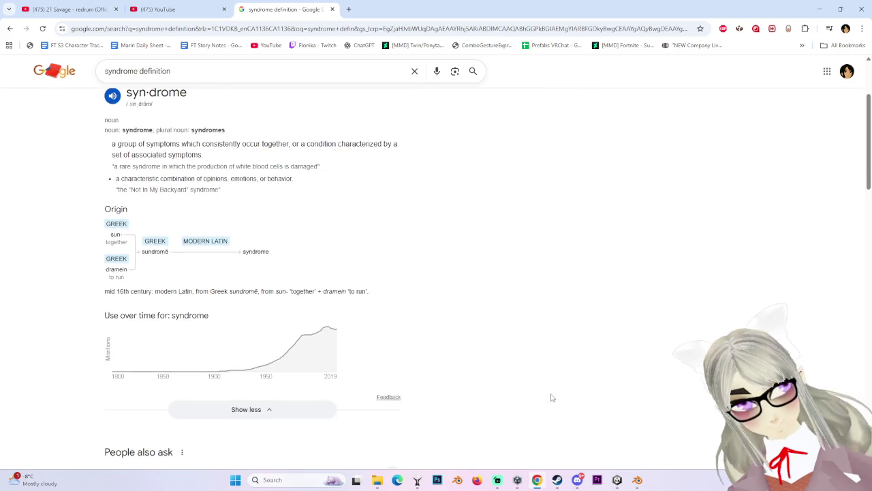
pyautogui.scroll(1, 525, 269)
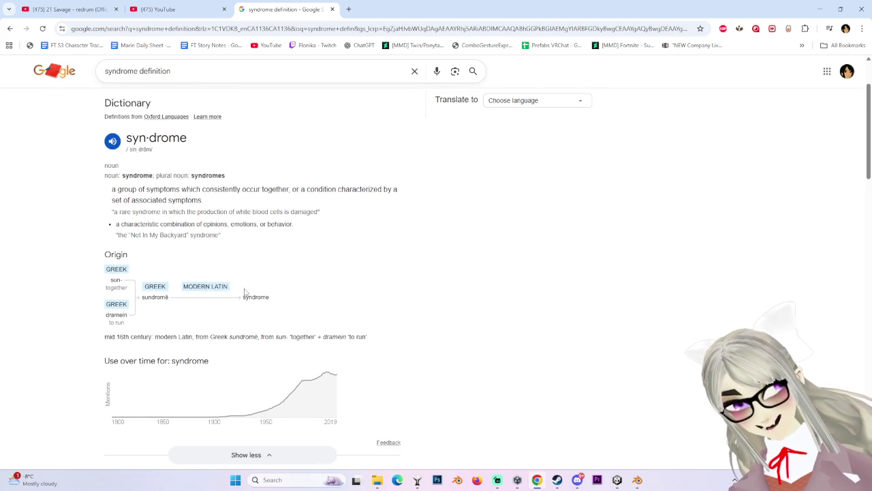
pyautogui.scroll(2, 231, 286)
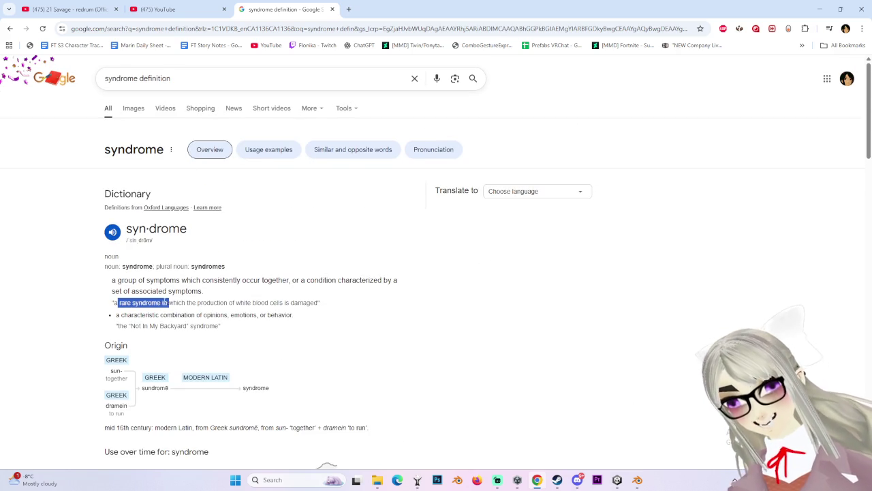
# Step: Search YouTube for 'syndrome best moment', then open and pause the Ranking Funniest Short
pyautogui.click(170, 9)
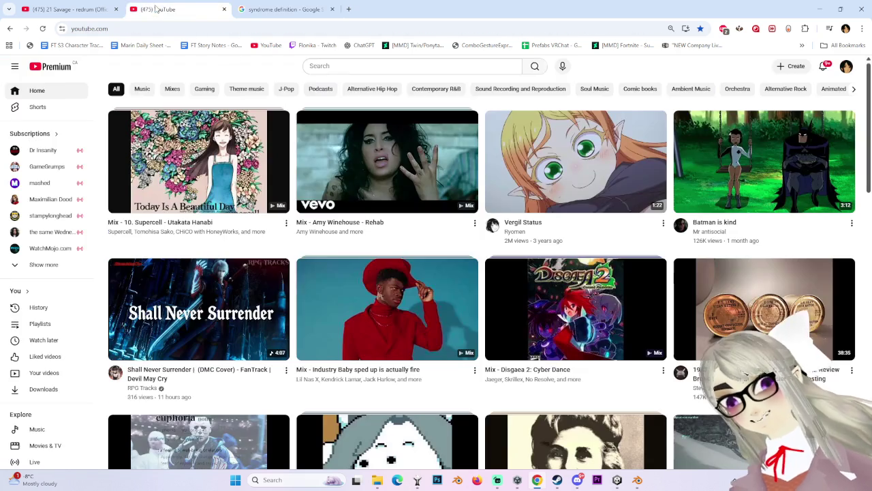
pyautogui.click(362, 66)
pyautogui.write('sy')
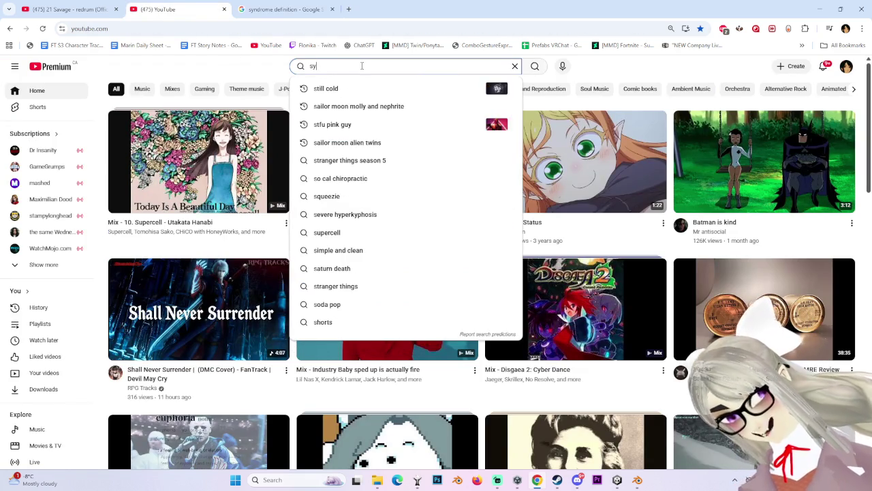
pyautogui.write('ndrome best mo')
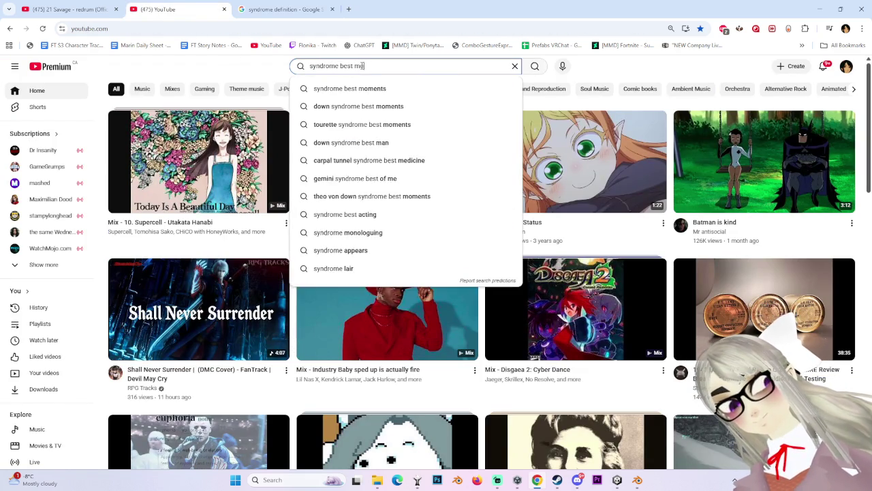
pyautogui.write('ment')
pyautogui.press('Return')
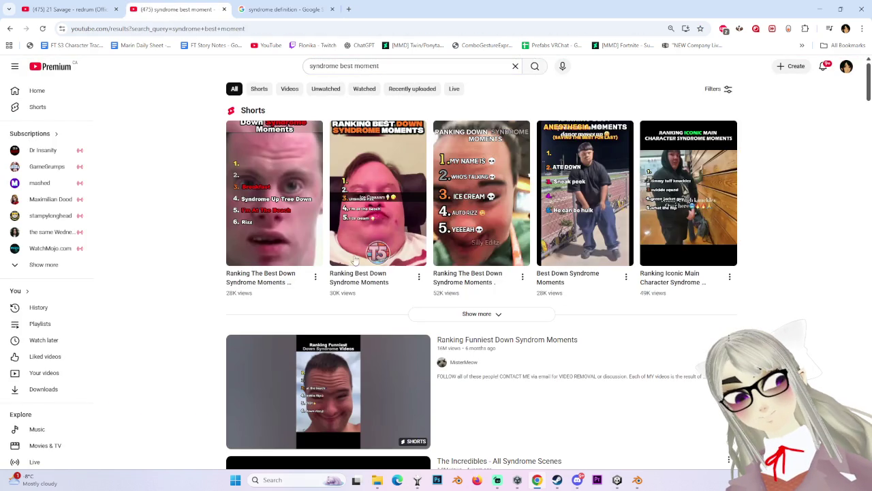
pyautogui.scroll(-1, 363, 151)
pyautogui.scroll(-3, 363, 152)
pyautogui.click(363, 152)
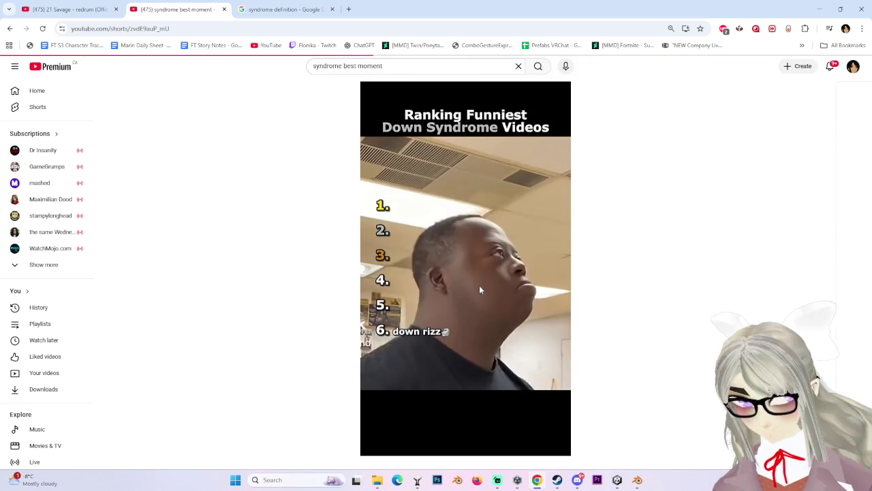
pyautogui.click(512, 268)
# Step: Return to the 'syndrome best moment' search results and scroll through them
pyautogui.click(9, 28)
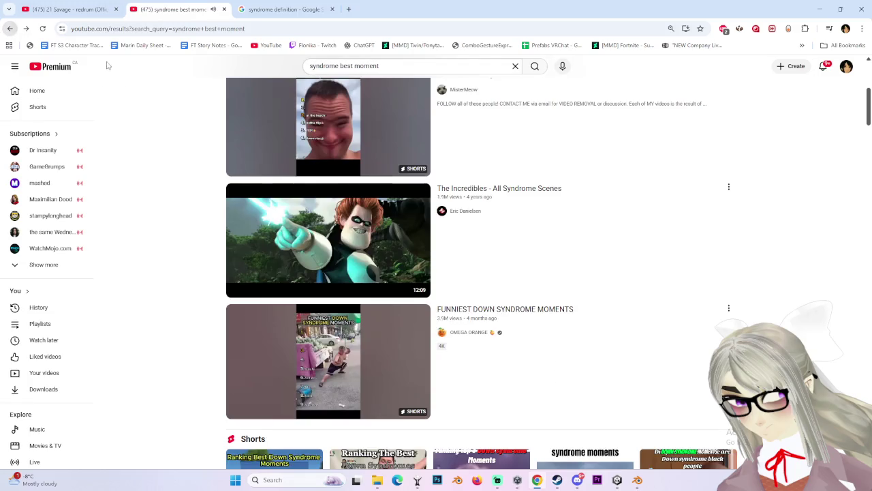
pyautogui.scroll(-3, 154, 370)
pyautogui.scroll(-2, 154, 370)
pyautogui.scroll(-1, 126, 368)
pyautogui.scroll(-4, 134, 426)
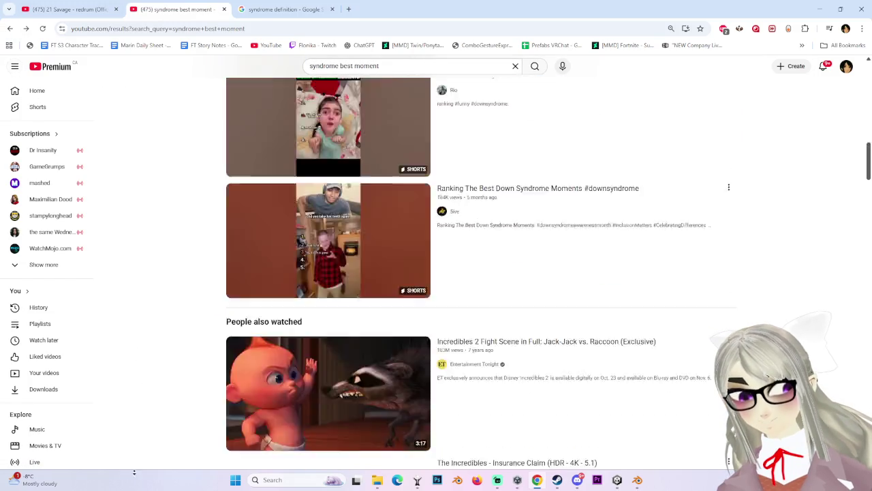
pyautogui.scroll(-2, 160, 438)
pyautogui.scroll(-5, 164, 419)
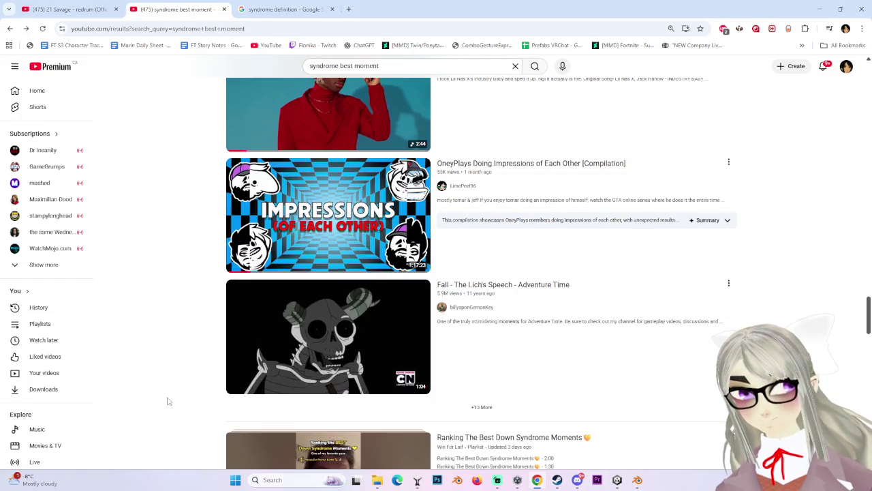
pyautogui.moveTo(167, 396); pyautogui.dragTo(215, 261, button='middle')
pyautogui.scroll(5, 225, 204)
pyautogui.scroll(1, 237, 200)
pyautogui.scroll(4, 341, 272)
pyautogui.scroll(1, 381, 308)
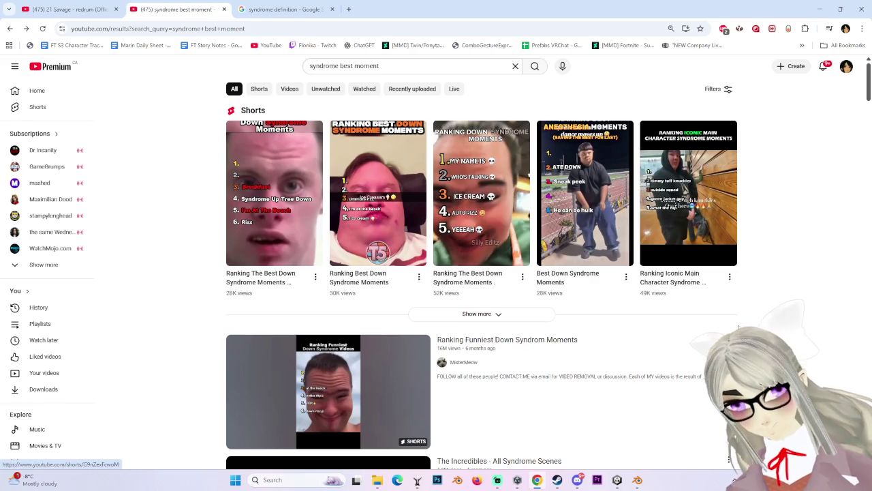
pyautogui.keyDown('ctrl'); pyautogui.scroll(1, 692, 346); pyautogui.keyUp('ctrl')
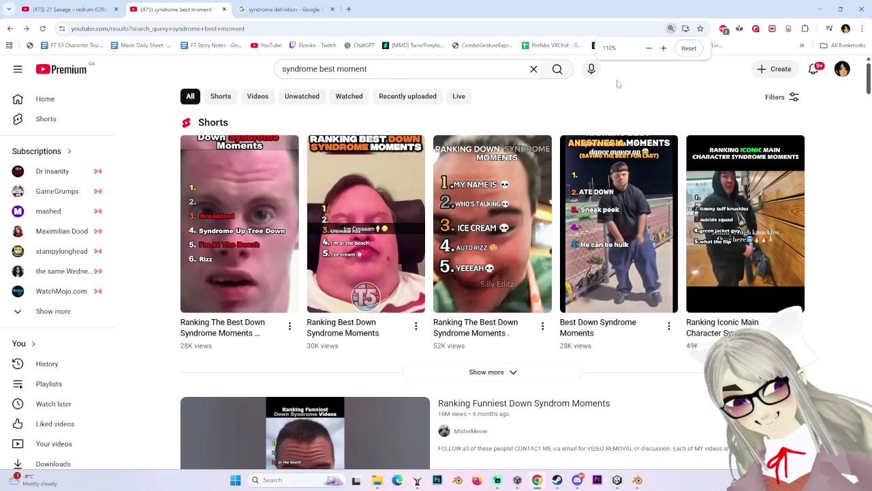
pyautogui.keyDown('ctrl'); pyautogui.scroll(-1, 617, 85); pyautogui.keyUp('ctrl')
# Step: Play the Sailor Moon Theme video from the YouTube home feed, then return to Blender
pyautogui.click(48, 65)
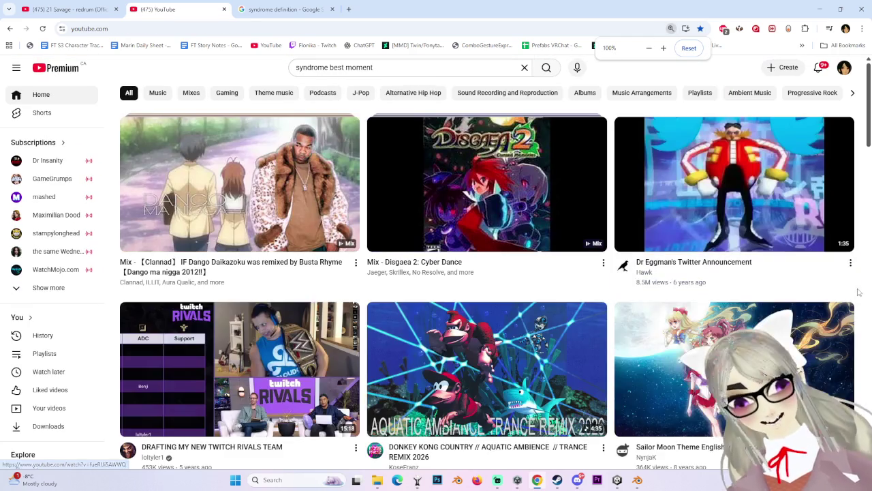
pyautogui.scroll(-3, 855, 388)
pyautogui.scroll(3, 855, 389)
pyautogui.click(749, 382)
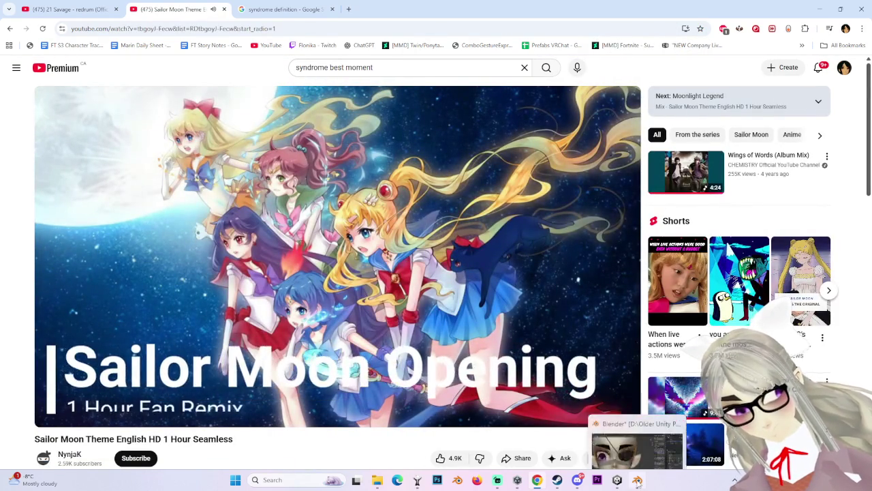
pyautogui.click(637, 480)
pyautogui.scroll(-2, 479, 208)
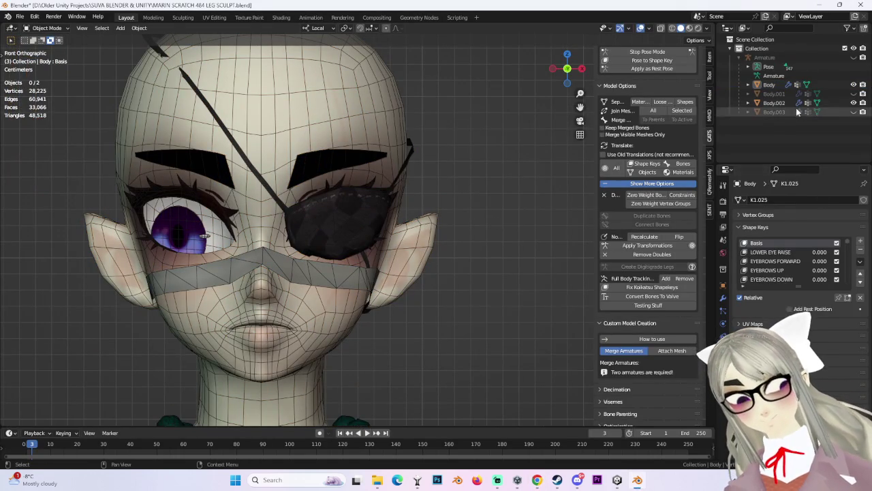
# Step: Check the Body.001 mask mesh, hide it again, and select the Body mesh
pyautogui.click(773, 94)
pyautogui.scroll(-3, 428, 174)
pyautogui.scroll(2, 374, 253)
pyautogui.scroll(1, 373, 253)
pyautogui.press('h')
pyautogui.scroll(-2, 373, 254)
pyautogui.click(385, 228)
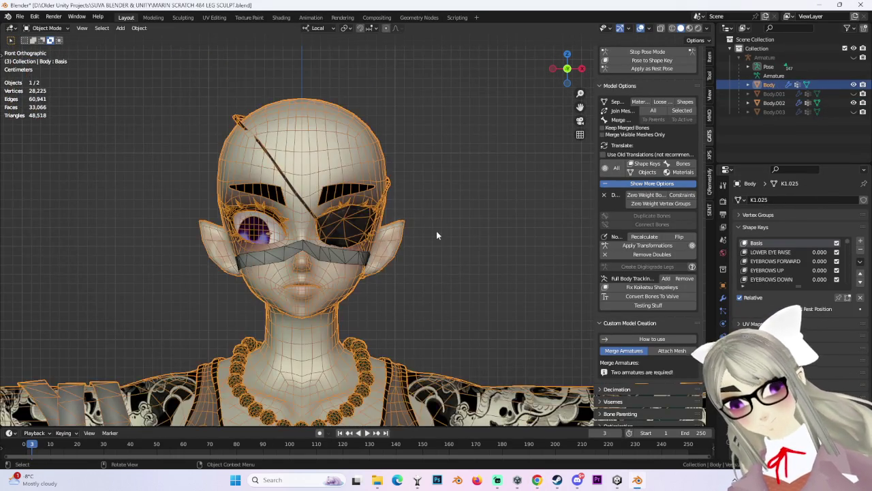
# Step: Add a new shape key to the Body mesh and name it EYEPATCH HIDE
pyautogui.moveTo(438, 235); pyautogui.dragTo(456, 243, button='middle')
pyautogui.moveTo(846, 242); pyautogui.dragTo(845, 315)
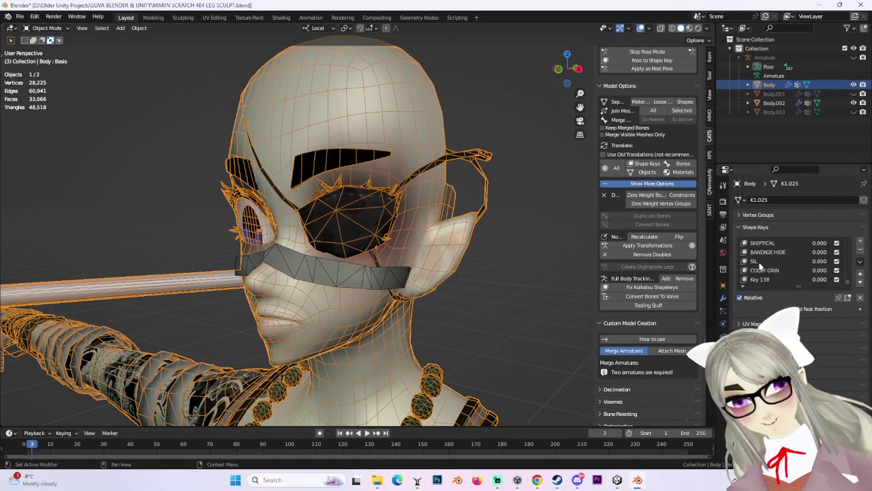
pyautogui.scroll(2, 783, 269)
pyautogui.scroll(3, 770, 268)
pyautogui.scroll(3, 764, 266)
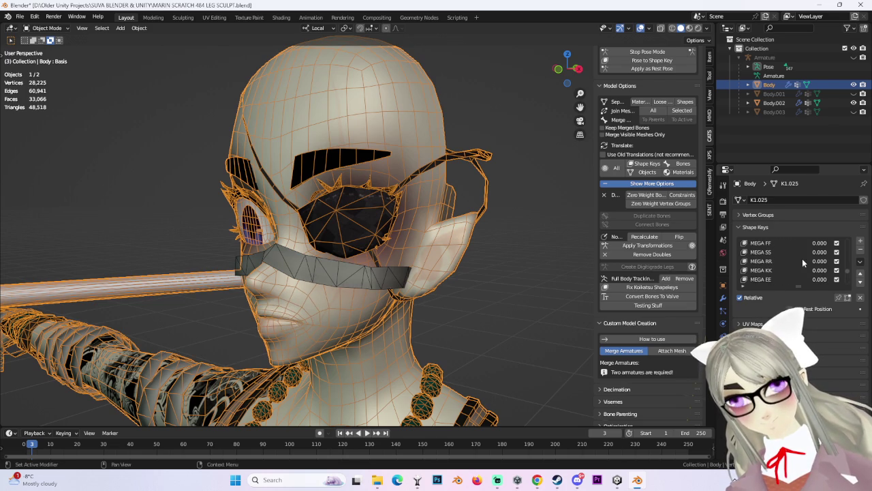
pyautogui.moveTo(848, 273); pyautogui.dragTo(851, 259)
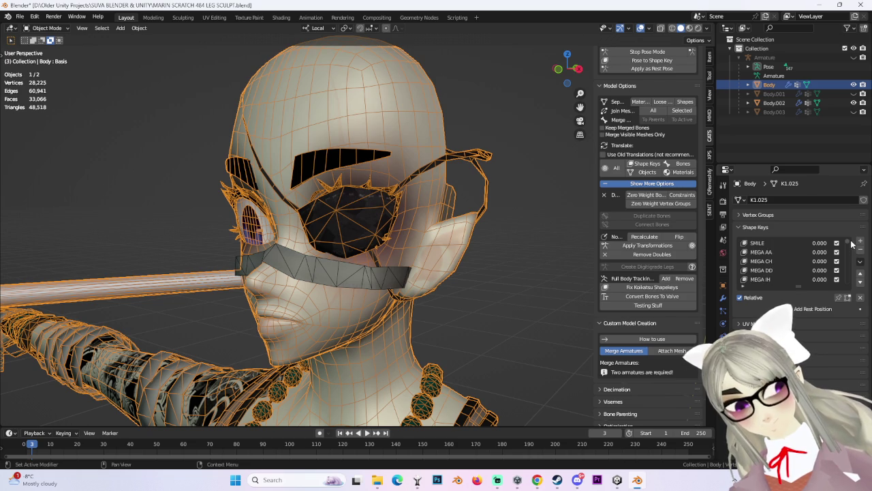
pyautogui.moveTo(851, 244); pyautogui.dragTo(852, 240)
pyautogui.click(860, 242)
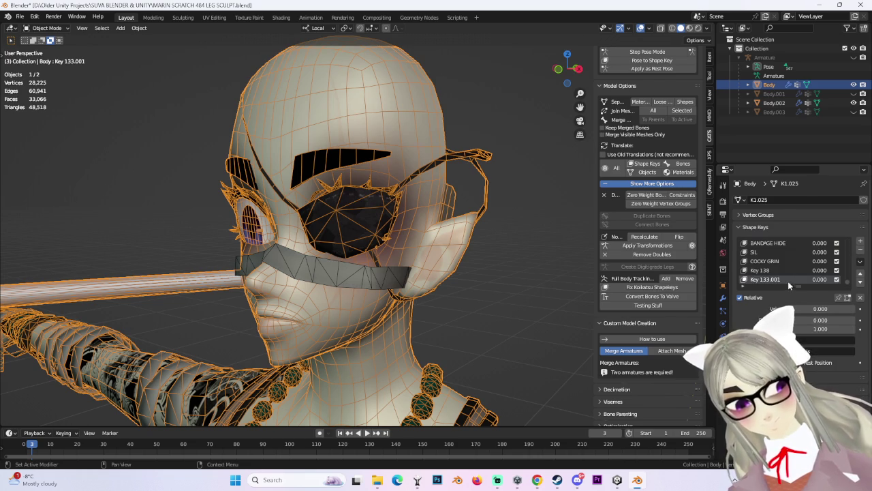
pyautogui.write('EYEPAT')
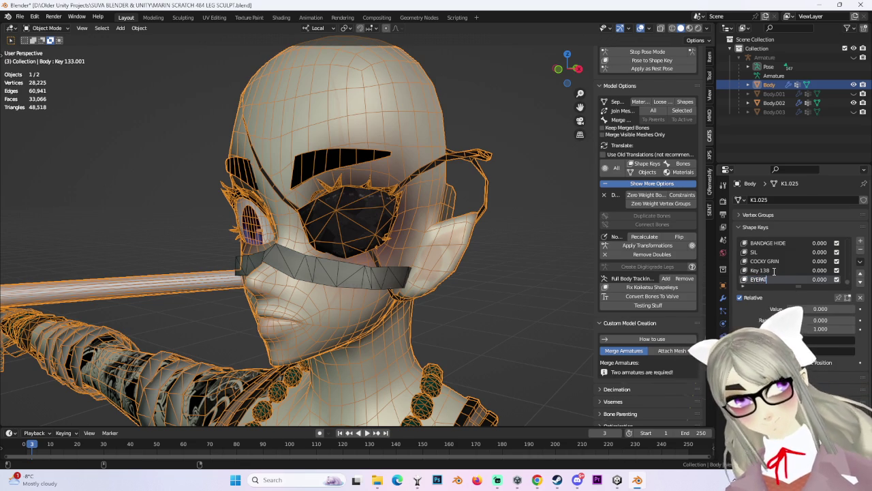
pyautogui.write('CH HIDE')
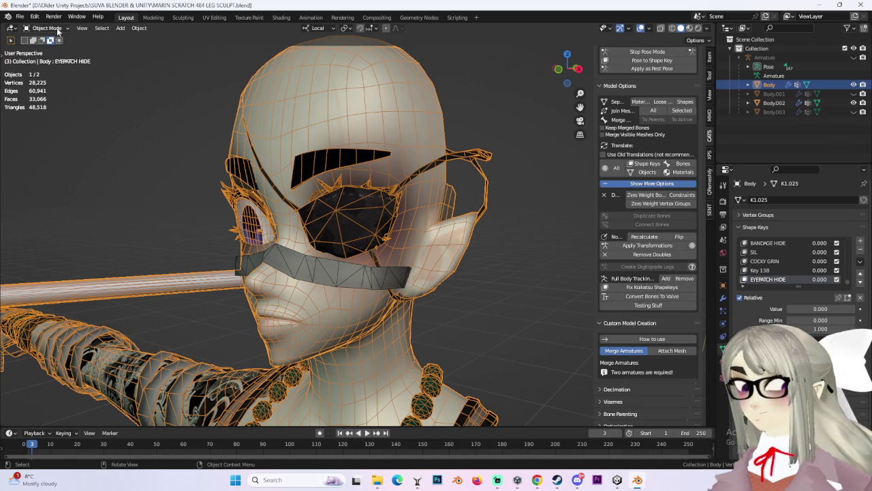
# Step: Switch the Body mesh to Edit Mode and frame the head from the front
pyautogui.click(44, 28)
pyautogui.click(44, 47)
pyautogui.keyDown('shift'); pyautogui.moveTo(436, 259); pyautogui.dragTo(494, 257, button='middle'); pyautogui.keyUp('shift')
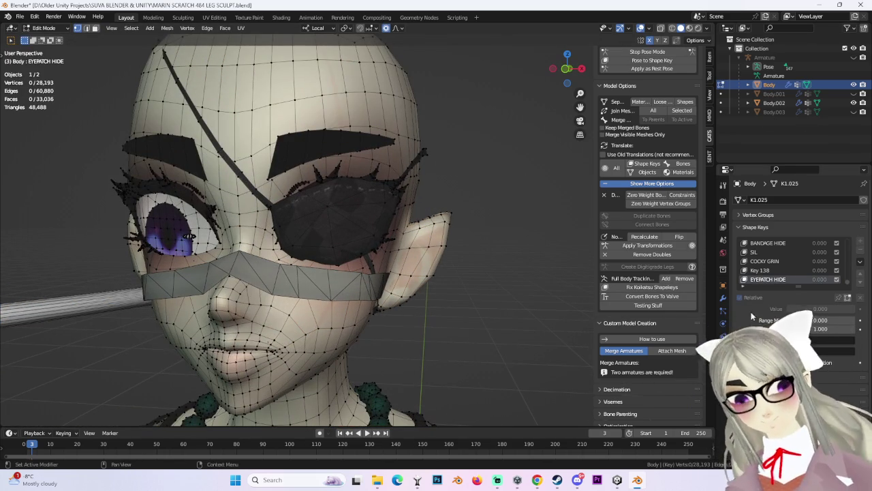
# Step: Open the Body mesh's Object Data properties, briefly checking the YouTube video in between
pyautogui.click(723, 254)
pyautogui.click(723, 284)
pyautogui.click(723, 298)
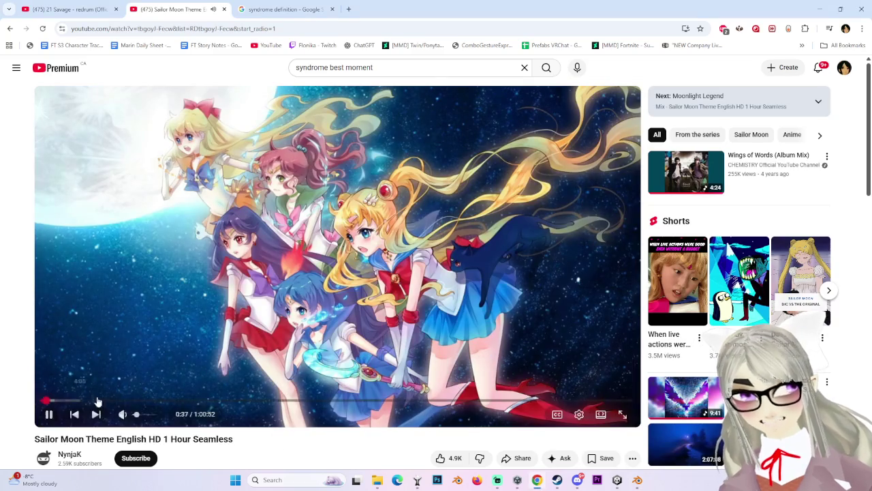
pyautogui.click(637, 480)
pyautogui.click(723, 285)
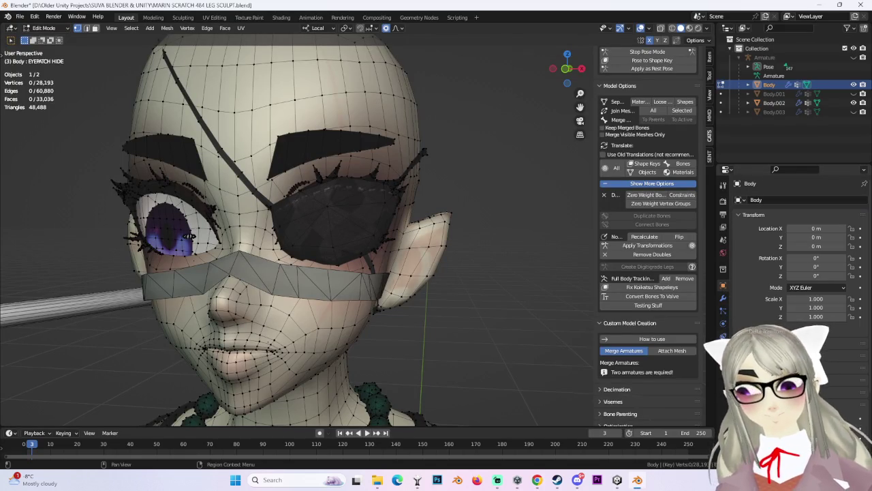
pyautogui.click(723, 350)
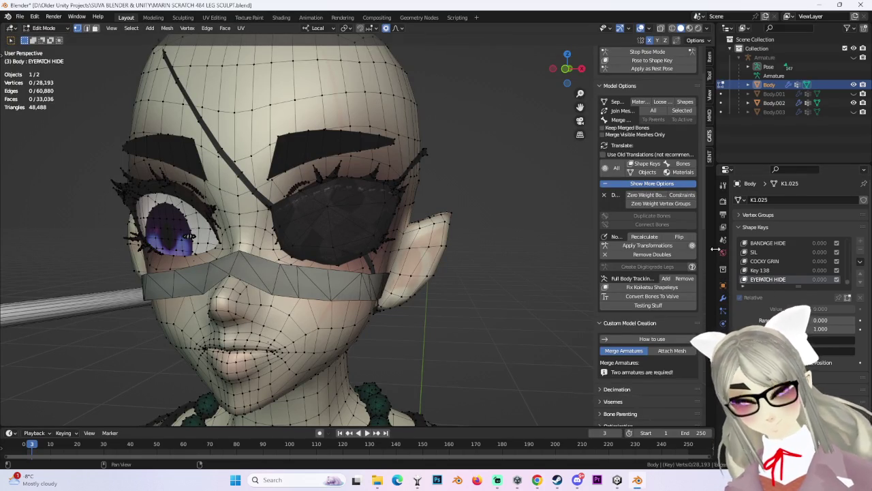
pyautogui.click(723, 184)
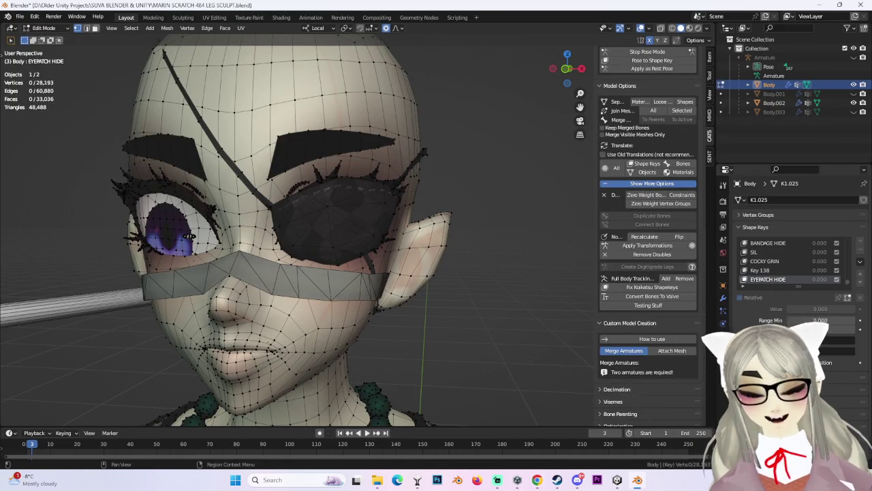
pyautogui.click(722, 350)
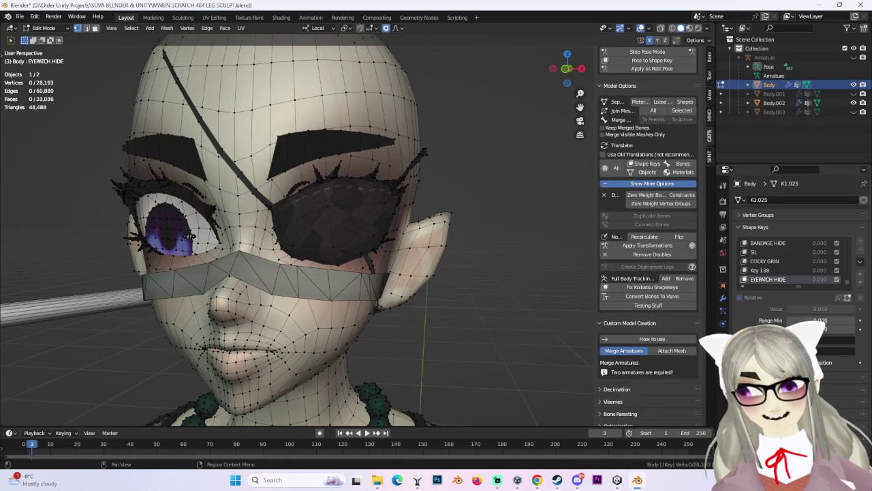
# Step: Expand Vertex Groups, pick EYEPATCH and select its vertices
pyautogui.click(749, 215)
pyautogui.scroll(-3, 763, 259)
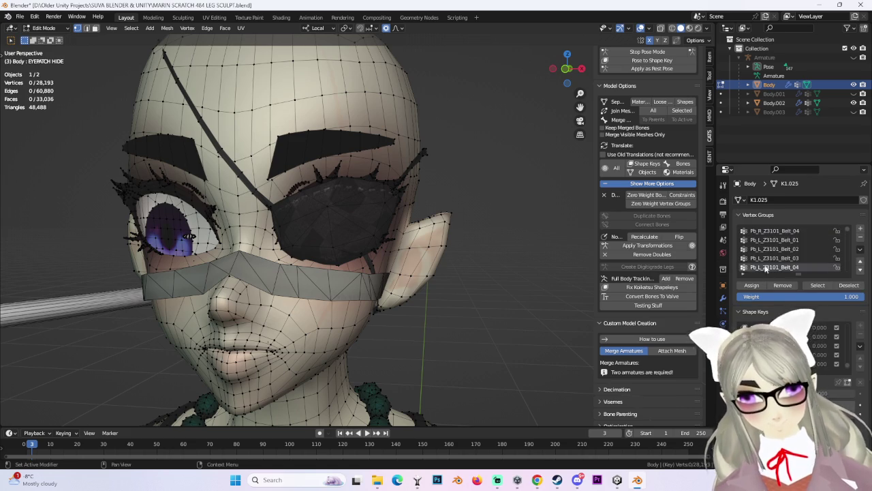
pyautogui.scroll(5, 797, 257)
pyautogui.scroll(3, 795, 259)
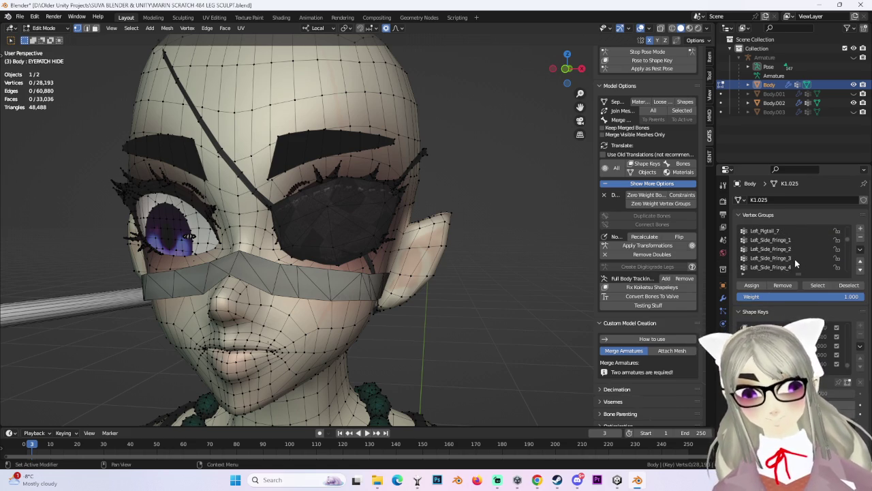
pyautogui.scroll(5, 796, 249)
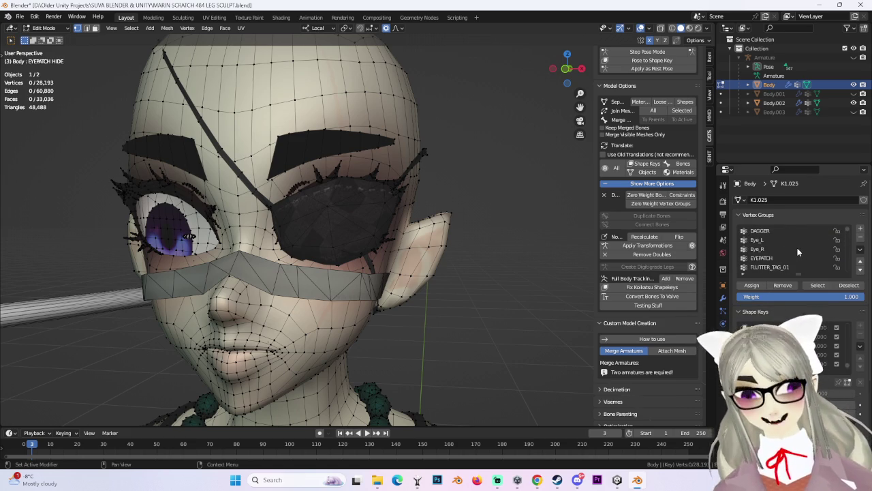
pyautogui.click(762, 257)
pyautogui.click(817, 284)
pyautogui.scroll(-3, 373, 263)
pyautogui.scroll(2, 372, 262)
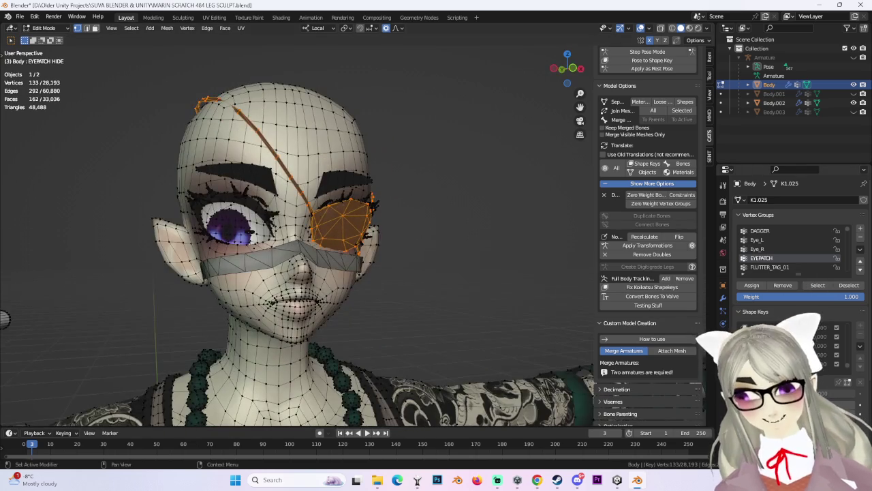
# Step: In X-ray view, scale the selected eyepatch to 0, then make Basis the active shape key
pyautogui.click(722, 323)
pyautogui.click(723, 310)
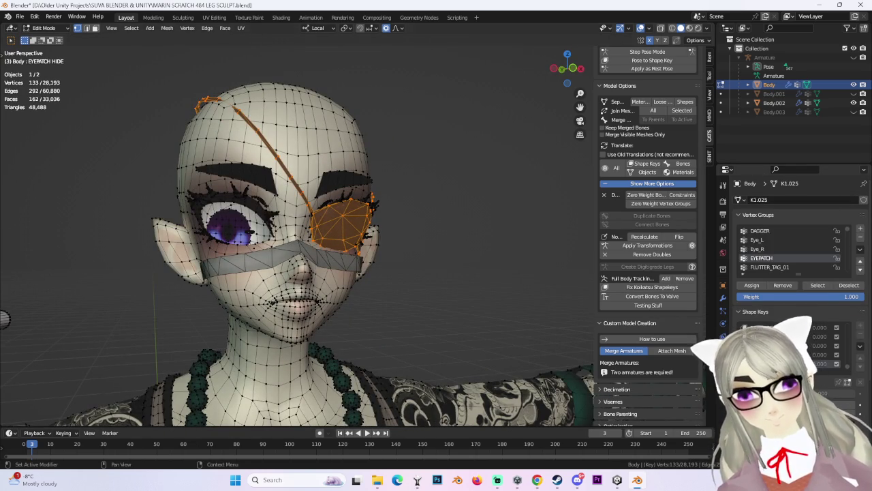
pyautogui.hotkey('shift', 'z')
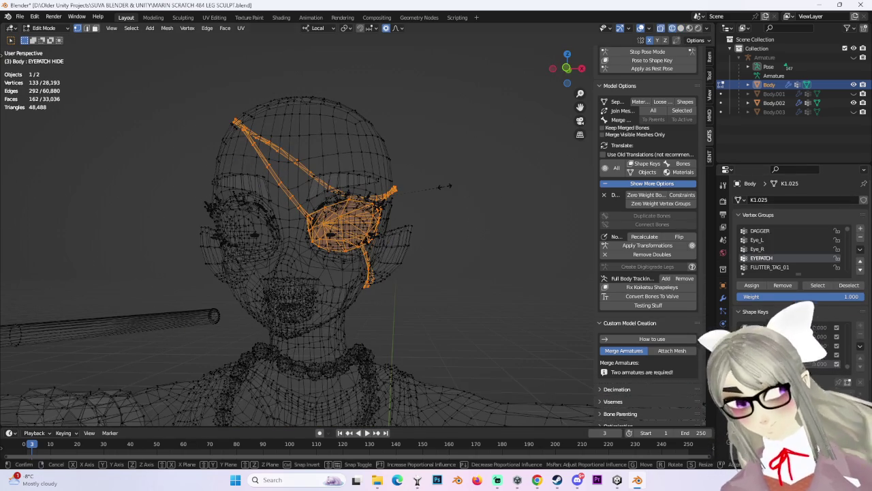
pyautogui.write('s0')
pyautogui.press('Return')
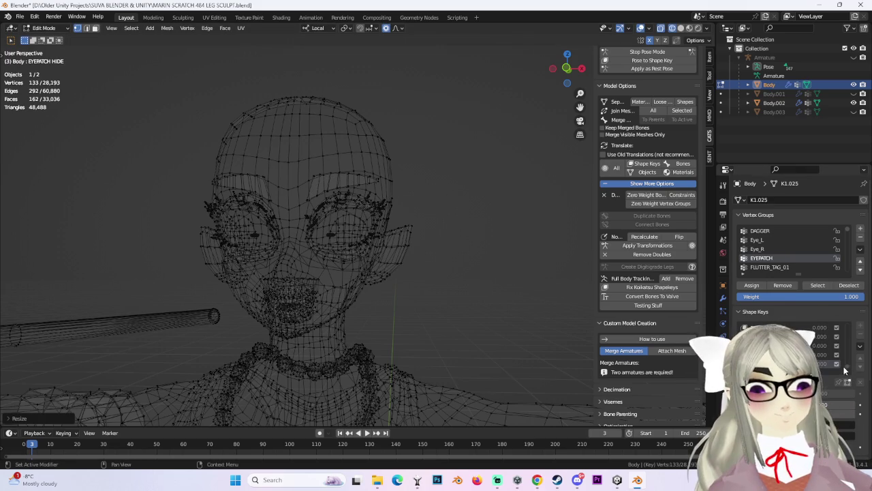
pyautogui.click(763, 327)
# Step: Return to Object Mode and unhide the Body.001 mask and Body.003 hair objects
pyautogui.click(43, 28)
pyautogui.click(45, 38)
pyautogui.click(853, 93)
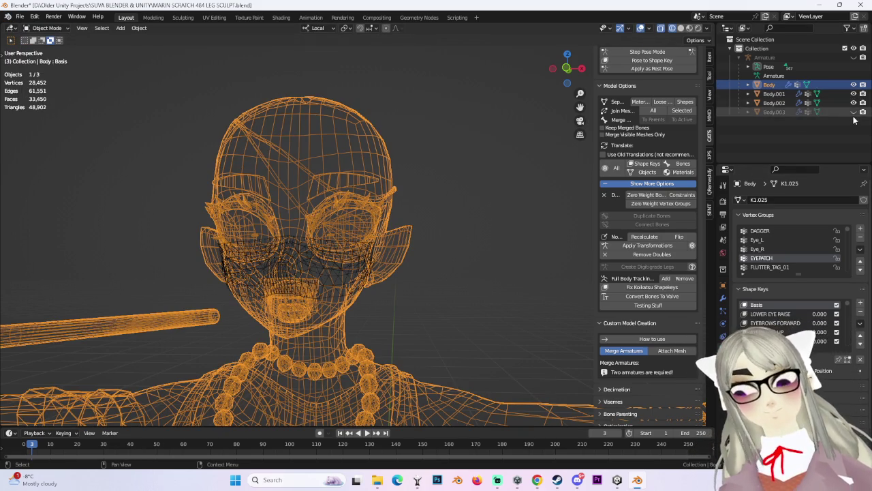
pyautogui.click(853, 111)
pyautogui.click(773, 93)
pyautogui.keyDown('shift'); pyautogui.click(774, 111); pyautogui.keyUp('shift')
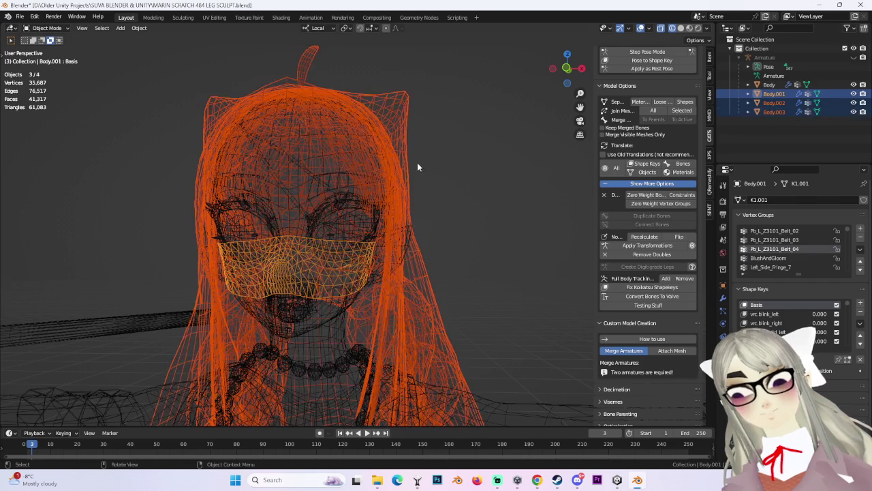
pyautogui.scroll(-2, 473, 185)
pyautogui.scroll(2, 382, 218)
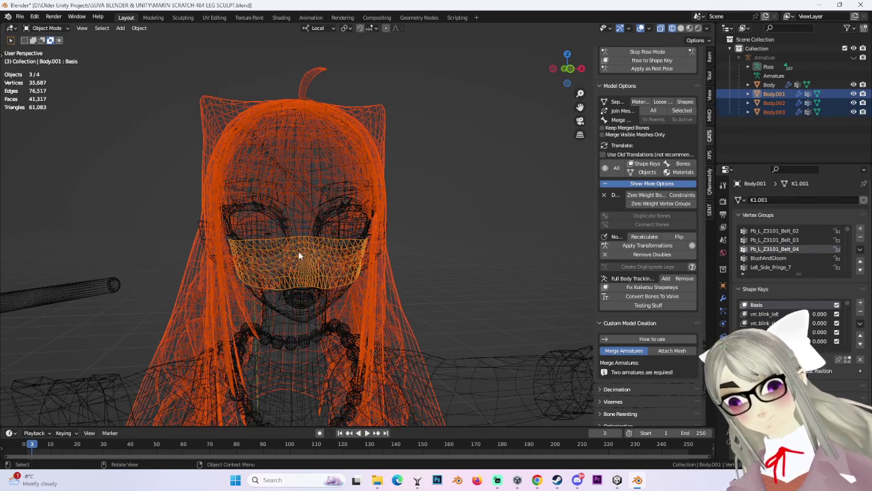
# Step: Delete the Body.001 mask object, back in solid shading
pyautogui.click(299, 254)
pyautogui.scroll(3, 336, 258)
pyautogui.click(468, 269)
pyautogui.moveTo(467, 269); pyautogui.dragTo(546, 259, button='middle')
pyautogui.click(679, 27)
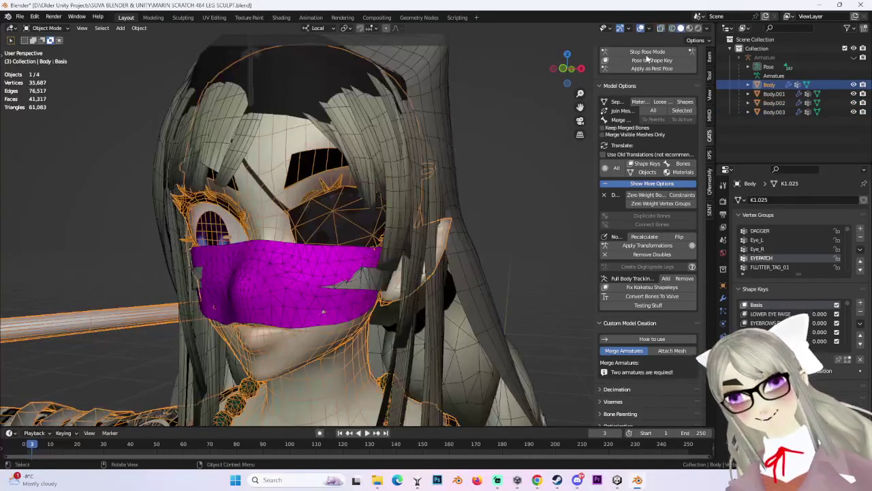
pyautogui.rightClick(312, 275)
pyautogui.click(280, 408)
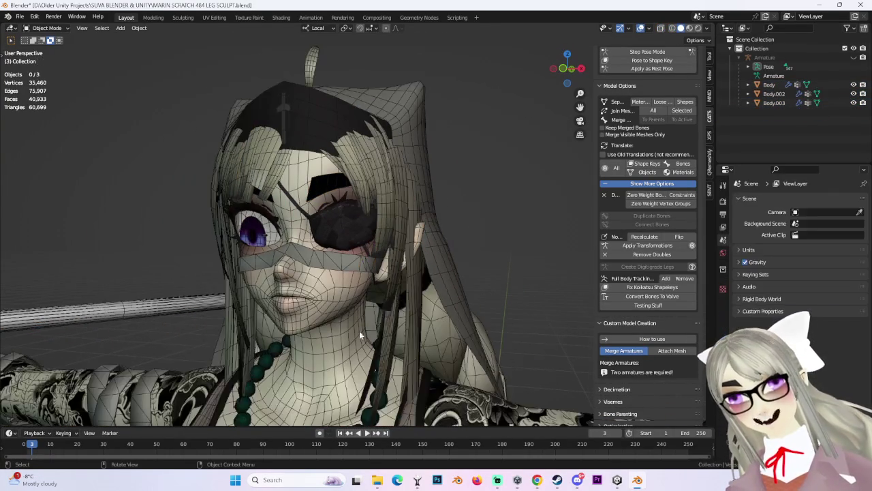
# Step: Join the Body.003 hair into Body.002 with Ctrl+J
pyautogui.click(769, 84)
pyautogui.keyDown('shift'); pyautogui.click(774, 103); pyautogui.keyUp('shift')
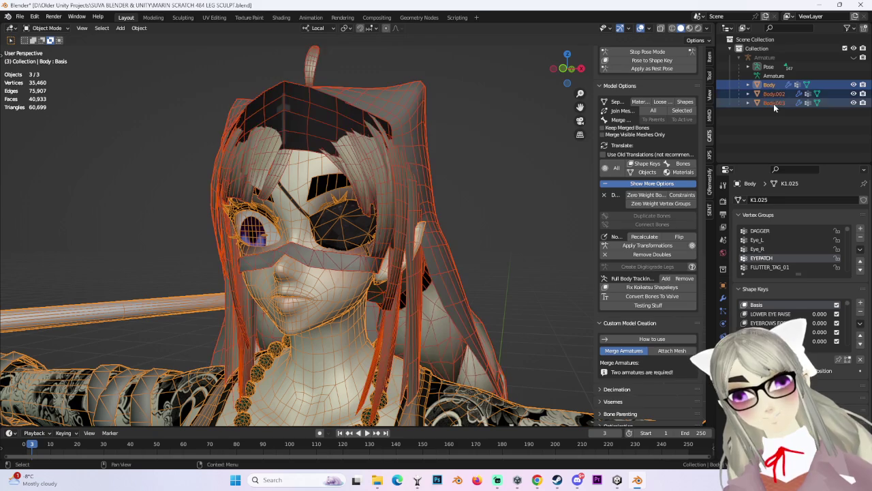
pyautogui.click(774, 94)
pyautogui.keyDown('ctrl'); pyautogui.click(773, 103); pyautogui.keyUp('ctrl')
pyautogui.scroll(-3, 476, 251)
pyautogui.scroll(3, 496, 257)
pyautogui.hotkey('ctrl', 'j')
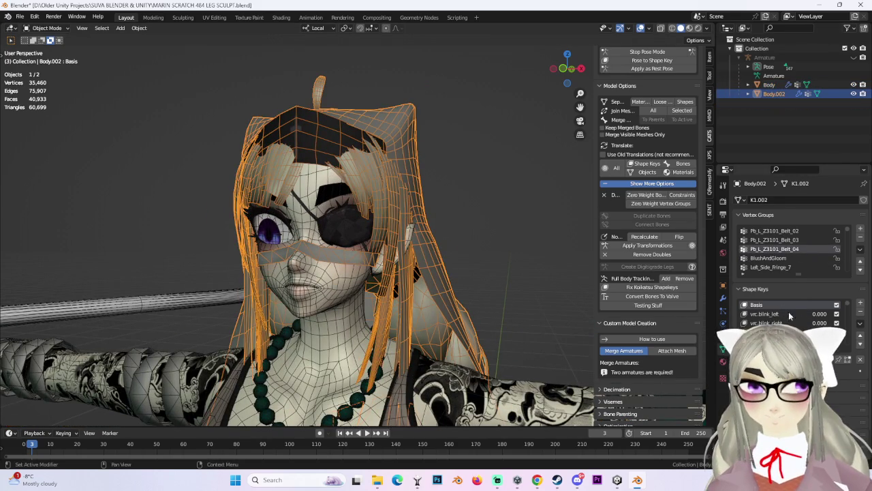
# Step: Remove six unwanted shape keys from Body.002
pyautogui.scroll(-5, 817, 313)
pyautogui.click(777, 340)
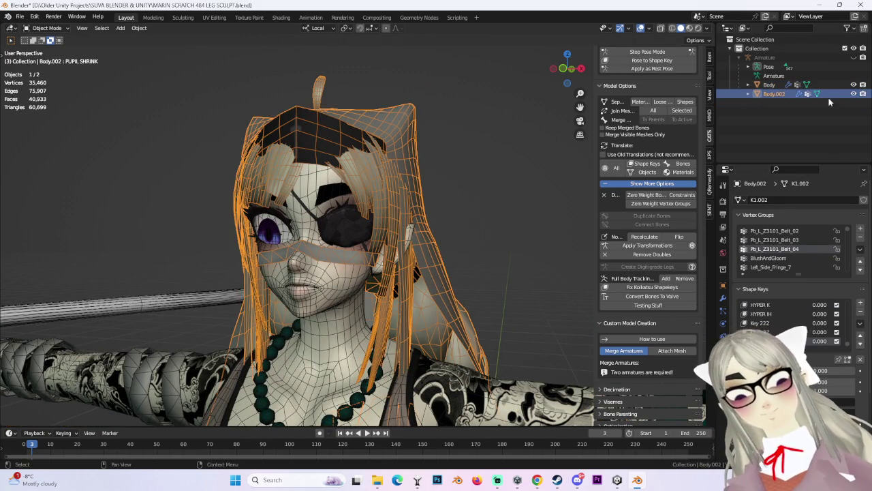
pyautogui.keyDown('ctrl'); pyautogui.click(799, 96); pyautogui.keyUp('ctrl')
pyautogui.click(860, 312)
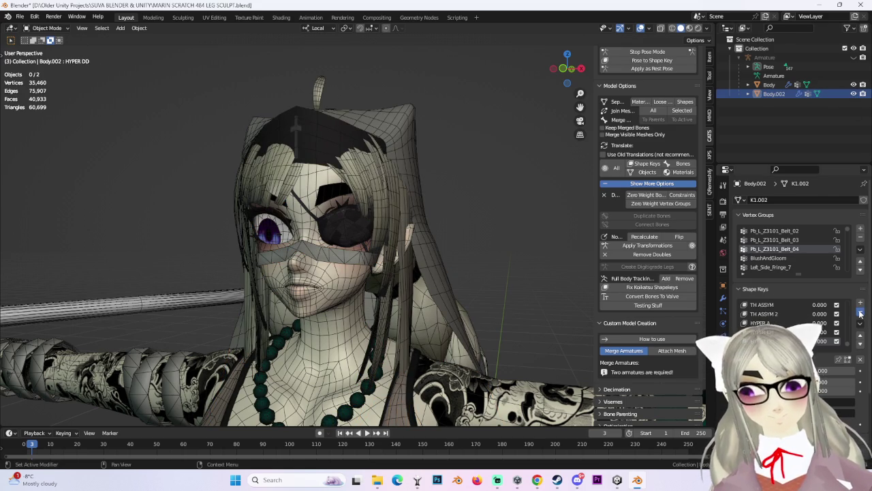
pyautogui.click(860, 312)
pyautogui.click(860, 313)
pyautogui.click(860, 312)
pyautogui.click(860, 313)
pyautogui.click(860, 313)
pyautogui.click(860, 313)
pyautogui.click(859, 313)
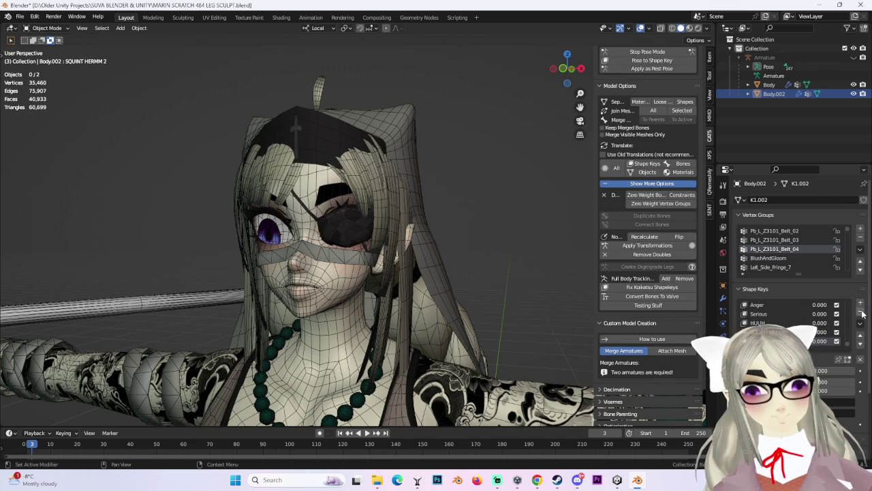
# Step: Alt+Tab from Blender to the Sailor Moon Theme video in Chrome
pyautogui.hotkey('alt', 'Tab')
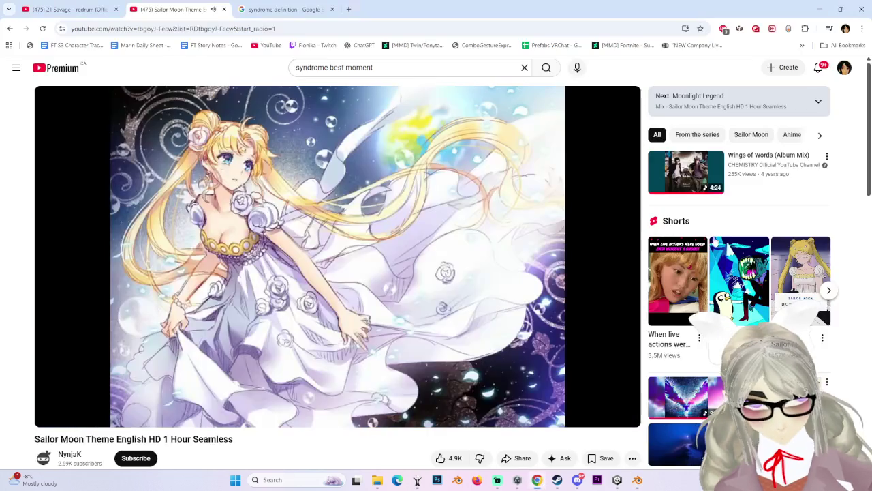
# Step: Pause the Sailor Moon theme video and scroll through its viewer comments
pyautogui.click(582, 216)
pyautogui.scroll(-3, 307, 345)
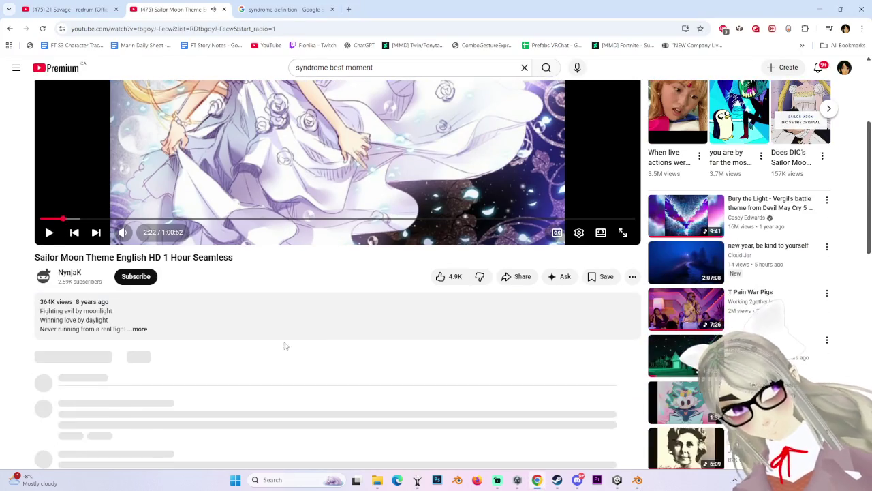
pyautogui.scroll(-2, 288, 414)
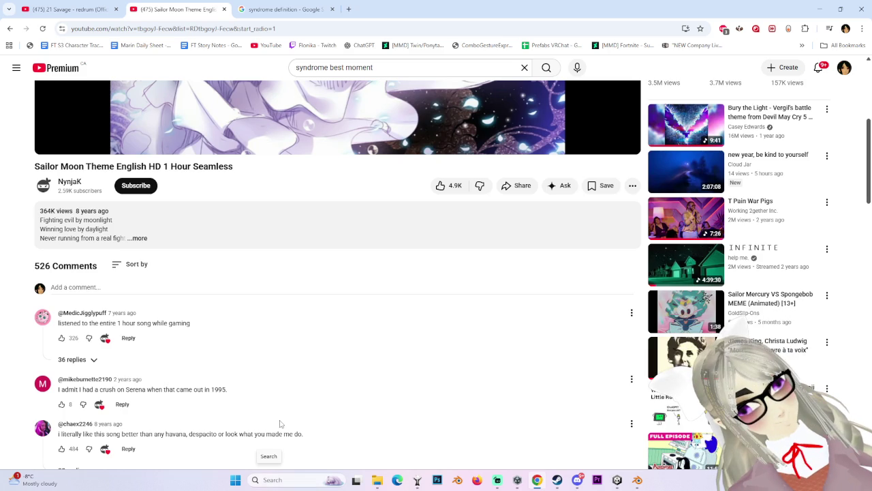
pyautogui.moveTo(685, 309)
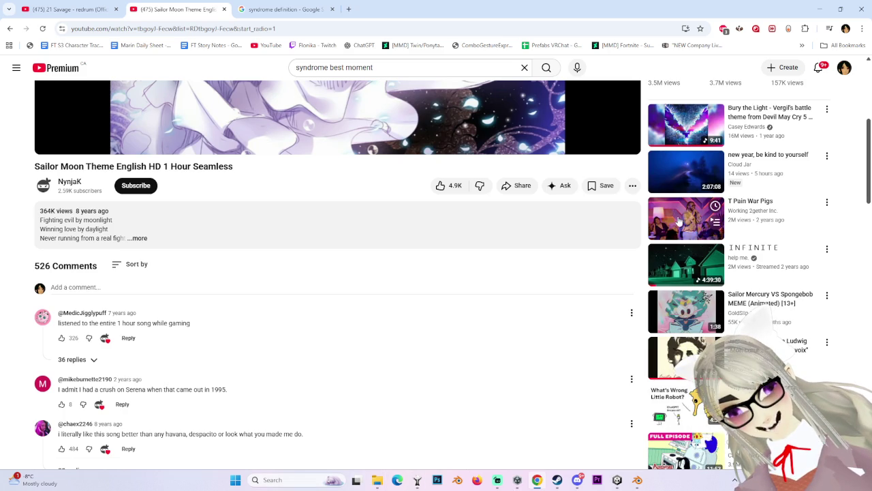
pyautogui.scroll(-3, 506, 342)
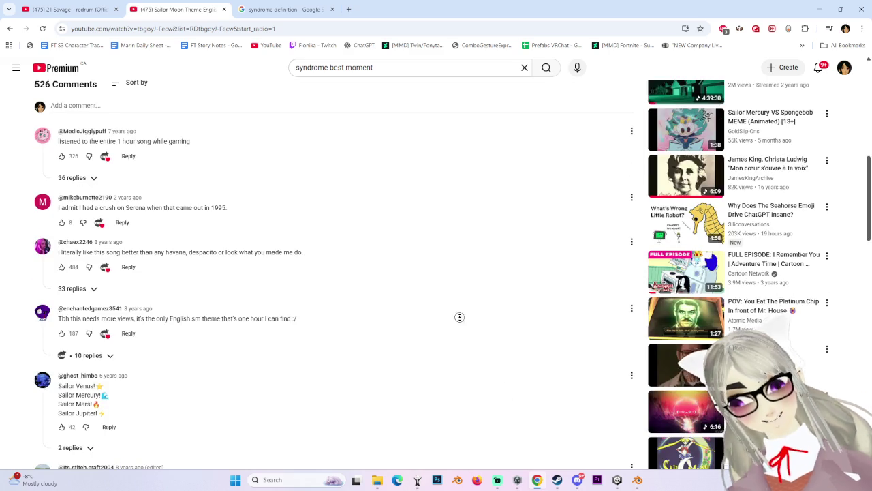
pyautogui.scroll(-2, 463, 351)
pyautogui.scroll(-2, 511, 382)
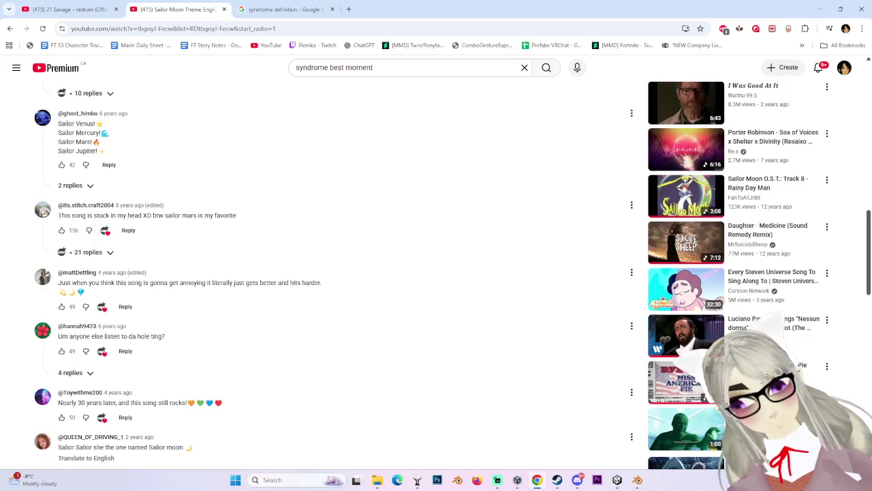
pyautogui.scroll(-1, 549, 381)
pyautogui.scroll(-2, 550, 381)
pyautogui.scroll(-2, 549, 381)
pyautogui.scroll(-3, 518, 341)
pyautogui.scroll(2, 545, 286)
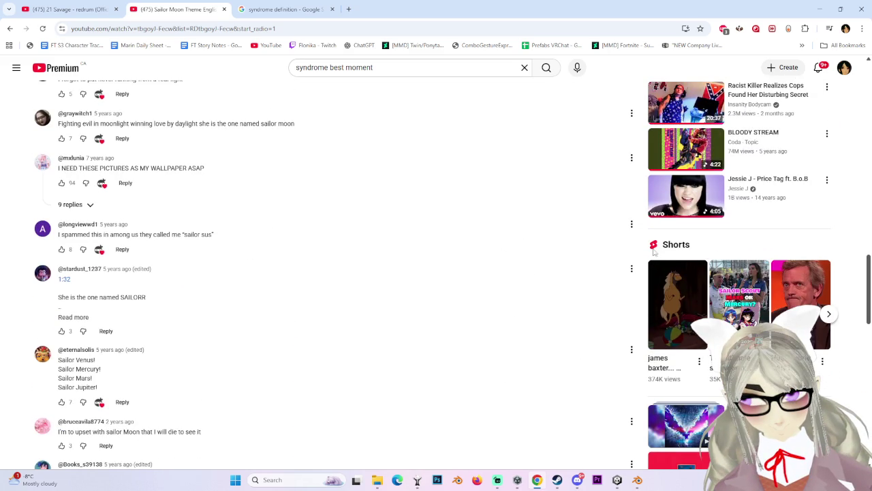
pyautogui.scroll(2, 634, 279)
pyautogui.scroll(1, 620, 293)
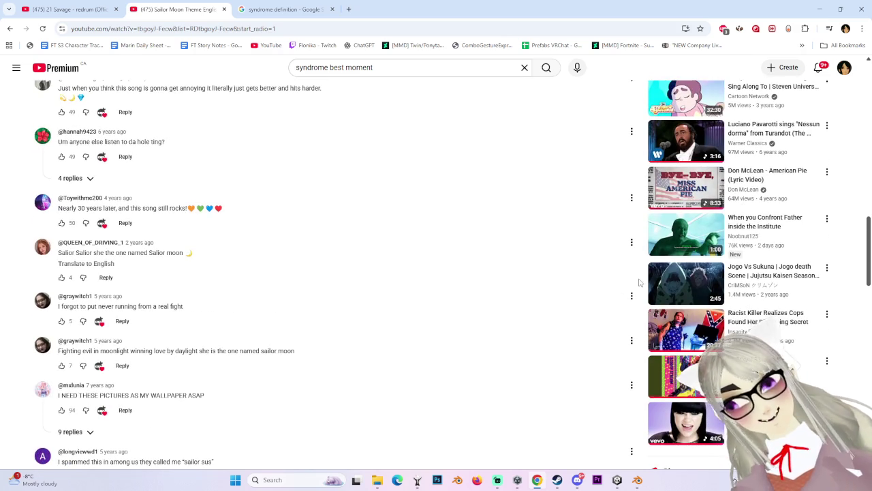
pyautogui.scroll(-2, 550, 335)
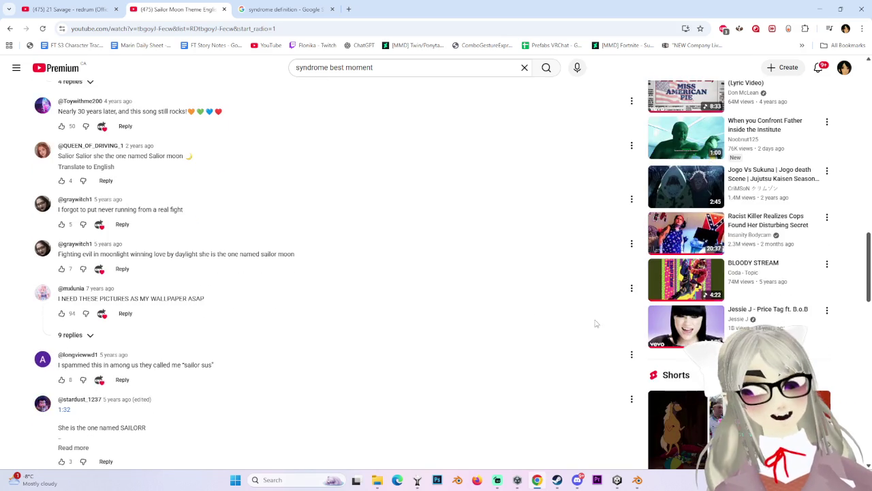
pyautogui.scroll(-5, 594, 284)
pyautogui.scroll(-1, 615, 431)
pyautogui.scroll(-2, 558, 318)
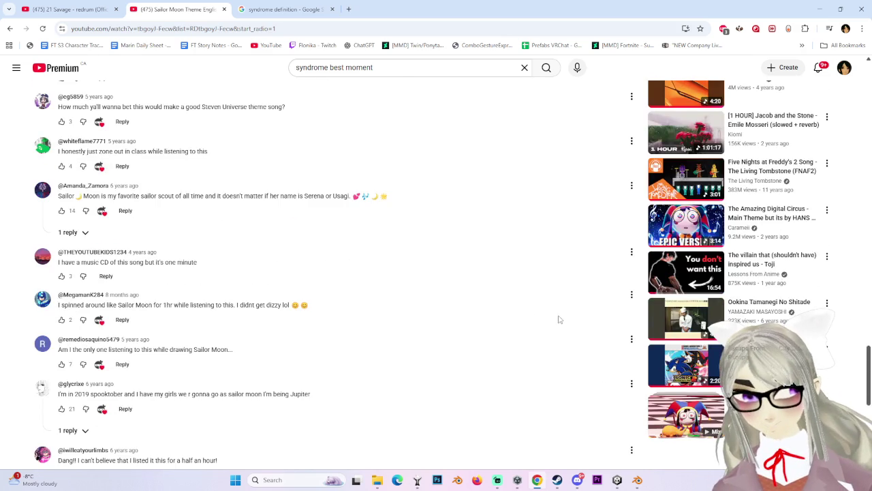
pyautogui.scroll(-1, 538, 395)
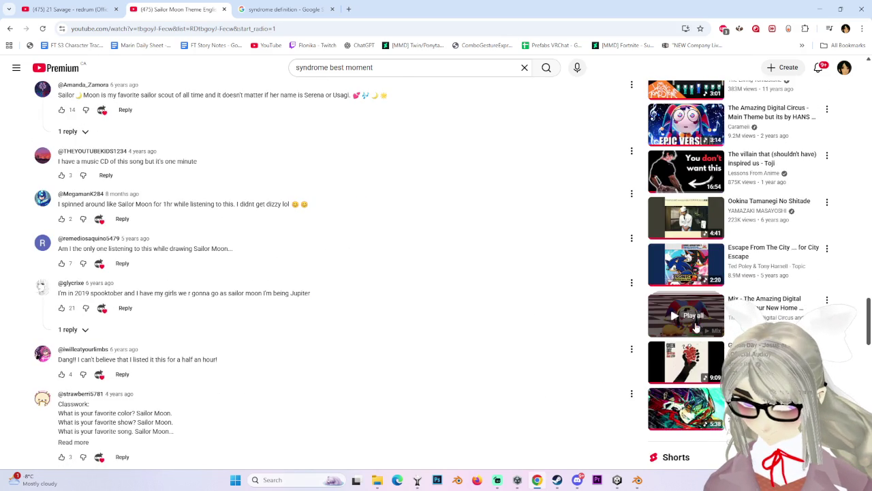
# Step: Find and play the recommended 'Meghan Trainor - All About That Bass' video
pyautogui.scroll(1, 569, 380)
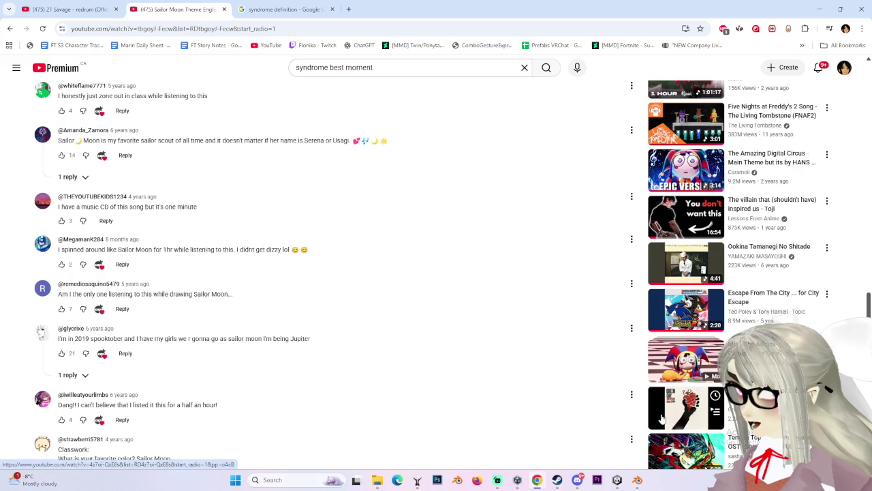
pyautogui.scroll(1, 431, 274)
pyautogui.scroll(-2, 431, 274)
pyautogui.scroll(-4, 431, 274)
pyautogui.scroll(-1, 787, 288)
pyautogui.scroll(-2, 787, 289)
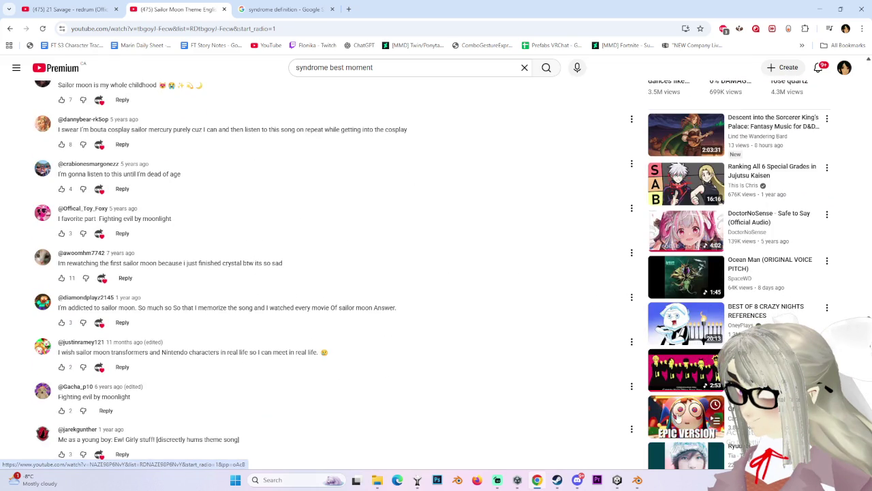
pyautogui.scroll(-1, 640, 354)
pyautogui.scroll(-3, 613, 313)
pyautogui.scroll(-2, 599, 294)
pyautogui.scroll(-1, 599, 324)
pyautogui.scroll(1, 590, 334)
pyautogui.scroll(1, 603, 346)
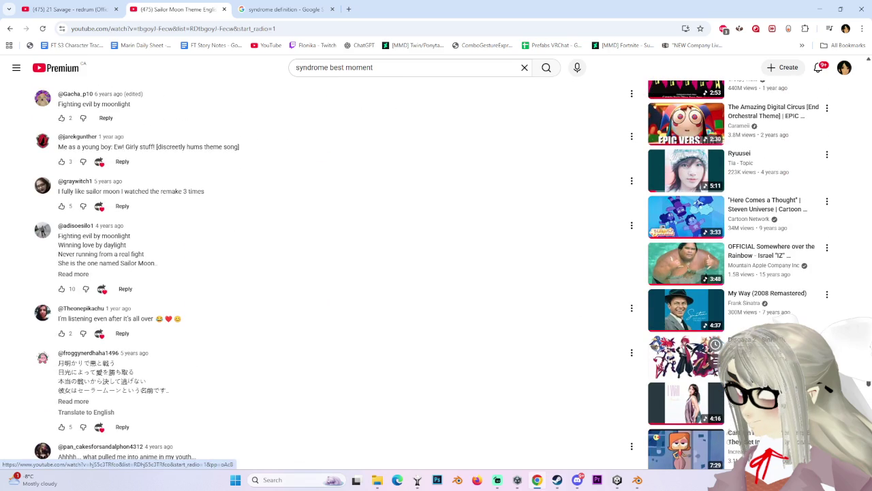
pyautogui.scroll(-2, 538, 315)
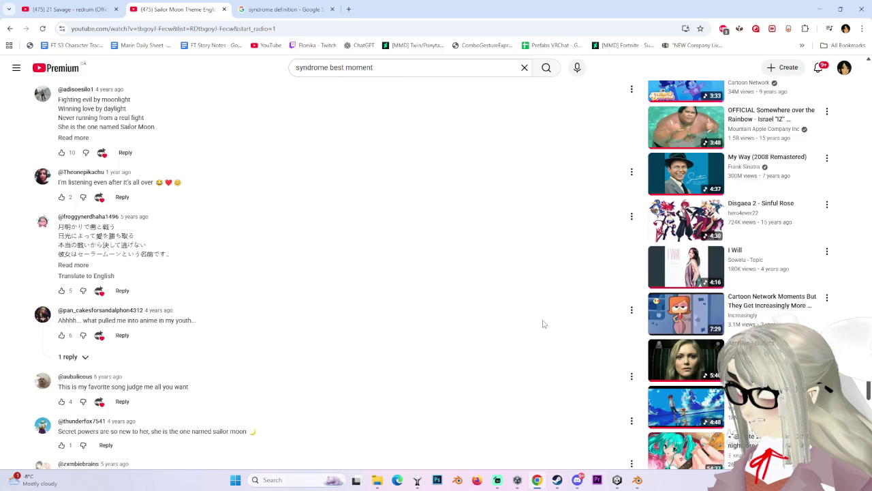
pyautogui.scroll(-3, 543, 324)
pyautogui.scroll(-3, 552, 332)
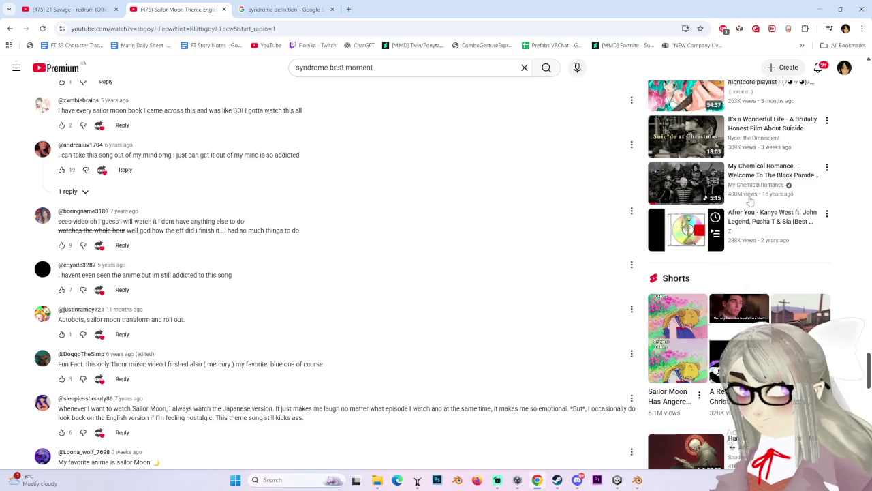
pyautogui.scroll(2, 726, 244)
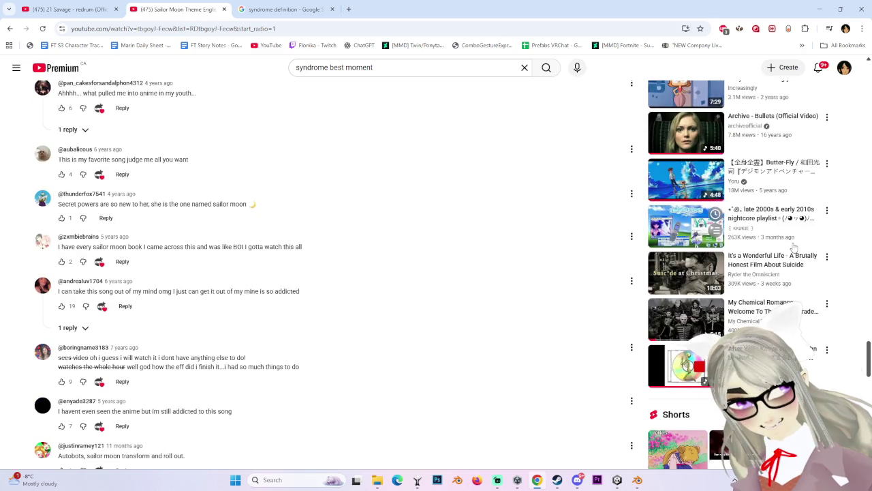
pyautogui.scroll(1, 806, 266)
pyautogui.scroll(-5, 811, 293)
pyautogui.scroll(-3, 812, 297)
pyautogui.scroll(2, 750, 295)
pyautogui.scroll(1, 715, 295)
pyautogui.scroll(-10, 632, 293)
pyautogui.scroll(1, 630, 276)
pyautogui.scroll(1, 617, 257)
pyautogui.scroll(-2, 612, 251)
pyautogui.scroll(-2, 551, 277)
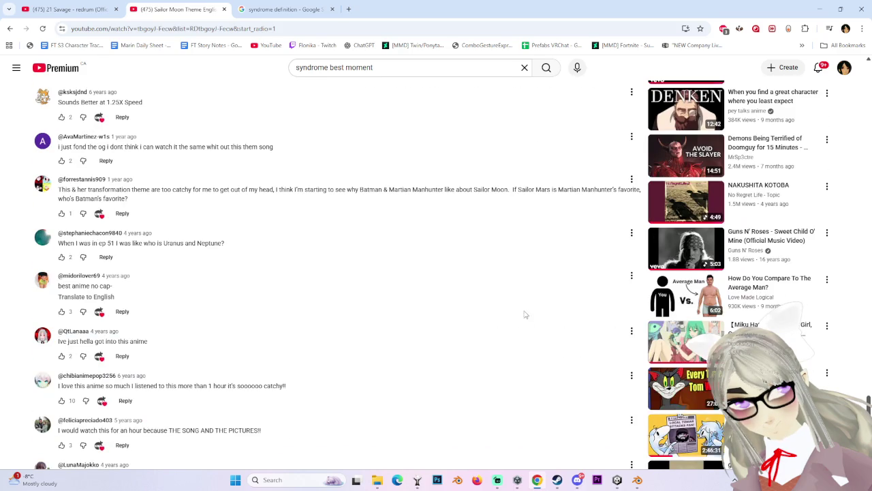
pyautogui.scroll(-2, 500, 341)
pyautogui.scroll(-3, 506, 346)
pyautogui.scroll(-3, 538, 312)
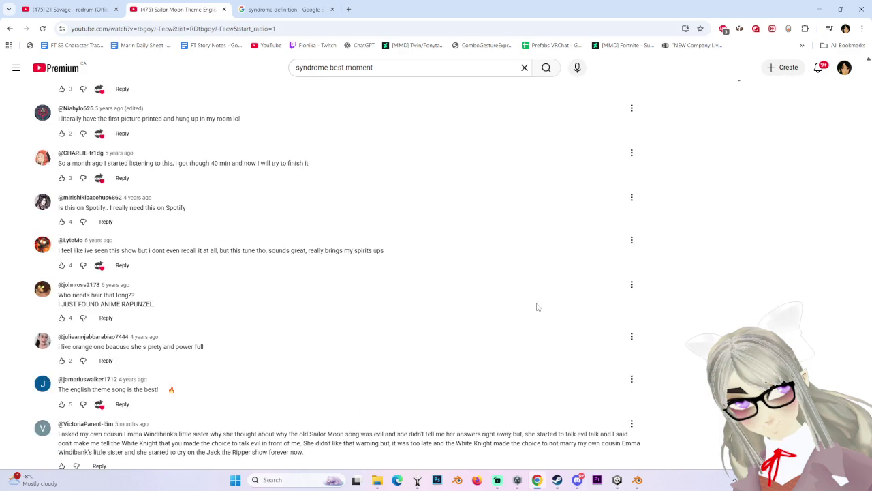
pyautogui.scroll(11, 538, 154)
pyautogui.scroll(-5, 554, 296)
pyautogui.scroll(-5, 584, 275)
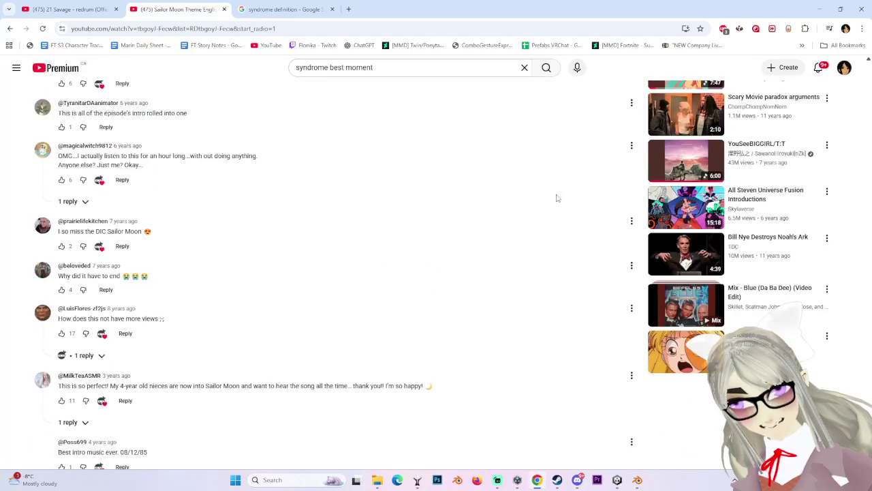
pyautogui.scroll(1, 850, 386)
pyautogui.scroll(-1, 851, 386)
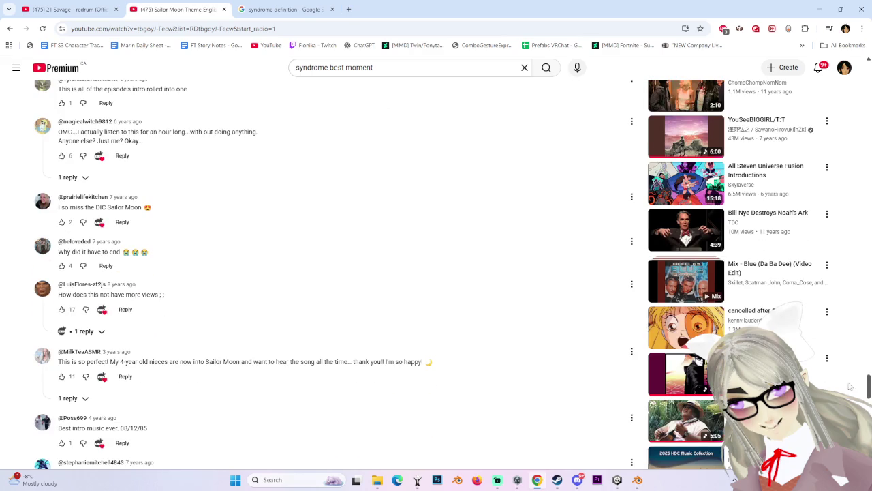
pyautogui.scroll(-2, 579, 358)
pyautogui.scroll(-4, 514, 307)
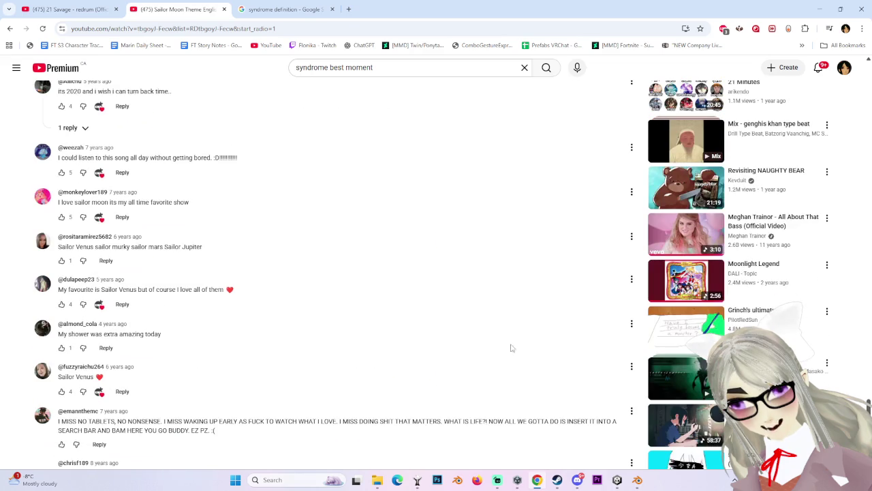
pyautogui.moveTo(685, 234)
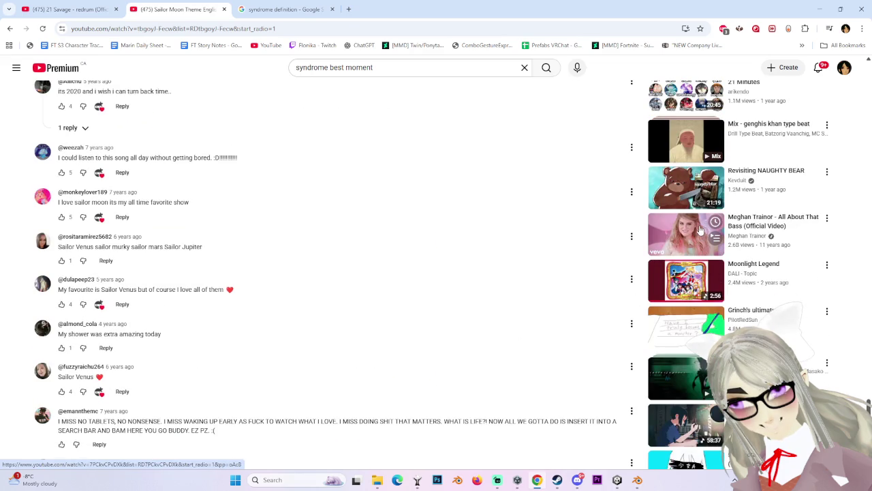
pyautogui.scroll(-2, 545, 272)
pyautogui.scroll(-3, 568, 312)
pyautogui.scroll(1, 615, 316)
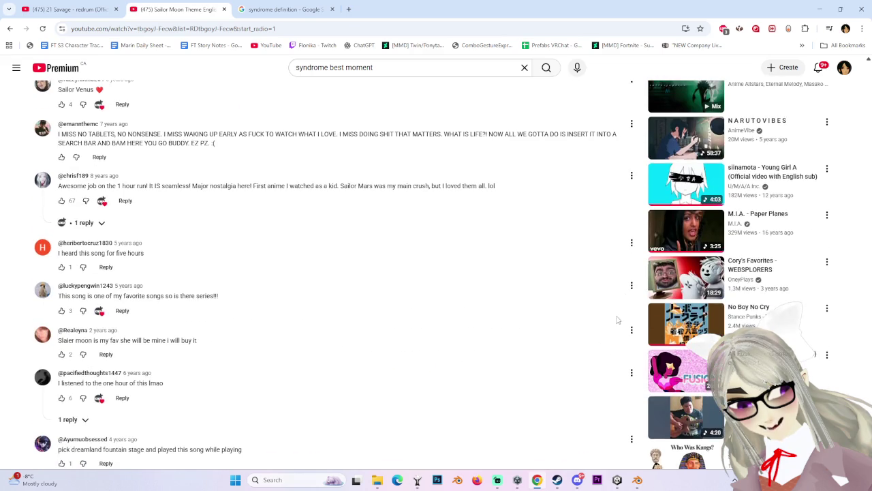
pyautogui.scroll(1, 628, 282)
pyautogui.scroll(2, 667, 266)
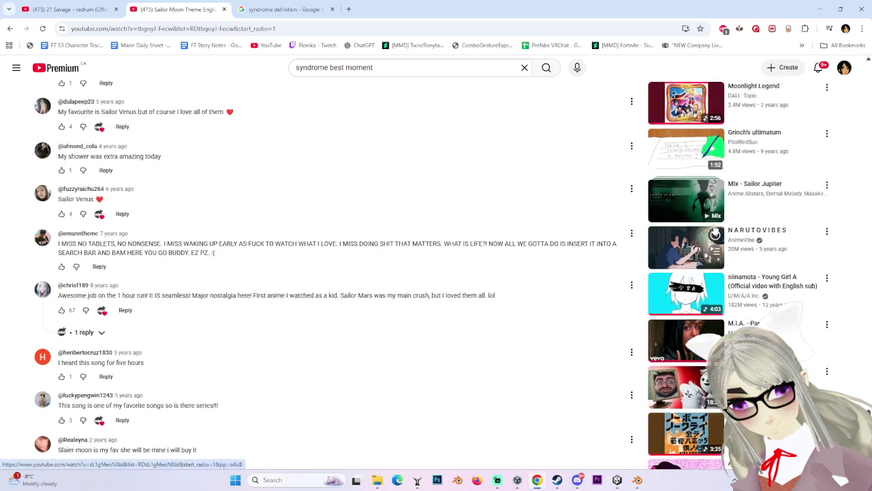
pyautogui.scroll(2, 713, 246)
pyautogui.click(686, 267)
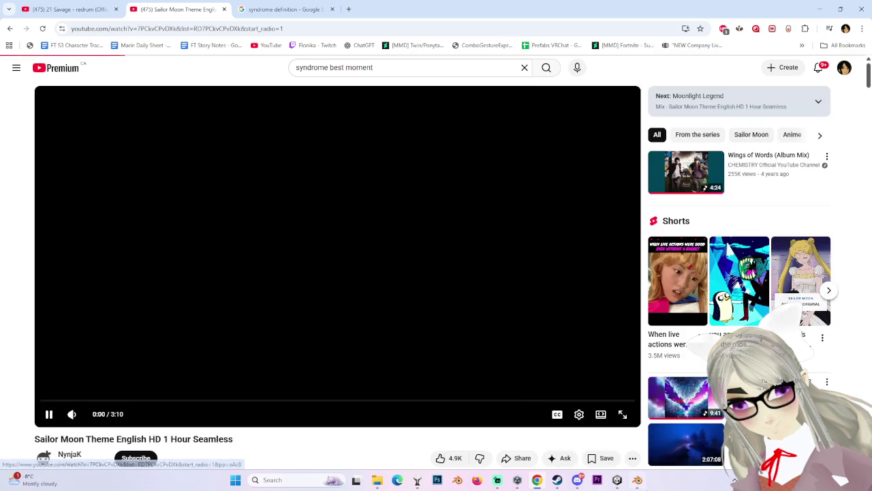
# Step: Back in Blender, remove three unwanted shape keys from Body.002
pyautogui.click(641, 480)
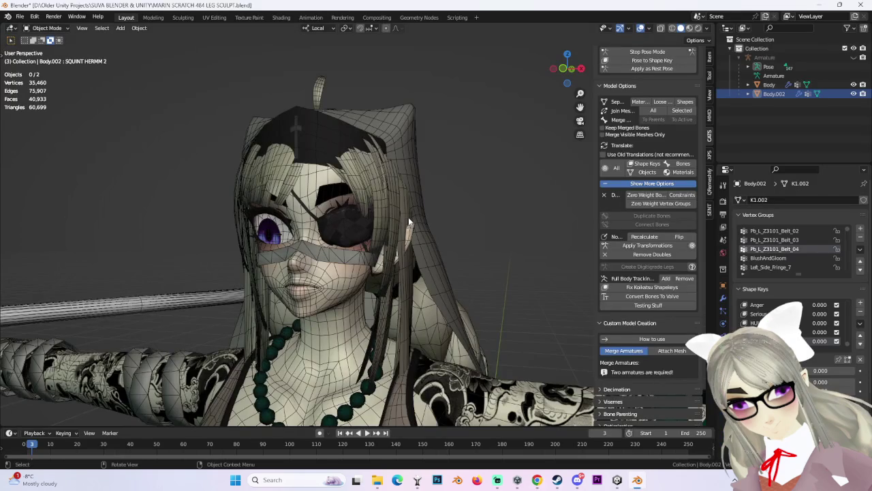
pyautogui.scroll(2, 408, 223)
pyautogui.click(860, 313)
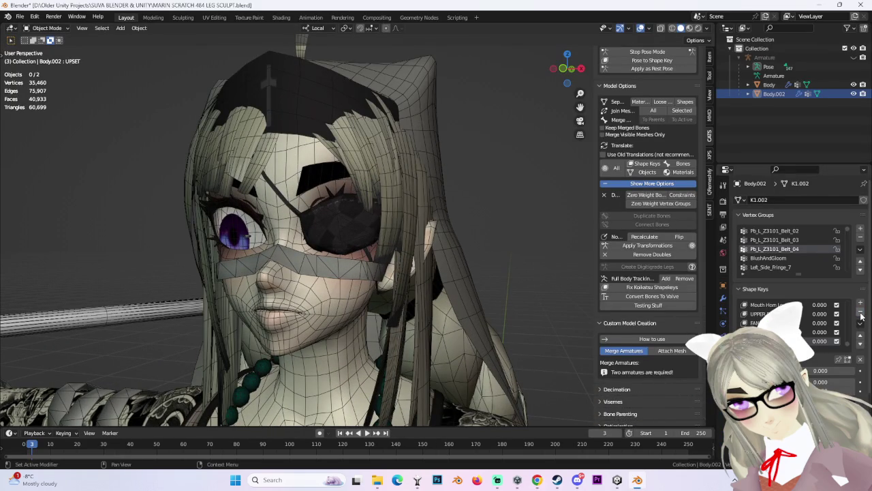
pyautogui.click(859, 312)
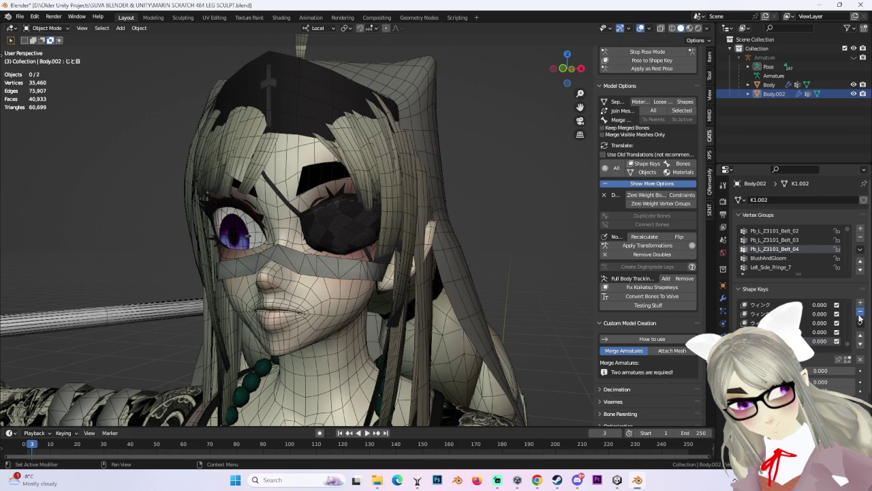
pyautogui.click(859, 313)
pyautogui.scroll(-1, 821, 344)
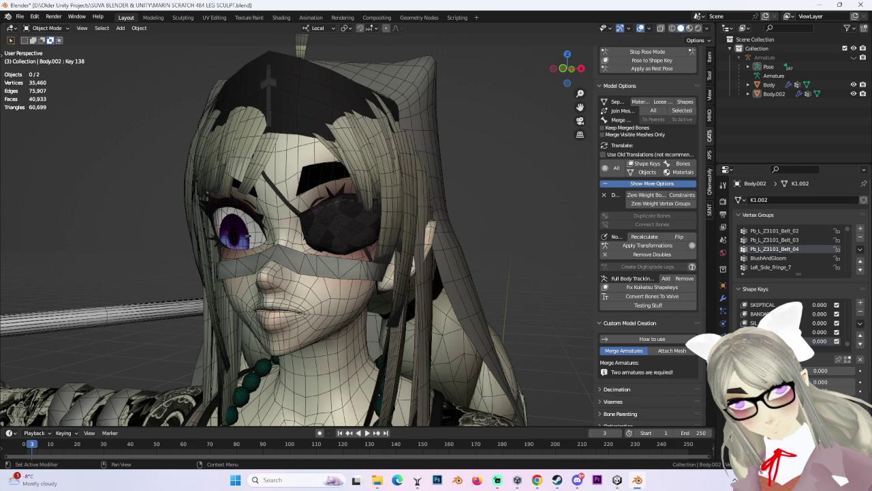
# Step: Pause the All About That Bass video in the browser and return to Blender
pyautogui.click(537, 480)
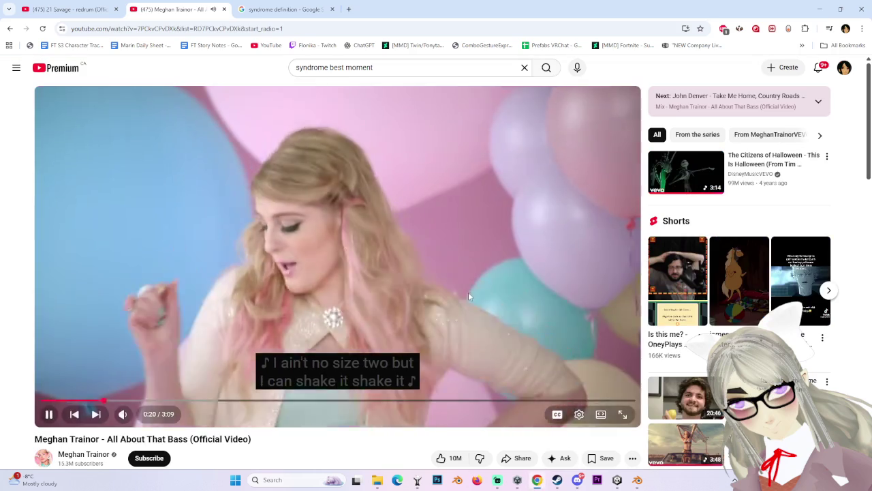
pyautogui.click(463, 290)
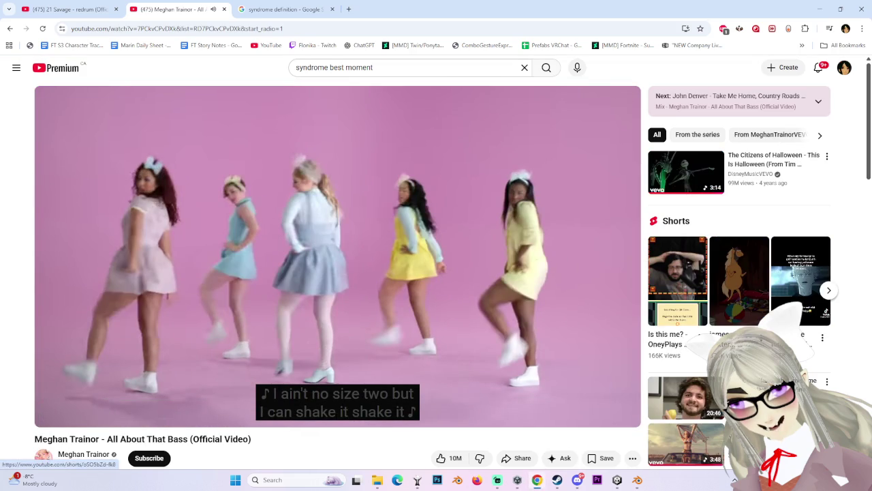
pyautogui.scroll(-2, 612, 374)
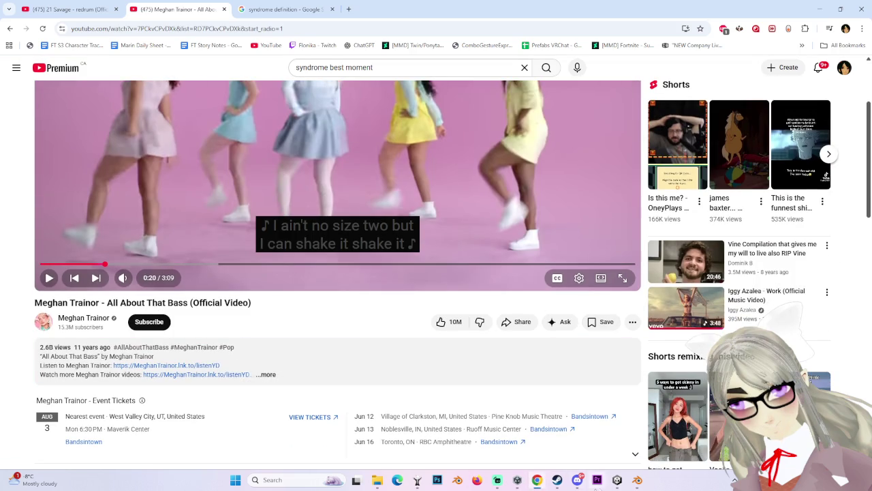
pyautogui.click(637, 480)
# Step: Make Body the active mesh and view the model head-on from the front
pyautogui.moveTo(544, 303); pyautogui.dragTo(354, 216, button='middle')
pyautogui.click(355, 216)
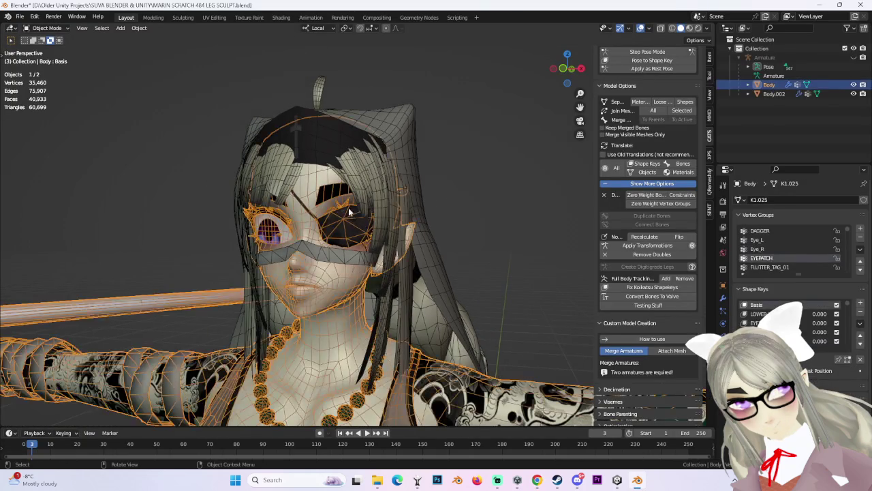
pyautogui.click(481, 211)
pyautogui.moveTo(481, 211); pyautogui.dragTo(370, 199, button='middle')
pyautogui.click(344, 223)
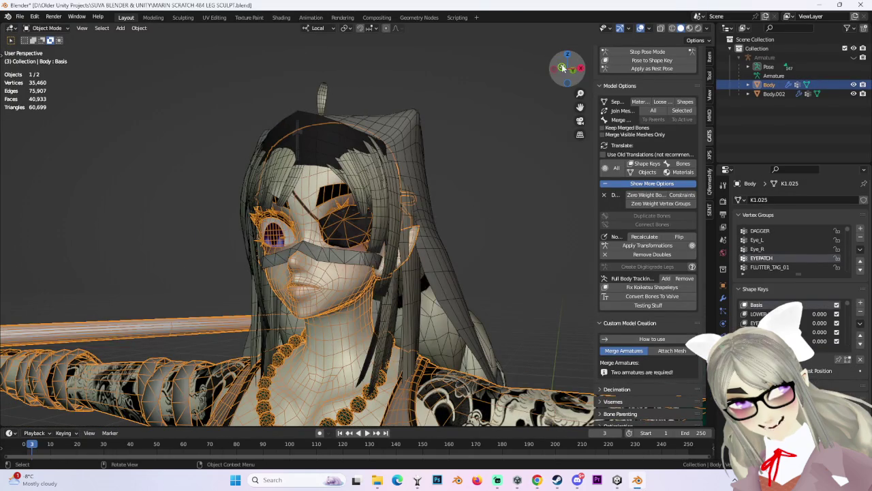
pyautogui.click(563, 66)
pyautogui.scroll(3, 385, 185)
pyautogui.scroll(3, 349, 223)
# Step: Zoom in close on the eyepatch and bring up the interaction mode menu
pyautogui.moveTo(349, 223)
pyautogui.mouseDown(button='middle')
pyautogui.moveTo(325, 195)
pyautogui.moveTo(346, 230)
pyautogui.moveTo(407, 229)
pyautogui.moveTo(385, 235)
pyautogui.moveTo(366, 218)
pyautogui.moveTo(341, 253)
pyautogui.moveTo(395, 259)
pyautogui.moveTo(288, 271)
pyautogui.moveTo(370, 293)
pyautogui.moveTo(471, 220)
pyautogui.moveTo(446, 216)
pyautogui.mouseUp(button='middle')
pyautogui.click(432, 250)
pyautogui.scroll(-2, 446, 216)
pyautogui.scroll(3, 412, 258)
pyautogui.click(391, 273)
pyautogui.scroll(3, 381, 279)
pyautogui.scroll(3, 370, 287)
pyautogui.scroll(3, 370, 287)
pyautogui.moveTo(406, 267)
pyautogui.mouseDown(button='middle')
pyautogui.moveTo(384, 273)
pyautogui.moveTo(450, 280)
pyautogui.mouseUp(button='middle')
pyautogui.click(46, 28)
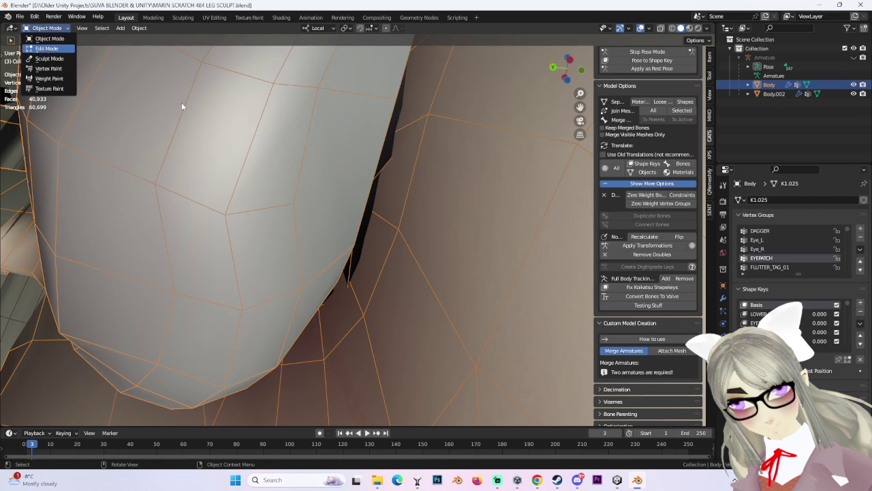
pyautogui.click(49, 45)
pyautogui.moveTo(364, 161)
pyautogui.mouseDown(button='middle')
pyautogui.moveTo(308, 171)
pyautogui.moveTo(304, 233)
pyautogui.moveTo(322, 253)
pyautogui.mouseUp(button='middle')
pyautogui.click(354, 259)
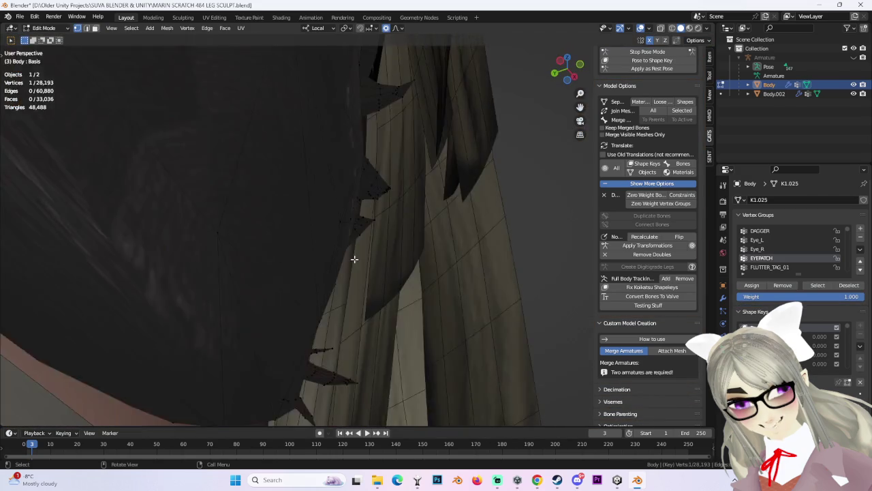
pyautogui.press('g')
pyautogui.click(371, 257)
pyautogui.moveTo(370, 257)
pyautogui.mouseDown(button='middle')
pyautogui.moveTo(399, 252)
pyautogui.moveTo(259, 261)
pyautogui.moveTo(292, 265)
pyautogui.moveTo(397, 330)
pyautogui.mouseUp(button='middle')
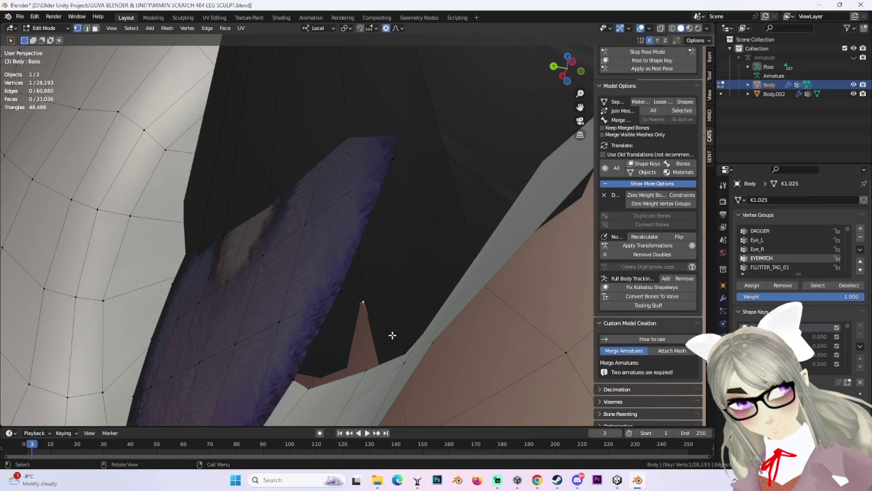
pyautogui.moveTo(362, 299)
pyautogui.mouseDown(button='middle')
pyautogui.moveTo(522, 352)
pyautogui.moveTo(473, 357)
pyautogui.moveTo(489, 320)
pyautogui.moveTo(476, 312)
pyautogui.moveTo(360, 341)
pyautogui.moveTo(368, 296)
pyautogui.moveTo(562, 232)
pyautogui.moveTo(456, 292)
pyautogui.moveTo(425, 323)
pyautogui.moveTo(467, 352)
pyautogui.moveTo(541, 185)
pyautogui.moveTo(417, 295)
pyautogui.moveTo(335, 286)
pyautogui.moveTo(347, 317)
pyautogui.moveTo(392, 318)
pyautogui.moveTo(398, 310)
pyautogui.mouseUp(button='middle')
pyautogui.hotkey('alt', 'z')
pyautogui.click(561, 232)
pyautogui.hotkey('alt', 'z')
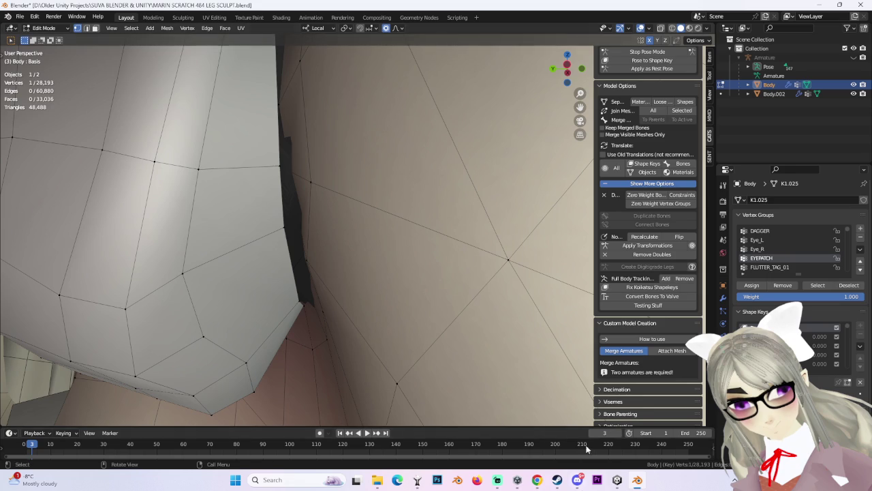
pyautogui.click(539, 480)
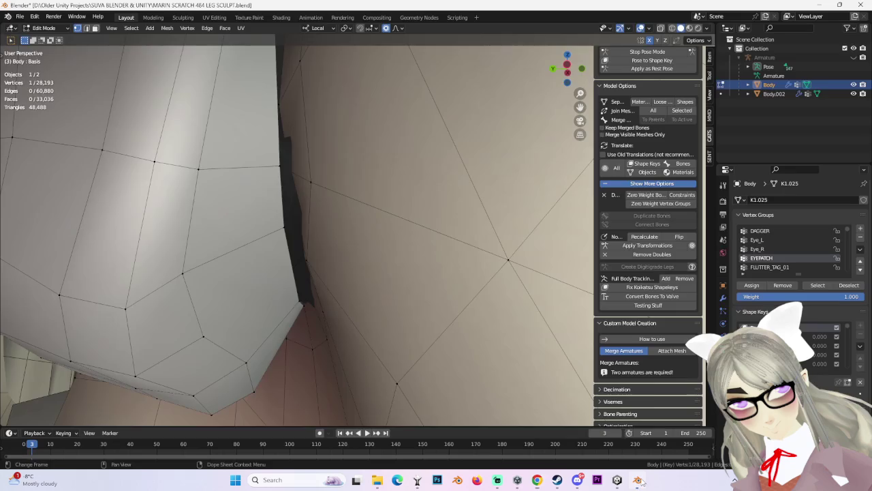
pyautogui.hotkey('alt', 'Tab')
pyautogui.scroll(3, 443, 304)
pyautogui.scroll(5, 278, 190)
pyautogui.scroll(3, 311, 218)
pyautogui.scroll(2, 231, 271)
pyautogui.click(232, 270)
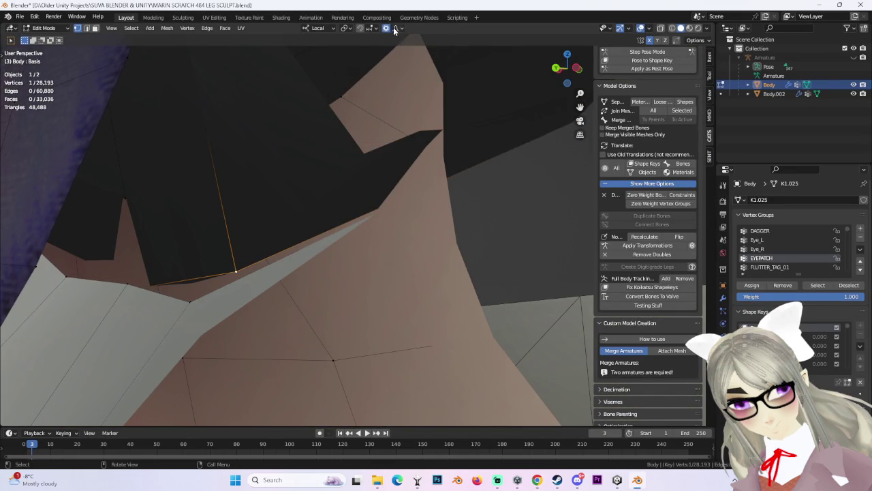
# Step: Move the stray eyepatch vertex along local Y with proportional editing, then nudge it again
pyautogui.click(673, 31)
pyautogui.scroll(-3, 259, 243)
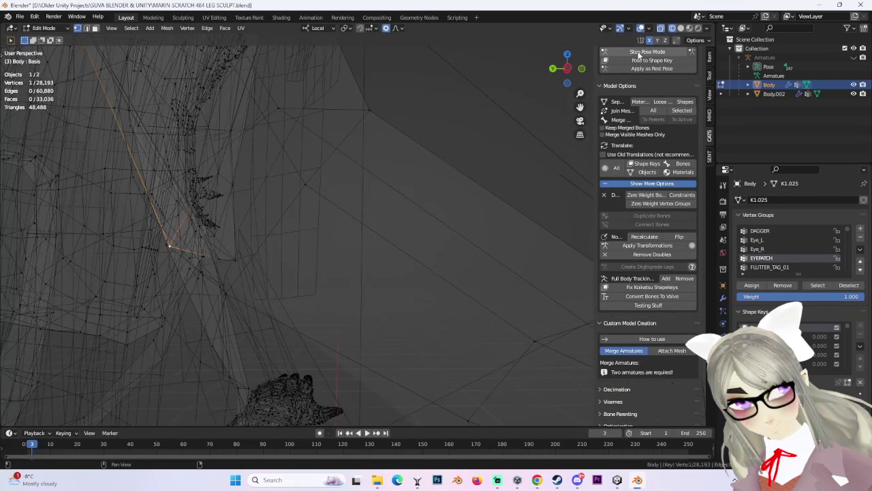
pyautogui.click(680, 28)
pyautogui.scroll(-3, 306, 197)
pyautogui.press('g')
pyautogui.press('y')
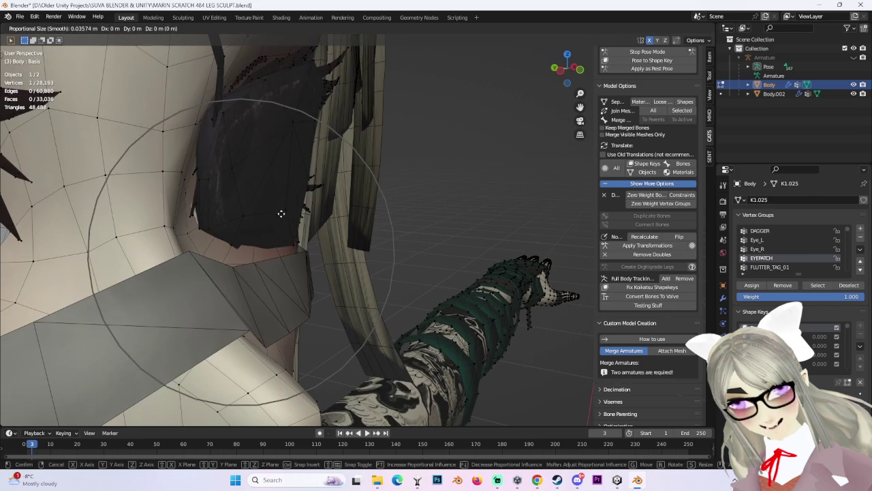
pyautogui.scroll(5, 291, 212)
pyautogui.click(284, 214)
pyautogui.press('g')
pyautogui.click(282, 214)
# Step: Select all vertices of the EYEPATCH vertex group
pyautogui.scroll(3, 346, 195)
pyautogui.scroll(3, 418, 205)
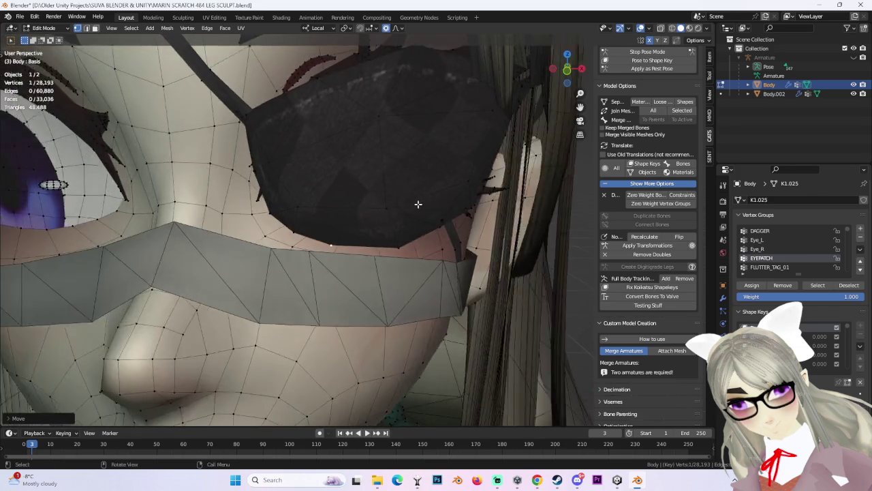
pyautogui.moveTo(418, 204); pyautogui.dragTo(413, 194, button='middle')
pyautogui.scroll(-3, 412, 193)
pyautogui.moveTo(420, 230); pyautogui.dragTo(433, 230, button='middle')
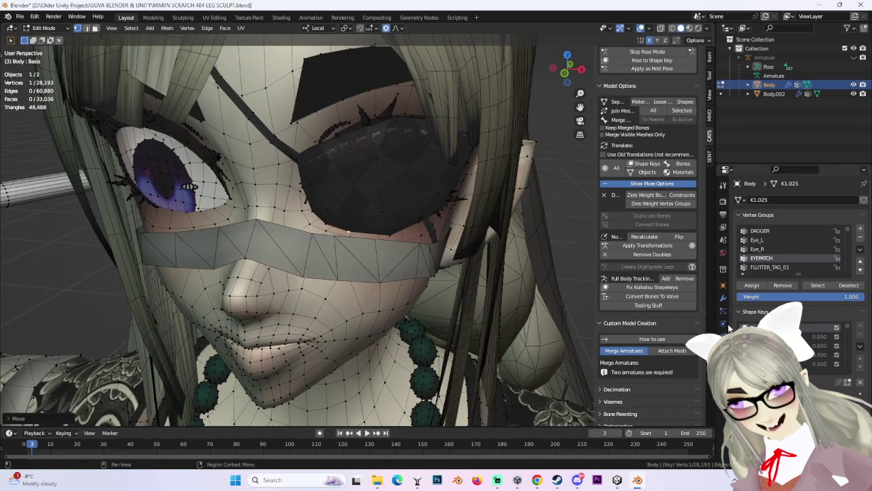
pyautogui.click(815, 285)
pyautogui.scroll(-3, 405, 250)
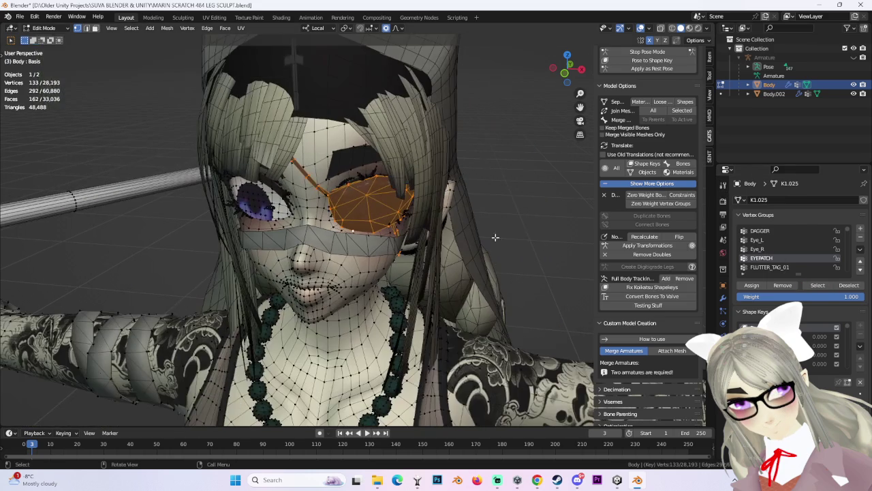
# Step: Preview the EYEPATCH HIDE shape key from the front in wireframe
pyautogui.click(565, 71)
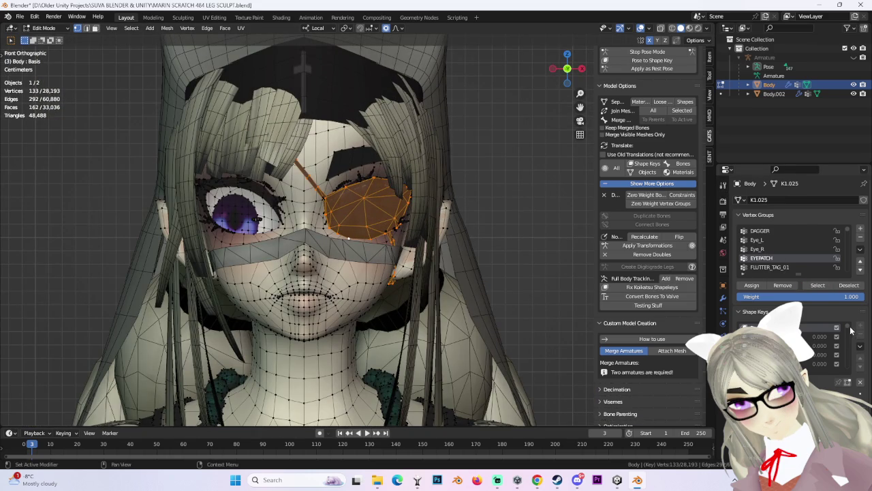
pyautogui.click(817, 364)
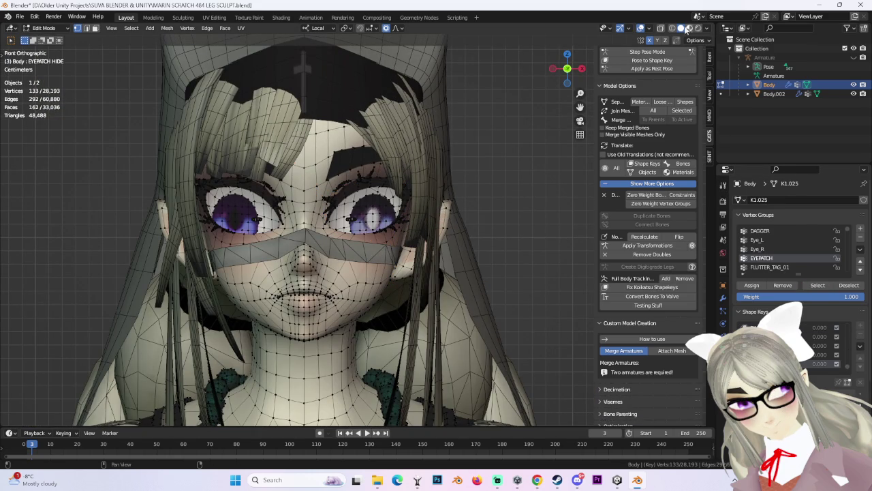
pyautogui.click(674, 29)
pyautogui.scroll(3, 426, 128)
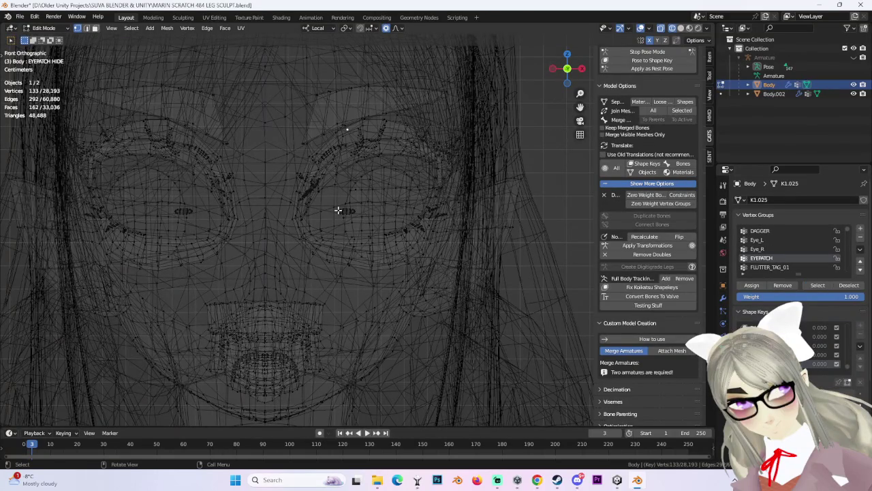
pyautogui.scroll(-5, 340, 215)
pyautogui.scroll(-1, 409, 218)
pyautogui.scroll(3, 454, 209)
pyautogui.scroll(2, 453, 198)
pyautogui.scroll(2, 457, 287)
pyautogui.scroll(4, 440, 284)
# Step: Return to solid shading, deselect all vertices, and switch back to the Basis shape key
pyautogui.scroll(-4, 441, 280)
pyautogui.scroll(-3, 447, 277)
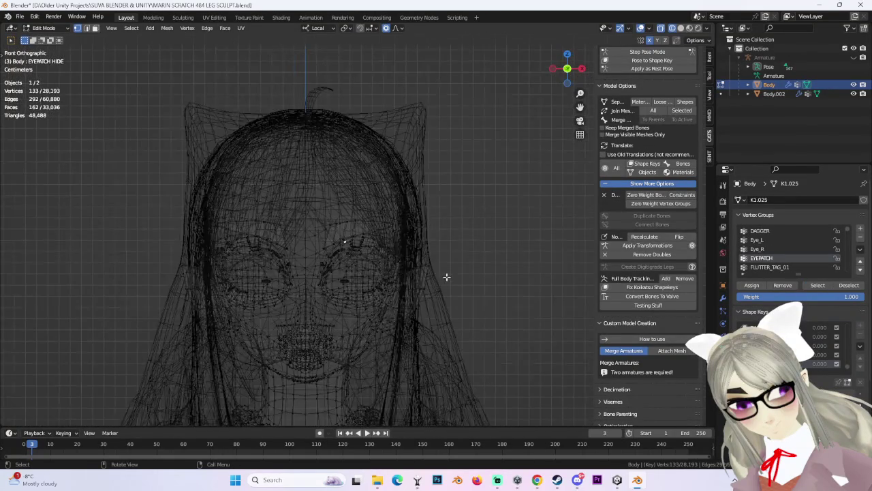
pyautogui.scroll(2, 446, 277)
pyautogui.click(680, 28)
pyautogui.click(515, 218)
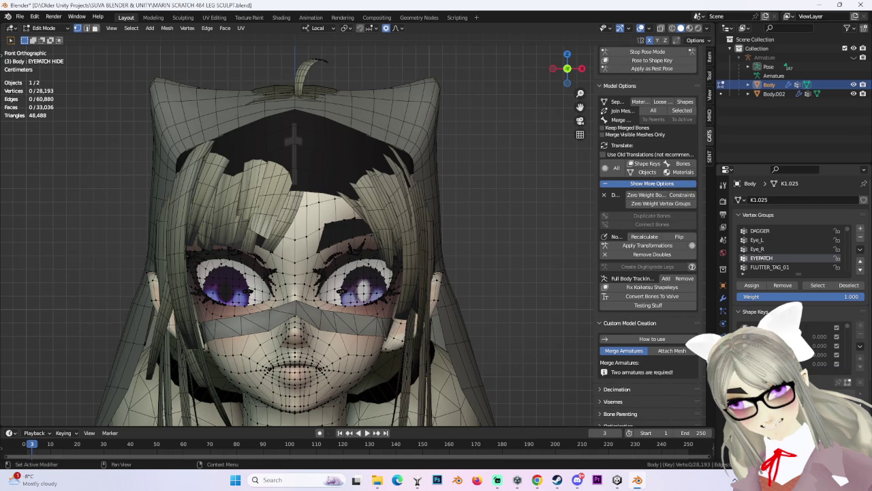
pyautogui.click(810, 328)
# Step: In Object Mode, join the hair mesh Body.002 into the Body mesh
pyautogui.click(43, 28)
pyautogui.click(43, 38)
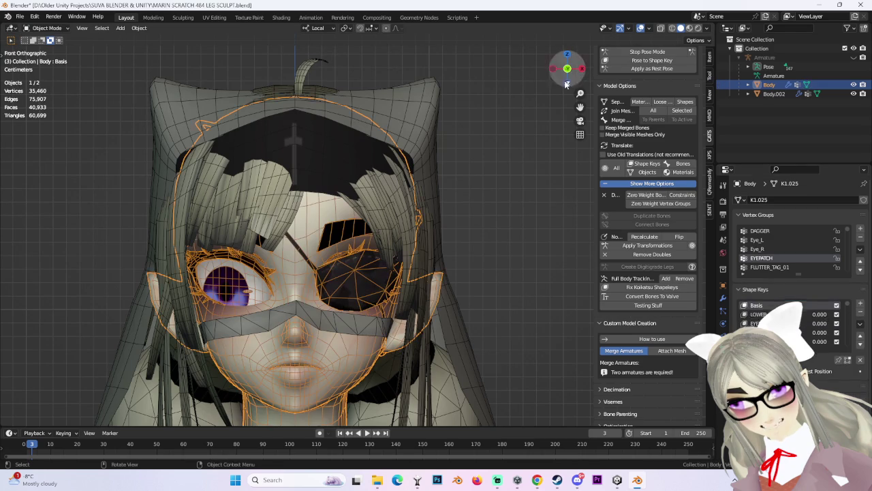
pyautogui.click(773, 94)
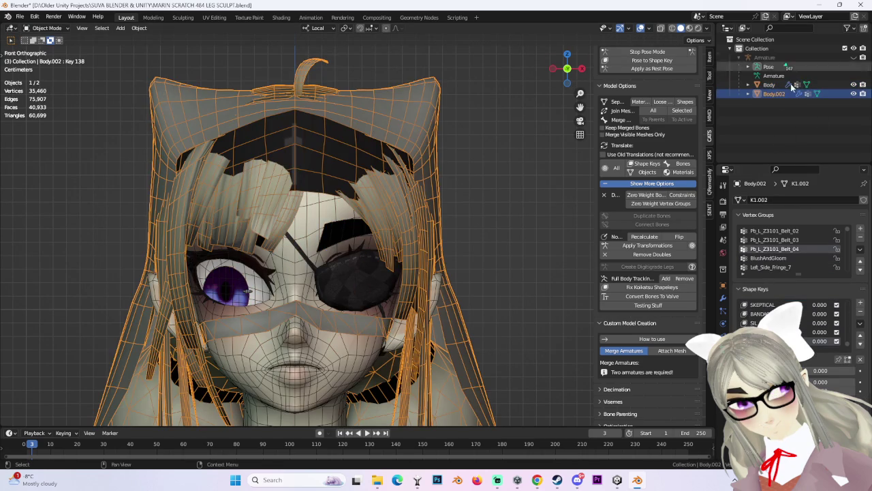
pyautogui.click(770, 85)
pyautogui.keyDown('ctrl'); pyautogui.click(772, 97); pyautogui.keyUp('ctrl')
pyautogui.hotkey('ctrl', 'j')
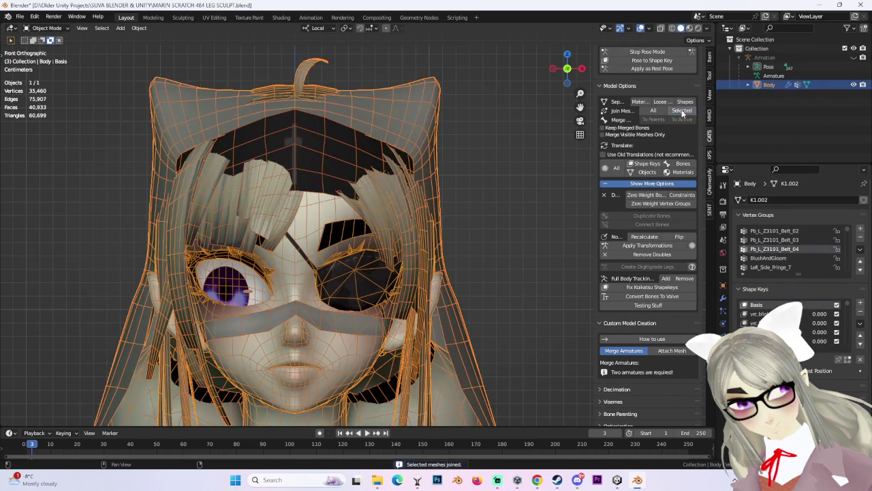
pyautogui.scroll(-2, 531, 260)
pyautogui.click(475, 209)
# Step: Save the project as 'MARIN SCRATCH 485 EYEPATCH BLEND SHAPES.blend' and frame the body
pyautogui.click(19, 15)
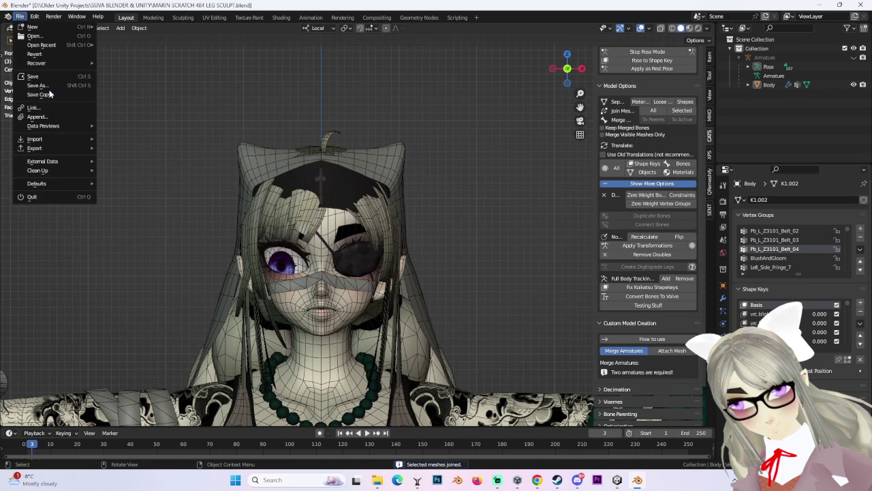
pyautogui.click(41, 87)
pyautogui.click(228, 388)
pyautogui.moveTo(229, 382); pyautogui.dragTo(538, 387)
pyautogui.write('5 EYE')
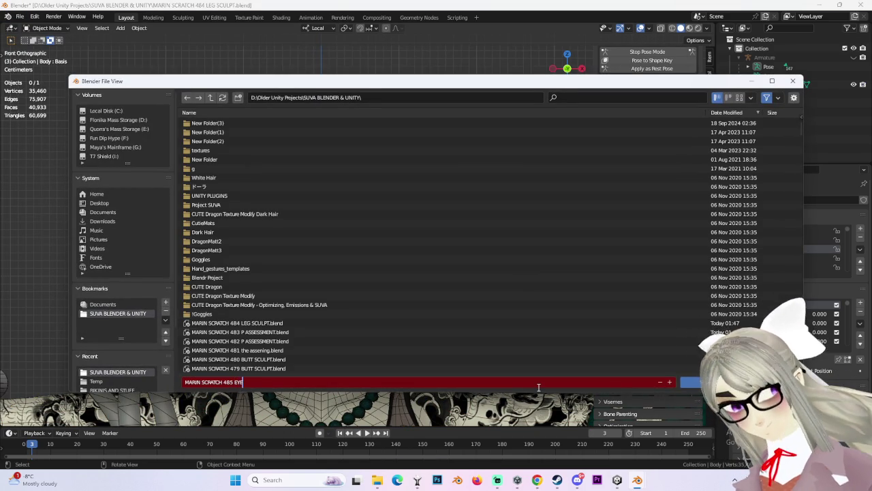
pyautogui.write('PATCH')
pyautogui.write(' BN')
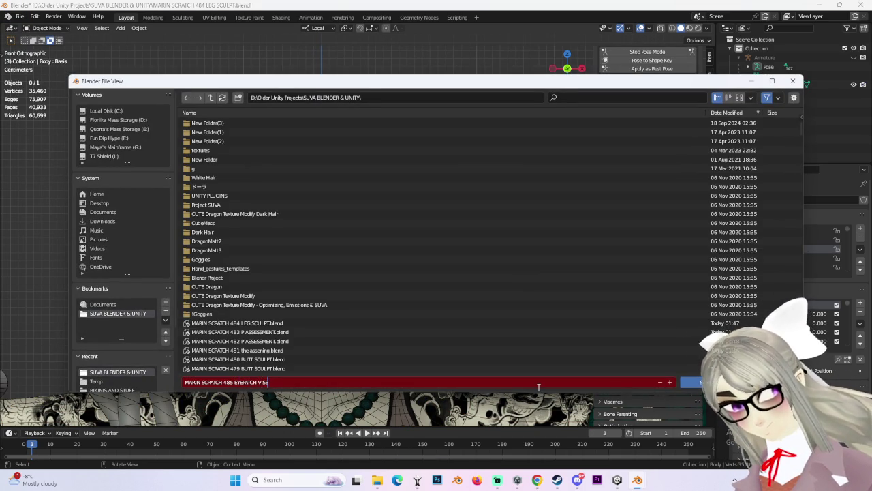
pyautogui.press('BackSpace')
pyautogui.write('LEND SHAPES')
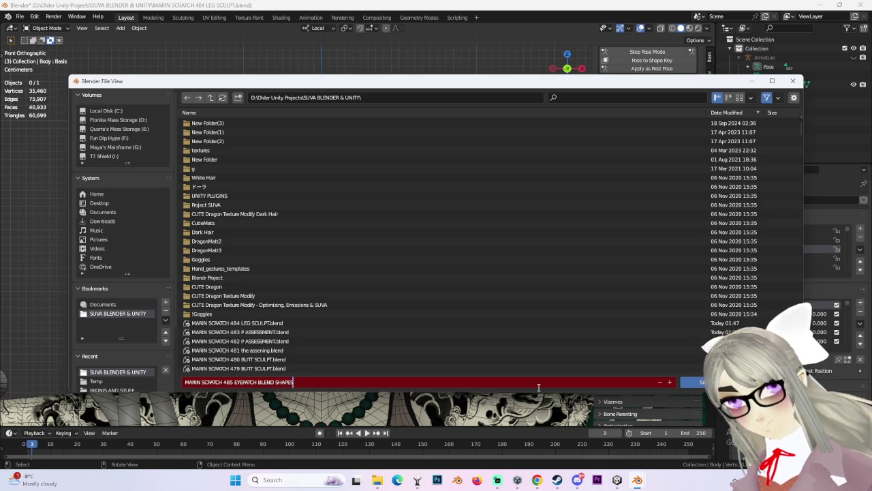
pyautogui.press('Return')
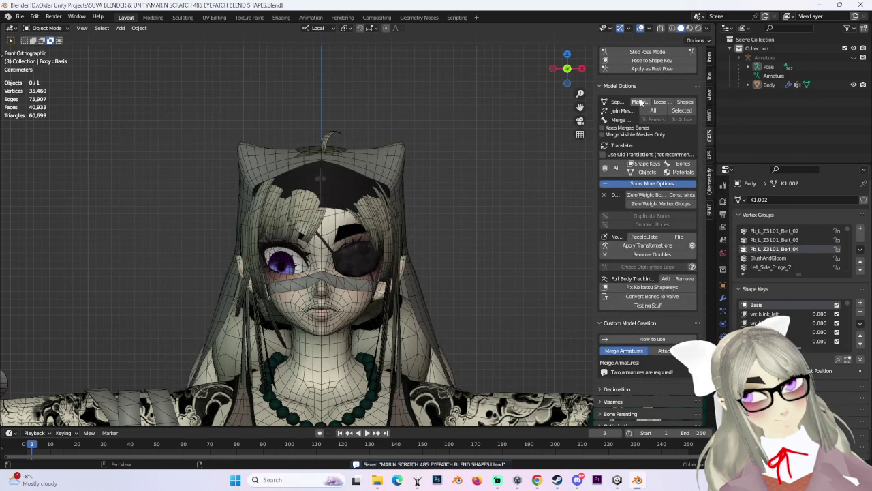
pyautogui.press('Home')
# Step: Run the CATS Fix Model on the avatar
pyautogui.scroll(3, 648, 102)
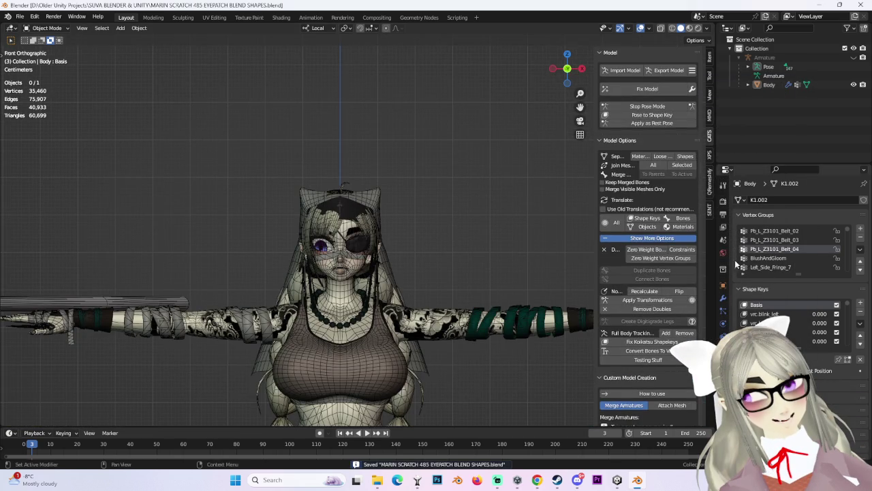
pyautogui.click(692, 70)
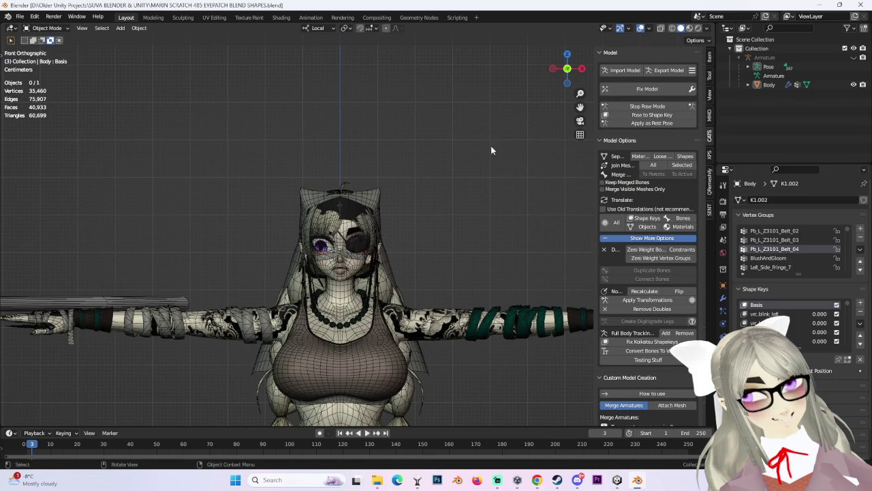
pyautogui.click(645, 90)
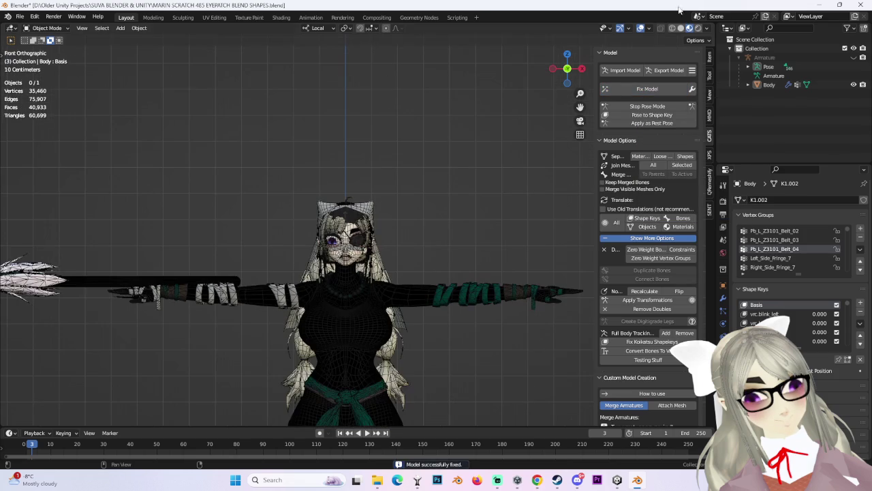
# Step: Select the Body mesh and export it as MARIN SCRATCH 485 EYEPATCH BLEND SHAPES.fbx
pyautogui.click(680, 28)
pyautogui.scroll(3, 341, 239)
pyautogui.click(769, 84)
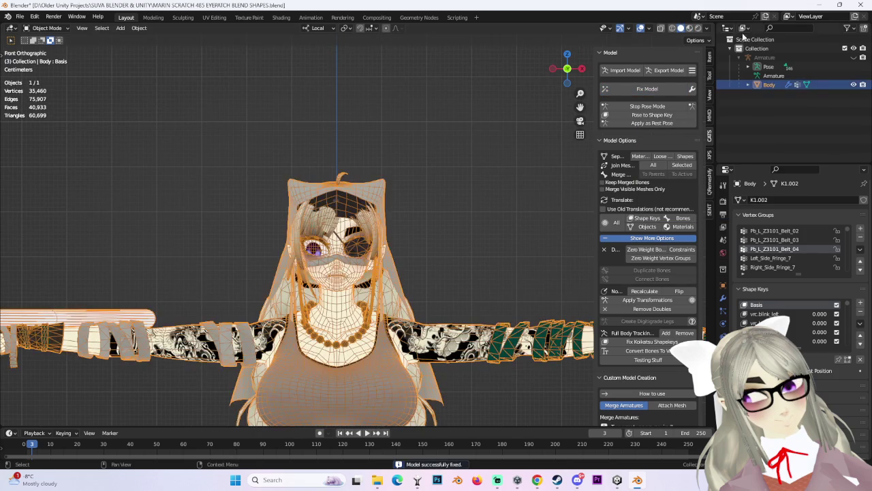
pyautogui.click(673, 71)
pyautogui.click(661, 127)
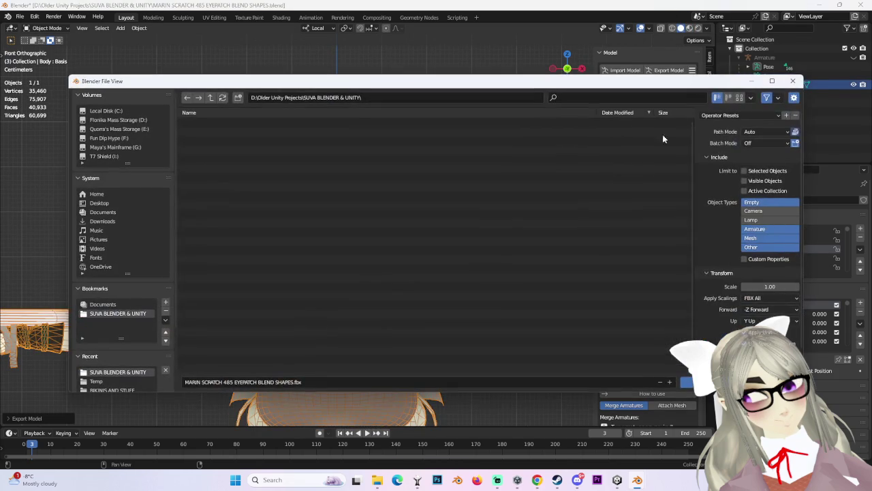
pyautogui.click(688, 381)
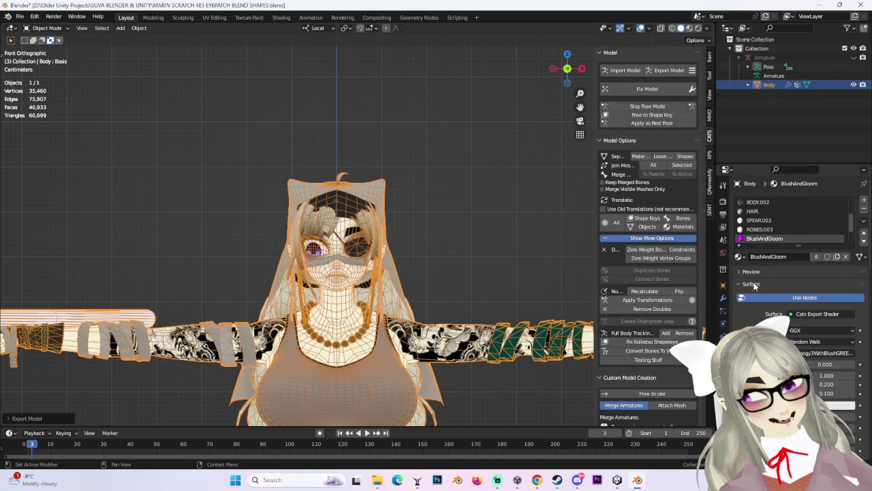
# Step: Remove the BlushAndGloom slot and merge the duplicate ROBES slot into ROBES.002
pyautogui.scroll(-1, 787, 205)
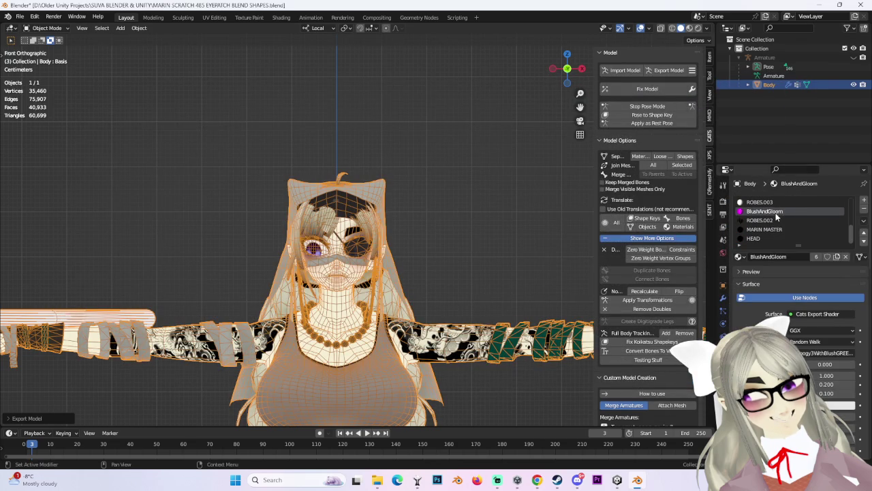
pyautogui.click(864, 211)
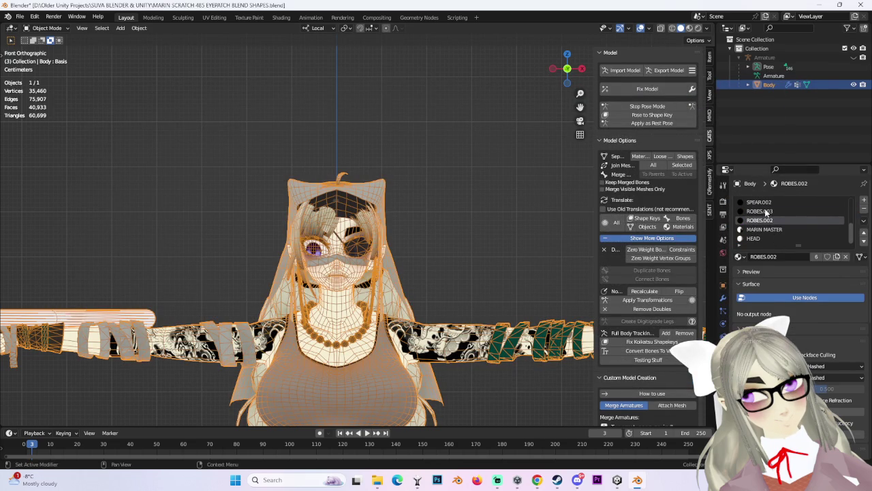
pyautogui.click(766, 211)
pyautogui.click(758, 220)
pyautogui.click(765, 211)
pyautogui.click(739, 257)
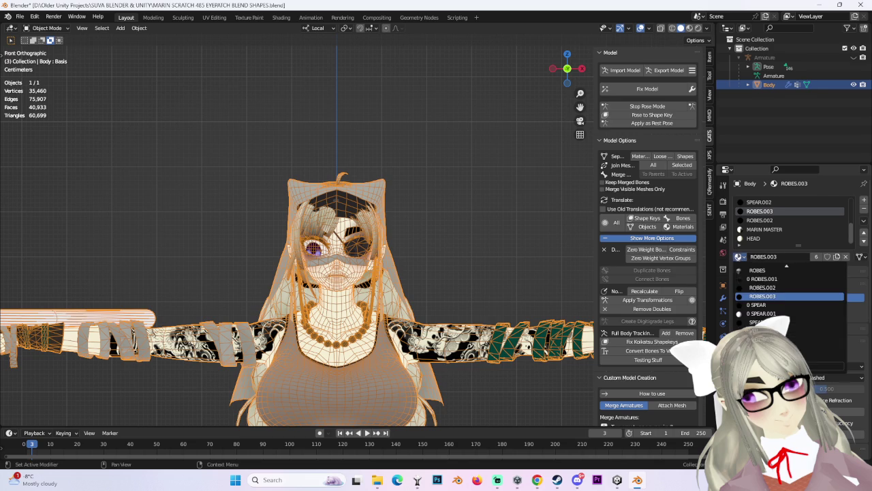
pyautogui.click(774, 288)
pyautogui.click(863, 210)
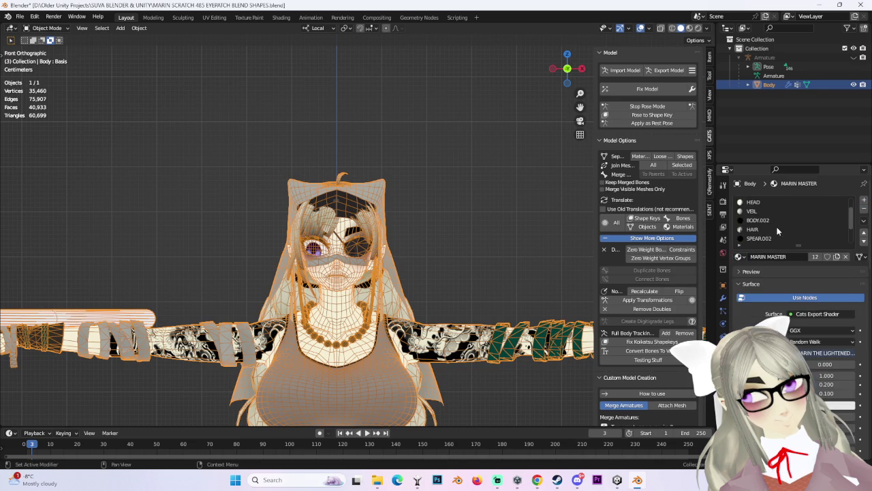
# Step: Review the MARIN MASTER and HEAD material slots and browse materials for HEAD
pyautogui.click(776, 229)
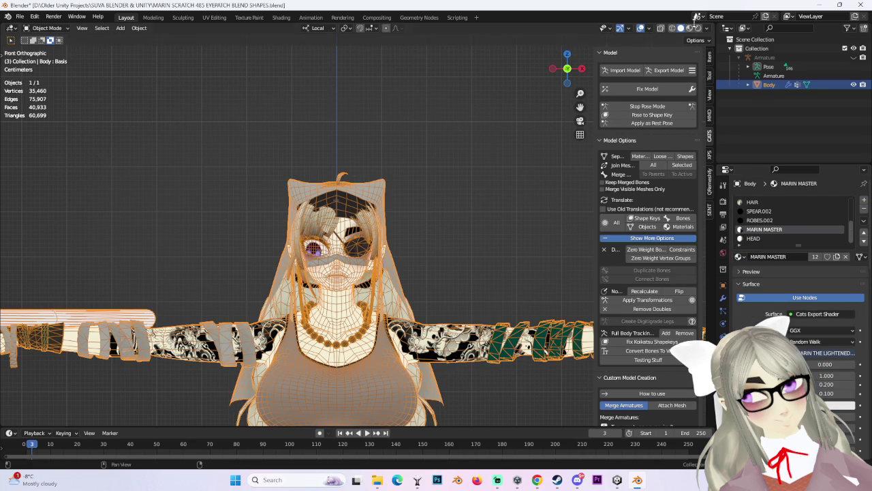
pyautogui.click(752, 238)
pyautogui.scroll(3, 756, 239)
pyautogui.click(740, 256)
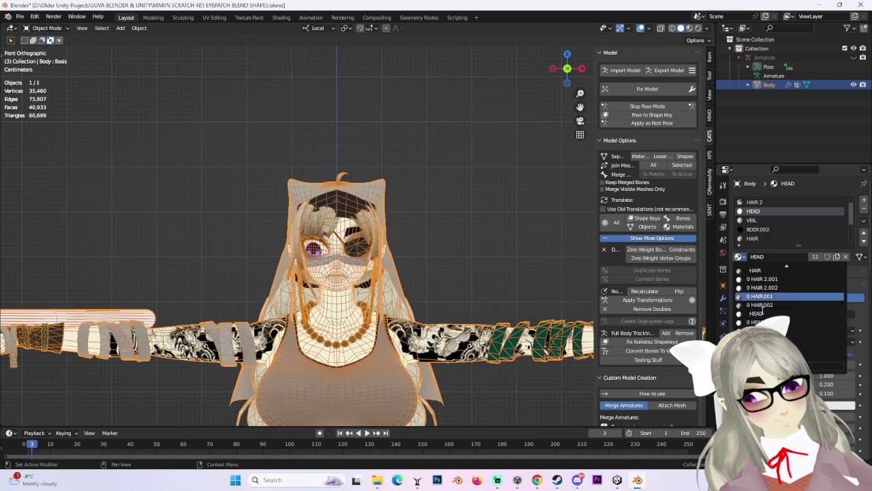
pyautogui.scroll(1, 792, 229)
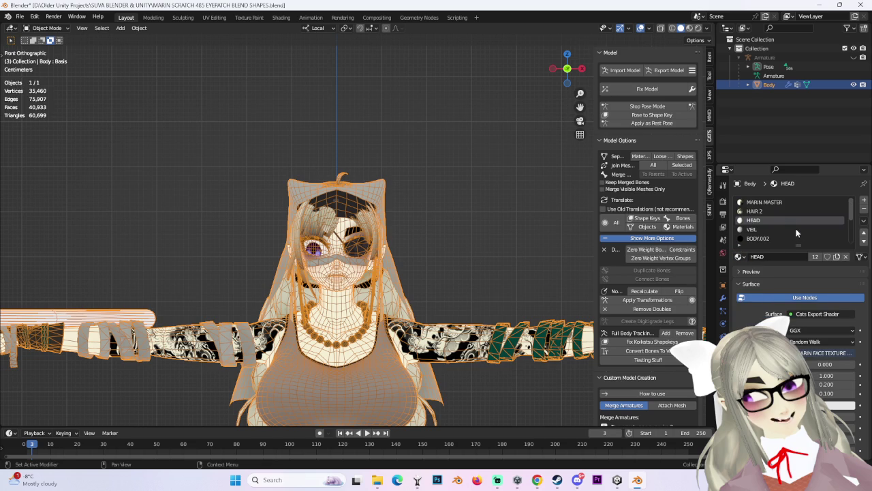
pyautogui.scroll(-4, 777, 215)
pyautogui.moveTo(477, 205); pyautogui.dragTo(433, 196, button='middle')
pyautogui.scroll(3, 433, 196)
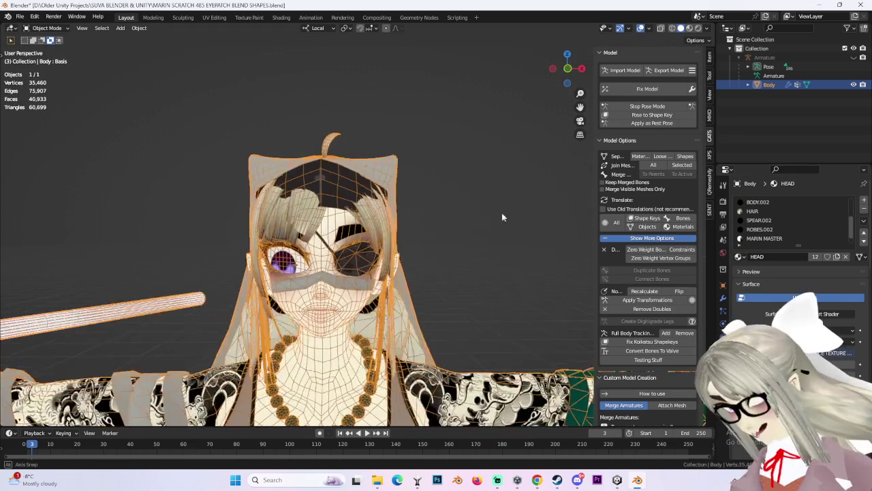
pyautogui.scroll(3, 487, 218)
pyautogui.scroll(2, 386, 250)
pyautogui.scroll(1, 510, 191)
pyautogui.scroll(-3, 510, 191)
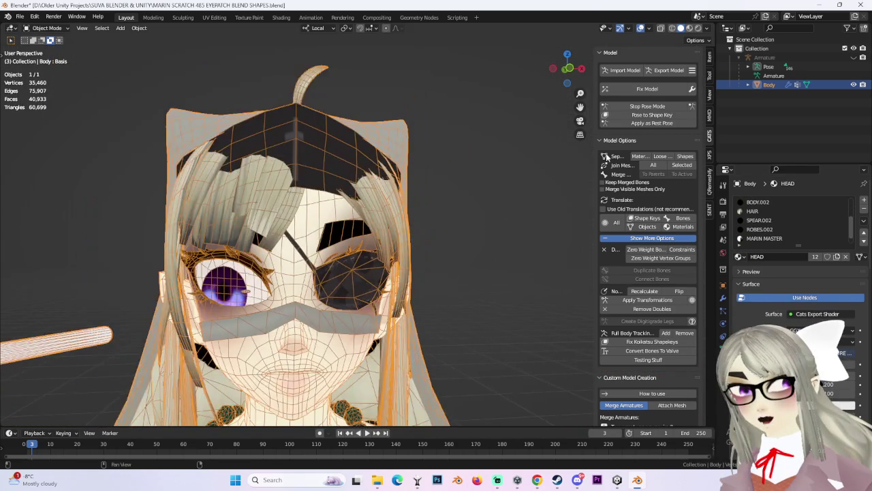
pyautogui.scroll(-2, 511, 191)
# Step: Export the avatar as MARIN SCRATCH 485 EYEPATCH BLEND SHAPES.fbx despite the material warning
pyautogui.click(668, 70)
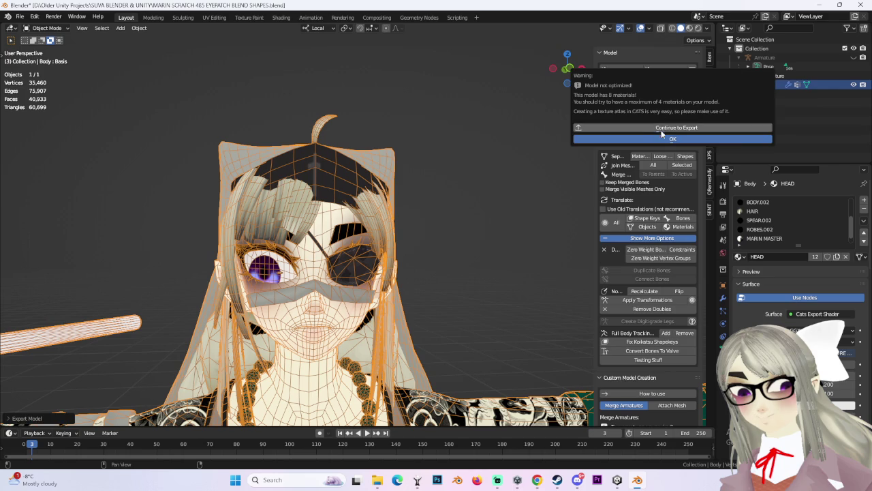
pyautogui.click(662, 130)
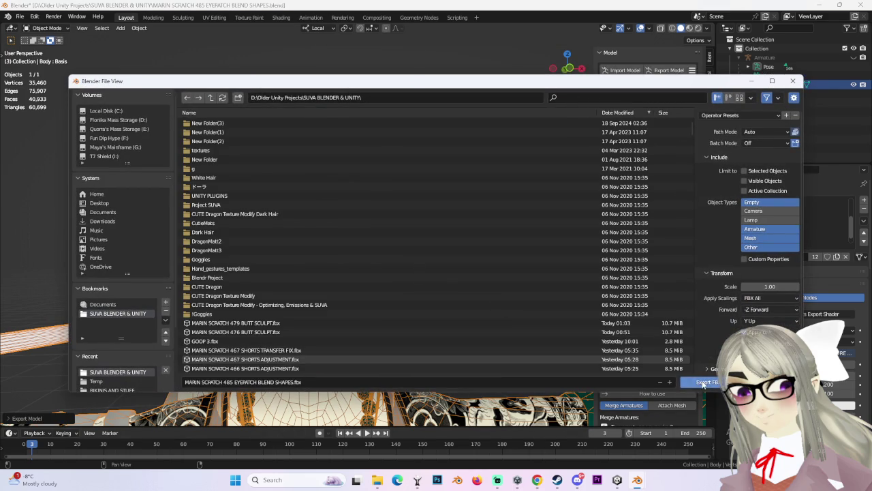
pyautogui.click(704, 382)
# Step: Switch to the Unity project OJAMA and locate the current avatar's model asset
pyautogui.click(617, 480)
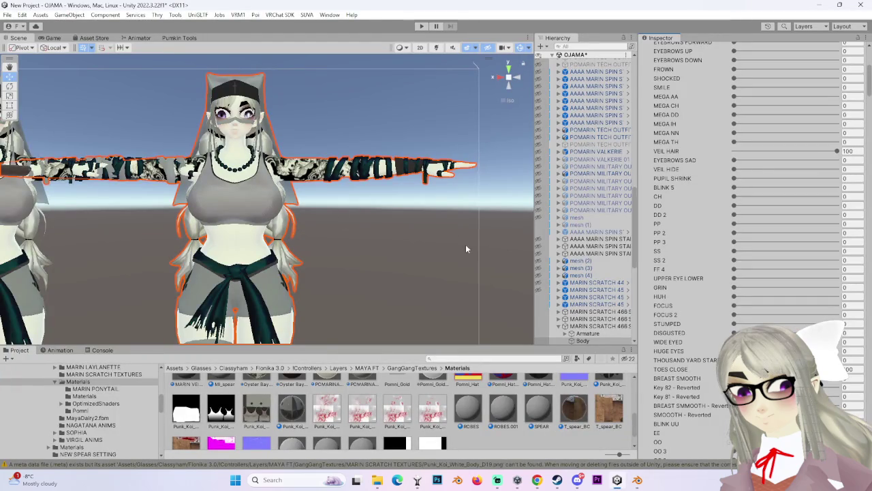
pyautogui.scroll(5, 777, 114)
pyautogui.click(777, 111)
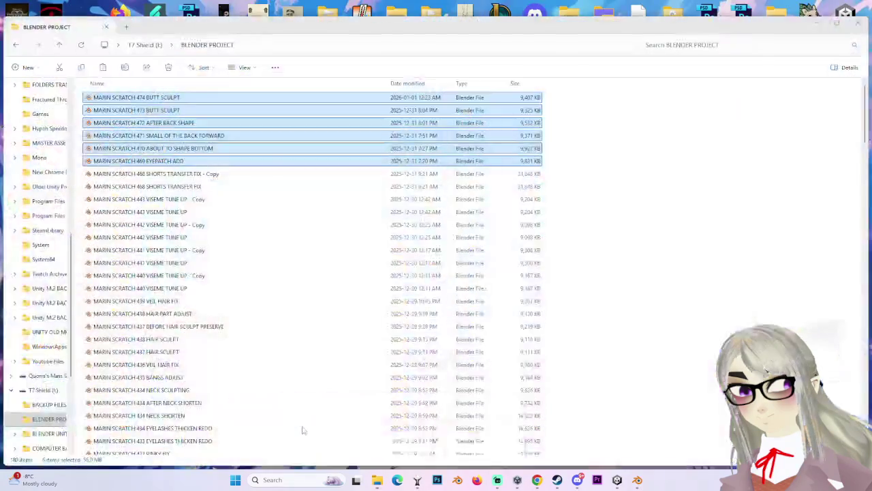
pyautogui.moveTo(377, 480)
pyautogui.click(273, 429)
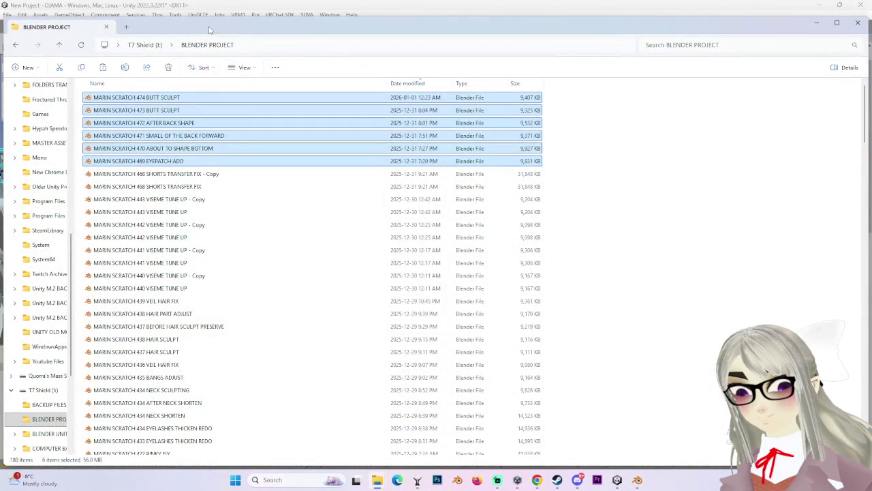
pyautogui.moveTo(211, 31); pyautogui.dragTo(869, 119)
pyautogui.click(502, 95)
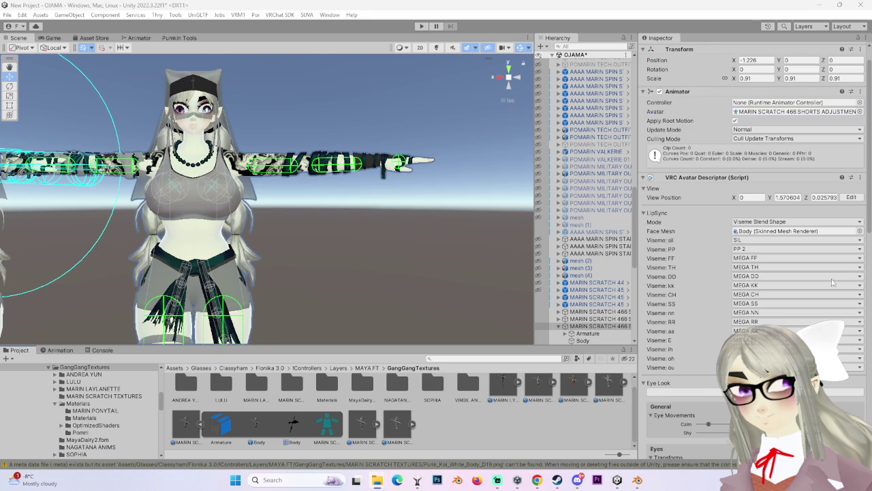
# Step: Drag the eyepatch FBX from File Explorer into Unity's GangGangTextures folder
pyautogui.moveTo(470, 415); pyautogui.dragTo(435, 423)
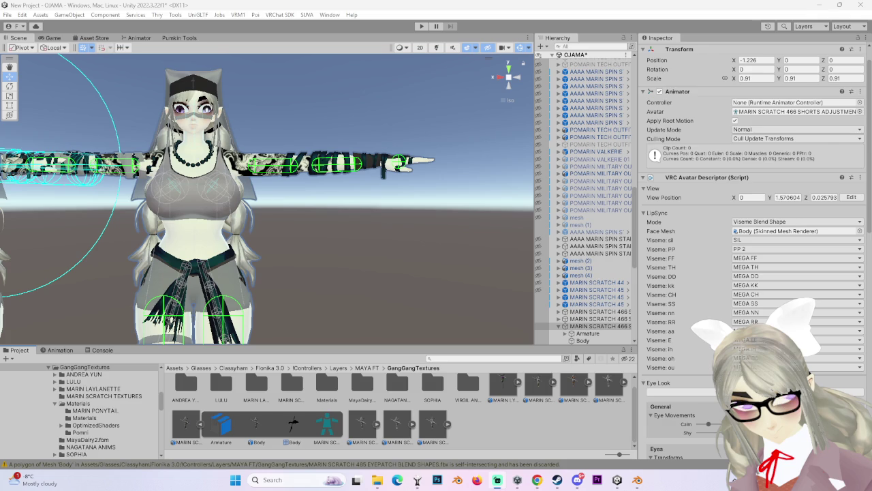
# Step: Skip ahead in the browser music video while the import finishes, then return to Unity
pyautogui.click(536, 480)
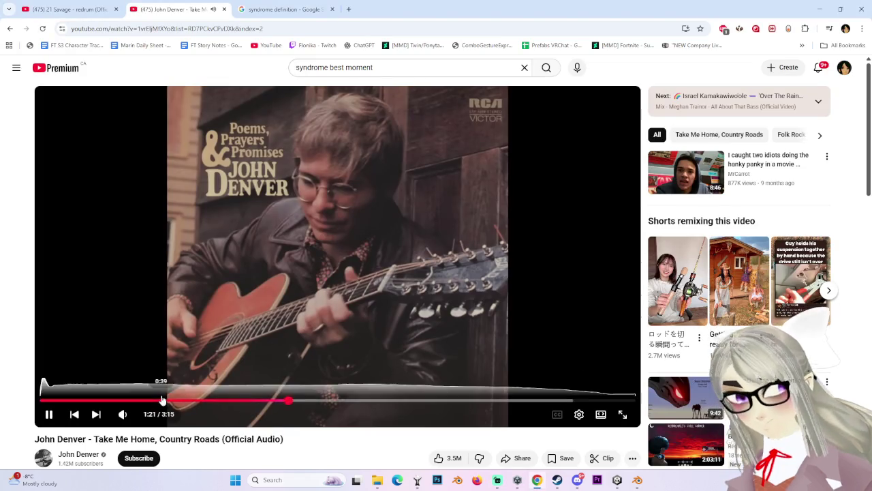
pyautogui.click(162, 400)
pyautogui.hotkey('alt', 'Tab')
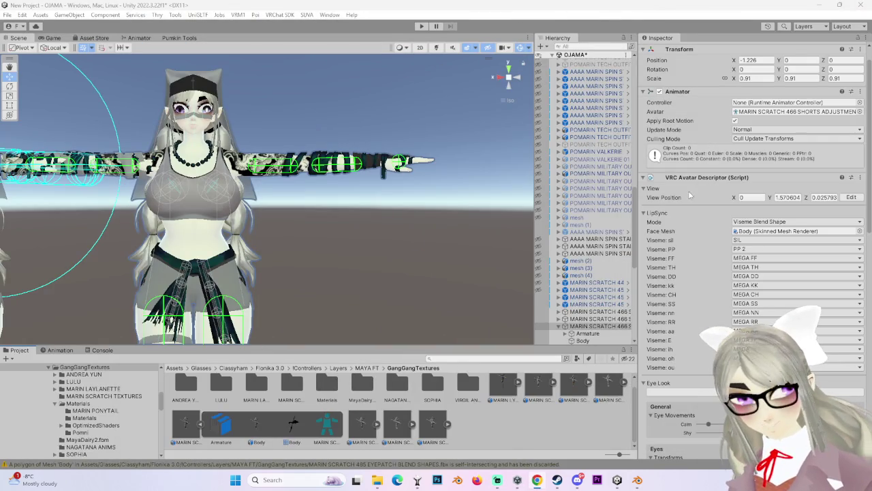
# Step: Set the FBX materials to import via MaterialDescription with Use External Materials (Legacy), and apply
pyautogui.click(433, 423)
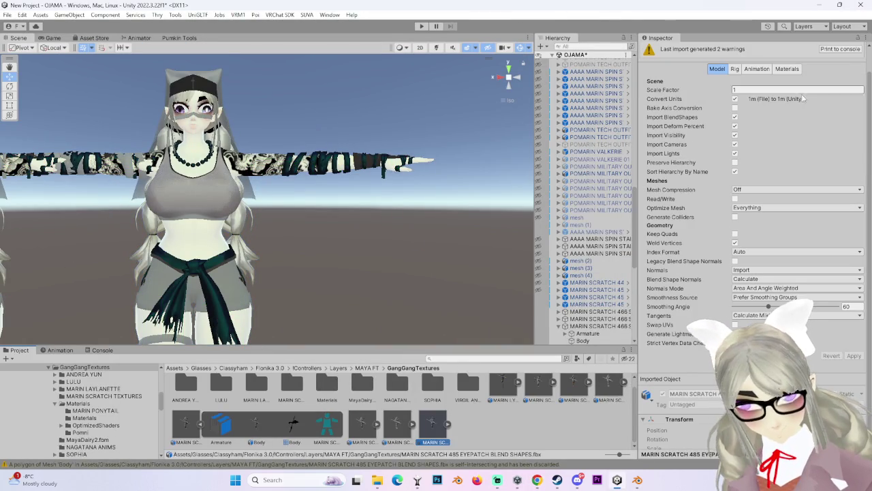
pyautogui.click(789, 93)
pyautogui.click(801, 106)
pyautogui.click(762, 114)
pyautogui.click(800, 106)
pyautogui.click(776, 122)
pyautogui.click(801, 115)
pyautogui.click(777, 128)
pyautogui.click(859, 172)
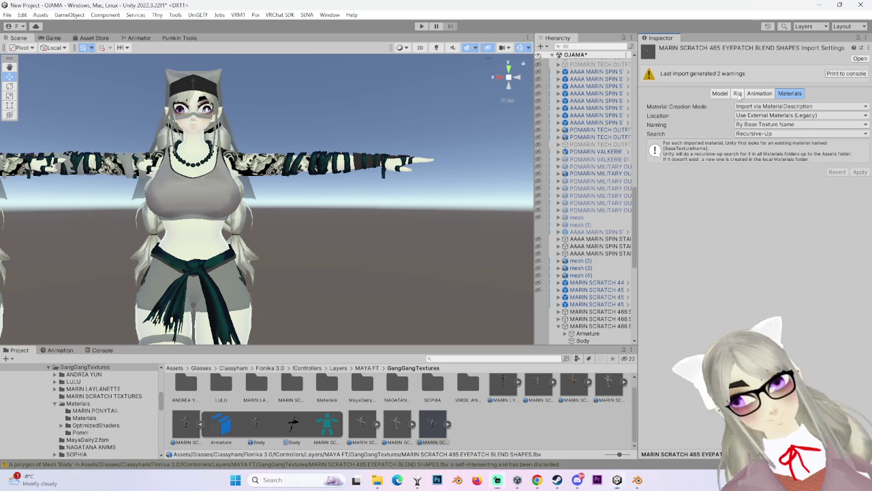
# Step: Set the rig's animation type to Humanoid, apply, and open the avatar bone mapping
pyautogui.click(737, 94)
pyautogui.click(780, 106)
pyautogui.click(764, 147)
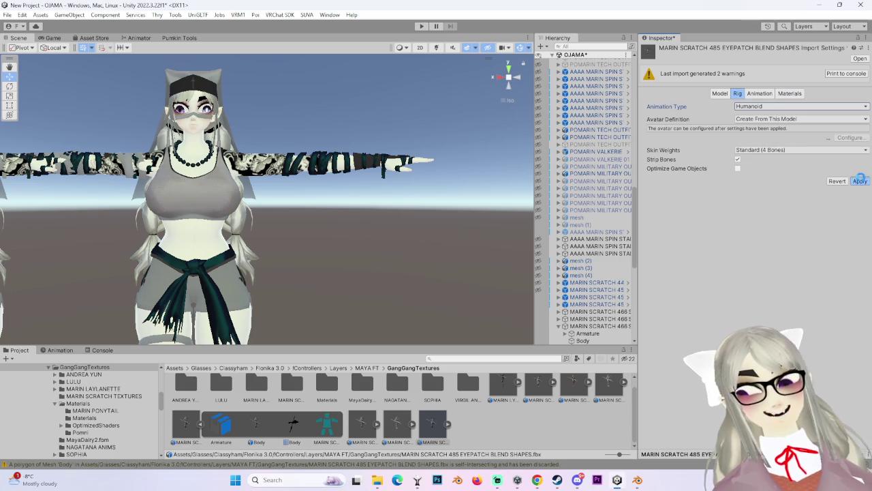
pyautogui.click(859, 181)
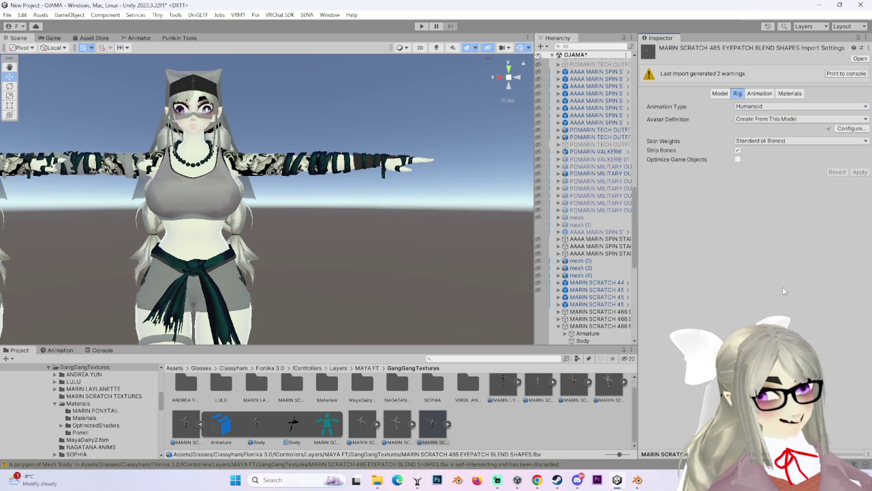
pyautogui.click(851, 129)
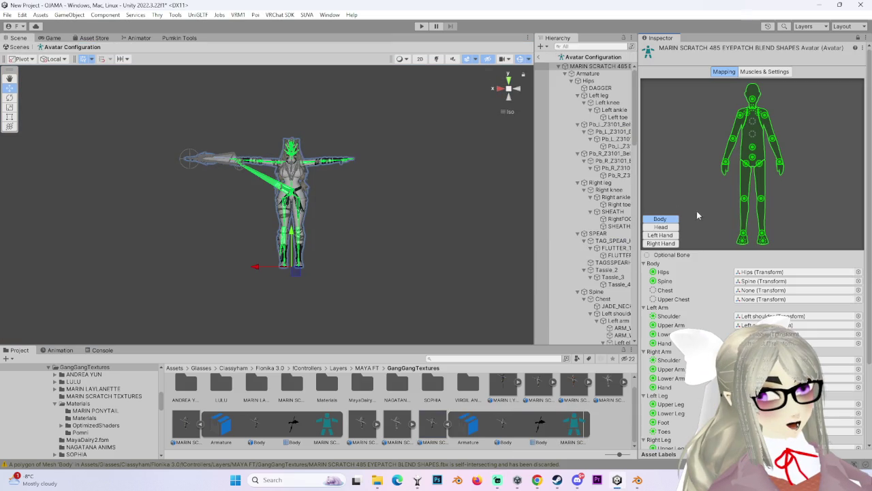
# Step: Assign Chest (Transform) to the unassigned Chest bone slot
pyautogui.click(657, 290)
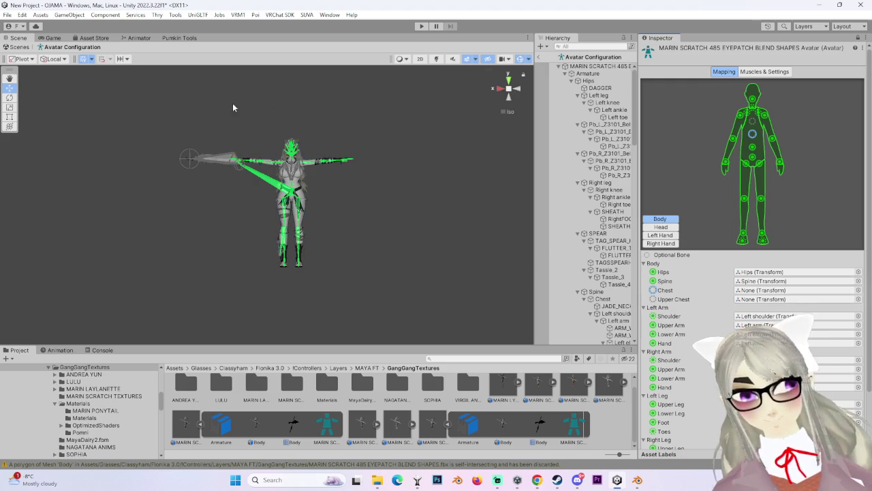
pyautogui.moveTo(535, 206); pyautogui.dragTo(400, 207)
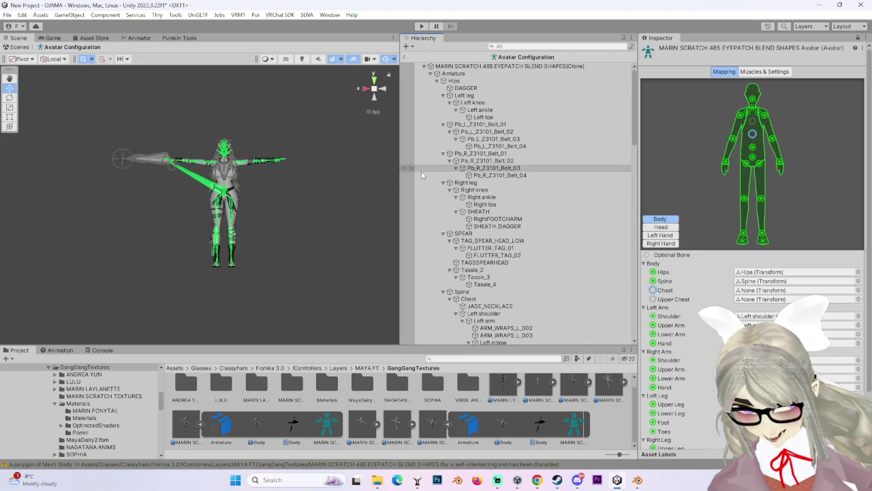
pyautogui.scroll(-5, 441, 204)
pyautogui.scroll(-3, 564, 310)
pyautogui.scroll(-4, 537, 334)
pyautogui.scroll(-3, 538, 335)
pyautogui.scroll(-3, 549, 307)
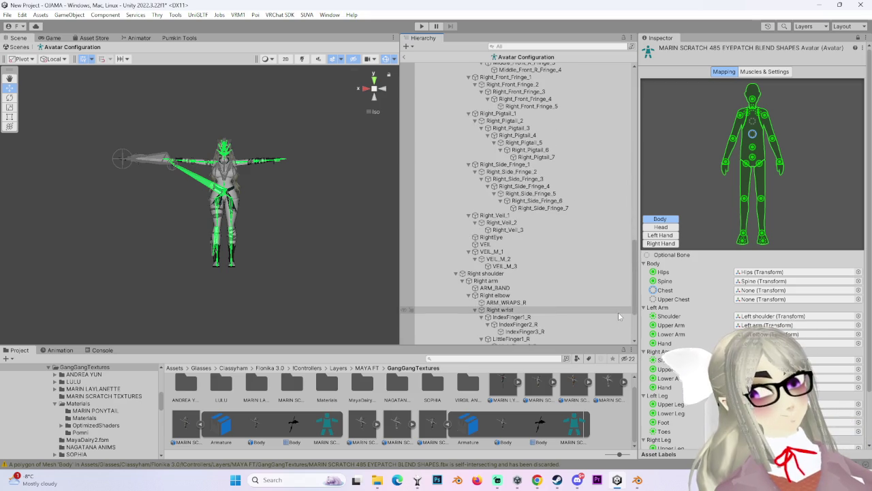
pyautogui.scroll(-3, 633, 289)
pyautogui.scroll(5, 633, 289)
pyautogui.scroll(5, 591, 285)
pyautogui.scroll(5, 518, 252)
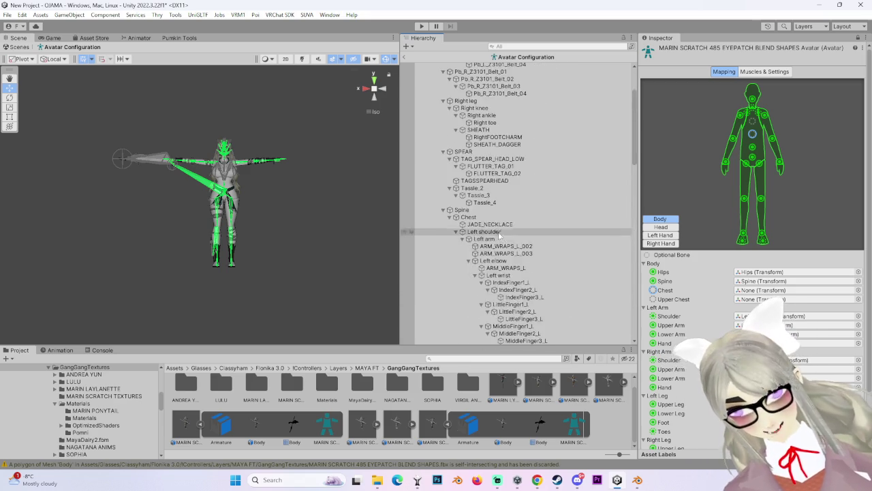
pyautogui.scroll(5, 448, 222)
pyautogui.scroll(-5, 452, 266)
pyautogui.scroll(-5, 455, 300)
pyautogui.scroll(-5, 453, 308)
pyautogui.scroll(-5, 453, 305)
pyautogui.scroll(-5, 476, 303)
pyautogui.scroll(-5, 579, 298)
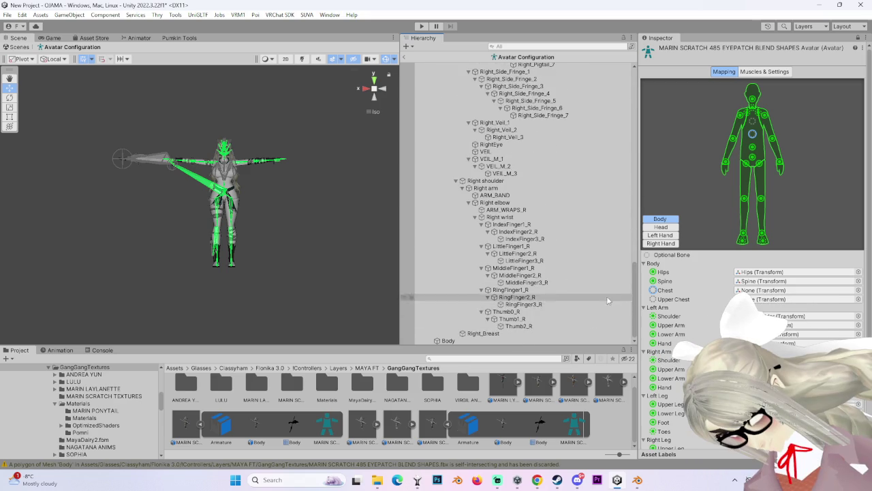
pyautogui.scroll(15, 545, 272)
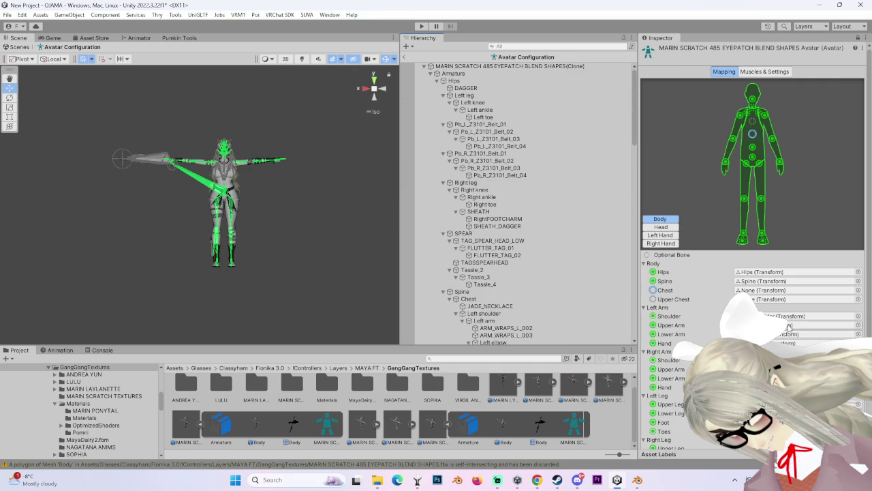
pyautogui.click(857, 289)
pyautogui.doubleClick(426, 180)
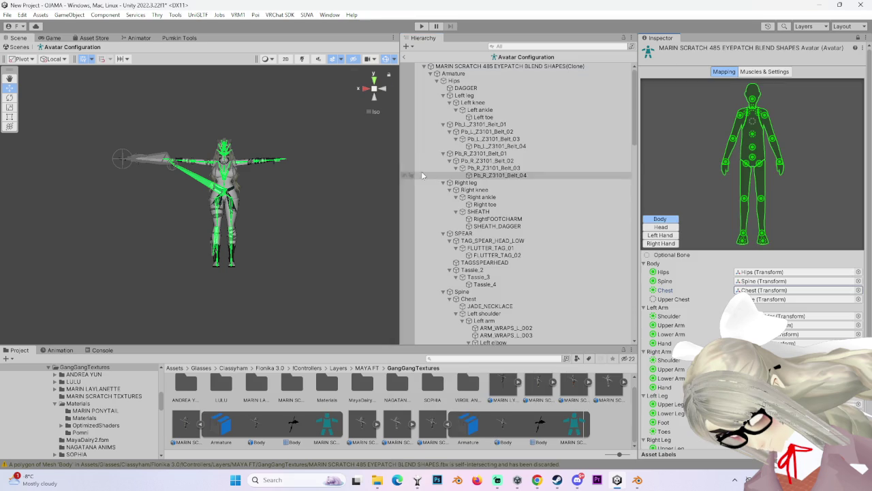
# Step: Review the head jaw and left/right hand finger mappings, then close Avatar Configuration
pyautogui.click(665, 227)
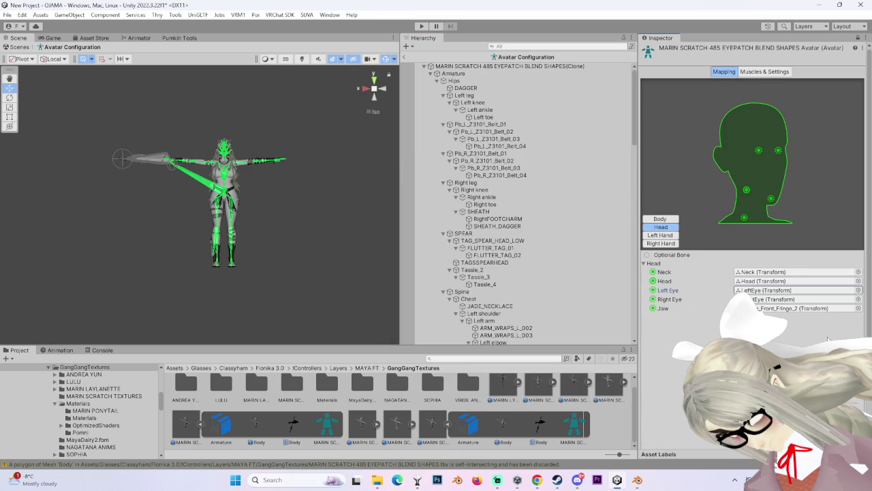
pyautogui.click(809, 308)
pyautogui.click(660, 235)
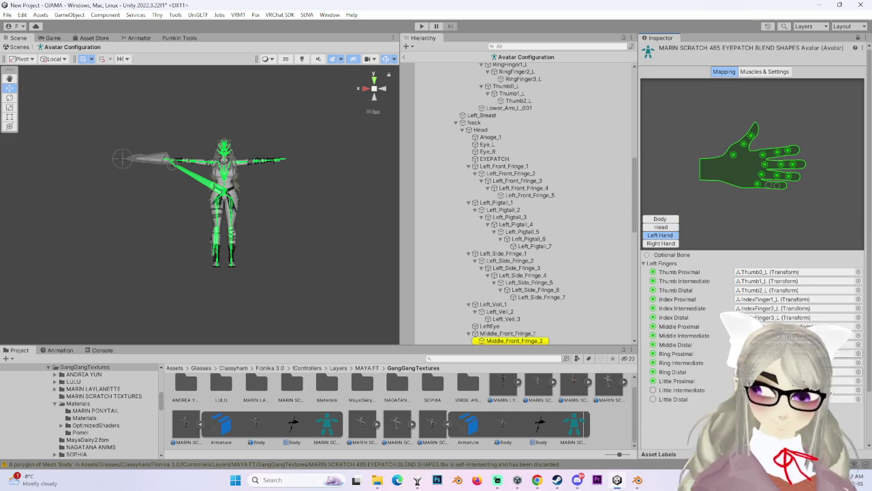
pyautogui.click(790, 381)
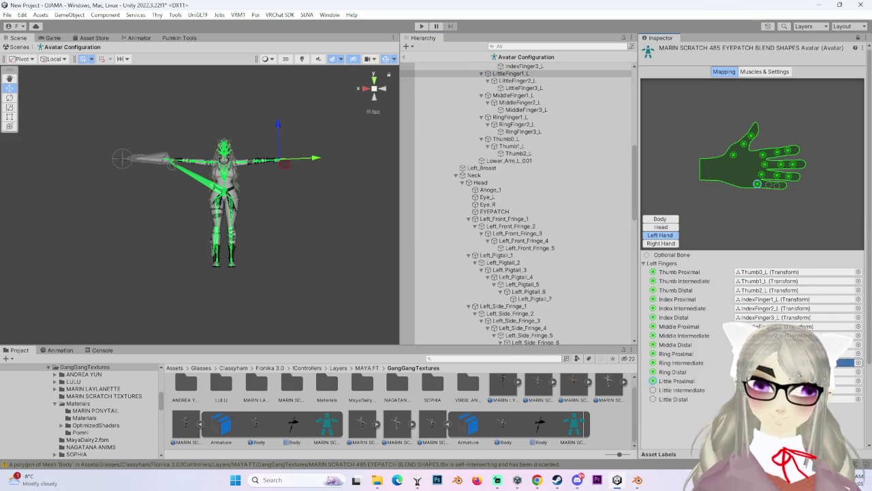
pyautogui.click(797, 389)
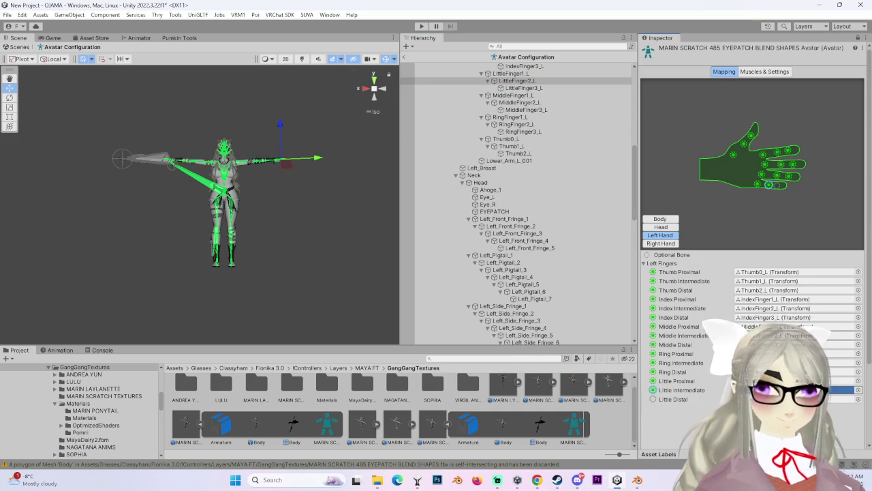
pyautogui.scroll(-3, 749, 272)
pyautogui.click(660, 169)
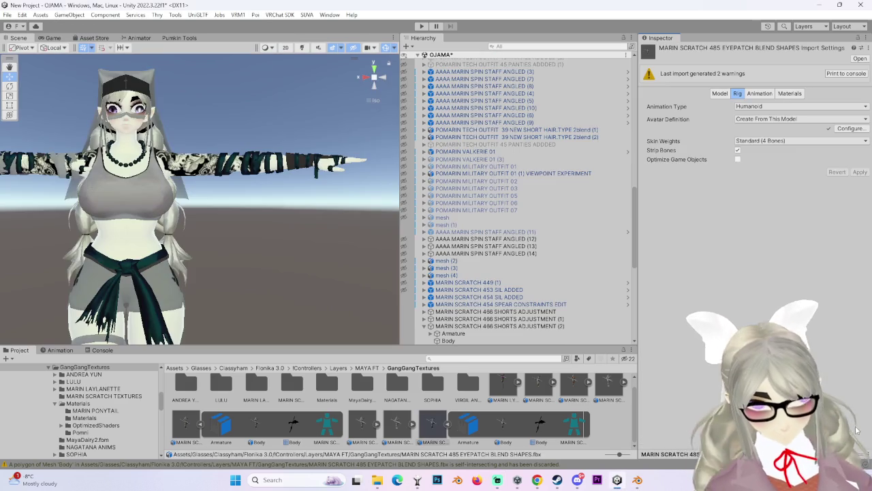
pyautogui.click(854, 425)
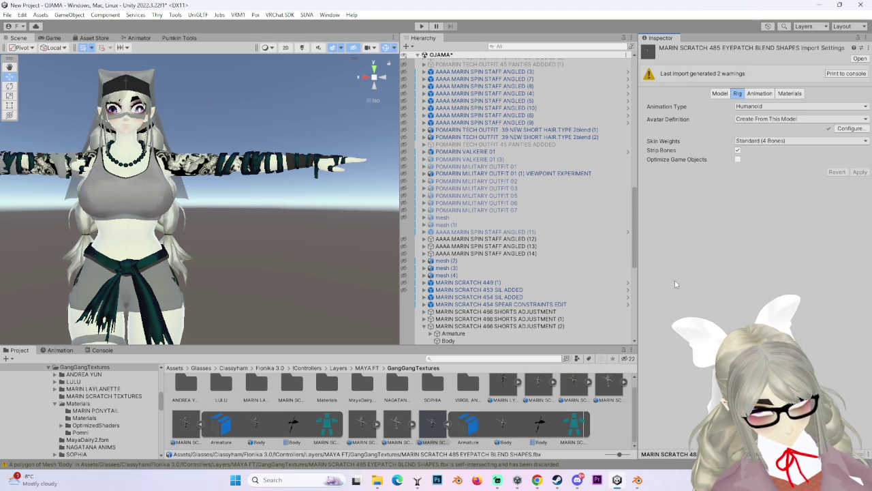
# Step: Tick Legacy Blend Shape Normals in the Model import settings and apply to re-import
pyautogui.click(719, 94)
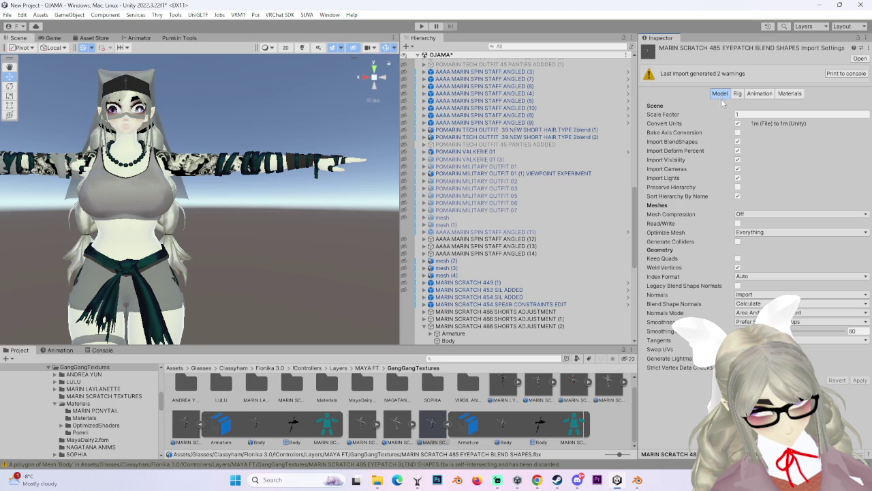
pyautogui.click(737, 285)
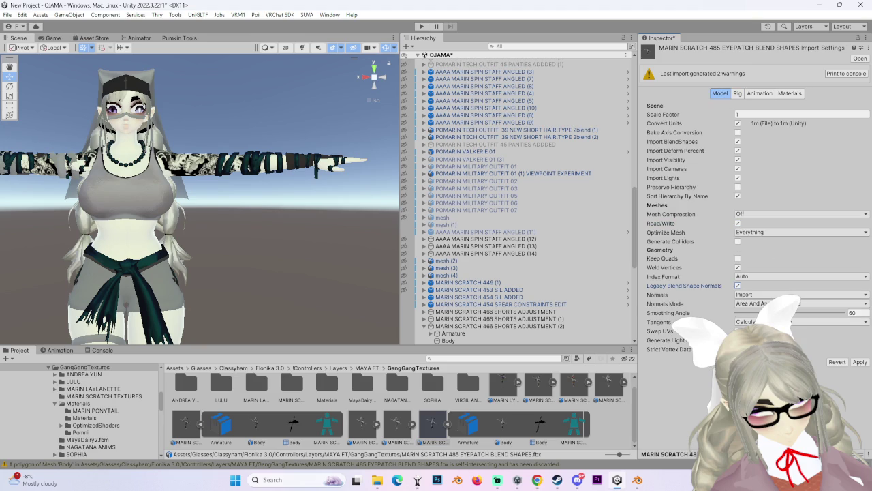
pyautogui.click(859, 362)
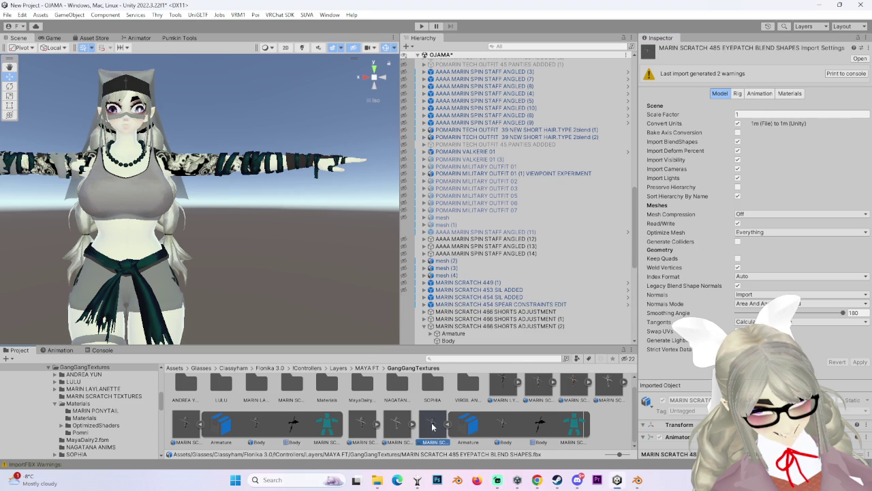
# Step: Add the eyepatch FBX to the Hierarchy and unpack its prefab, confirming 'Unpack Anyways'
pyautogui.moveTo(419, 412); pyautogui.dragTo(432, 62)
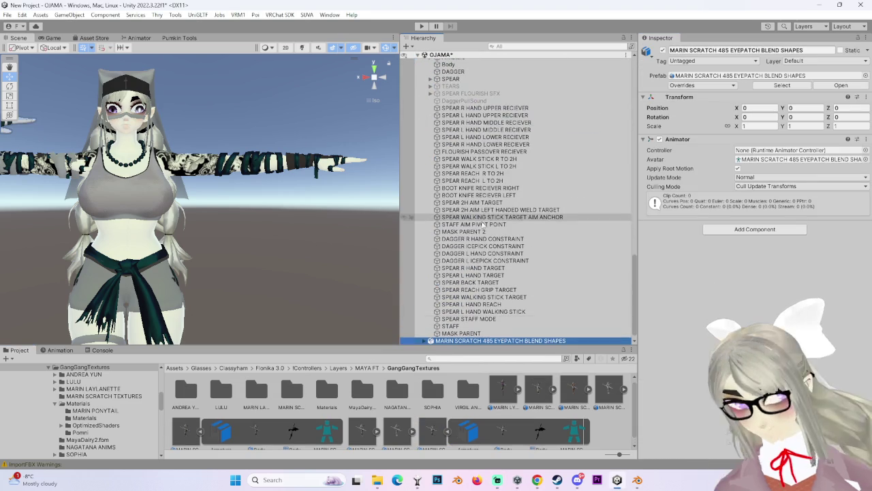
pyautogui.rightClick(556, 340)
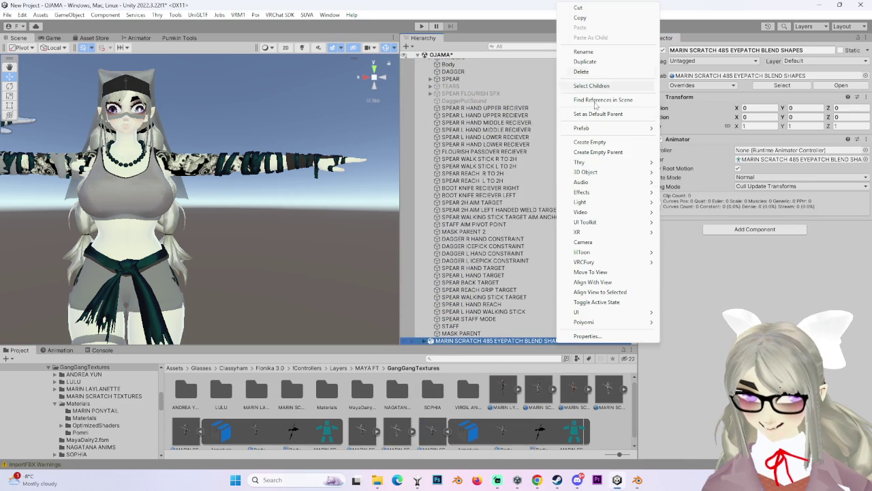
pyautogui.click(483, 334)
pyautogui.scroll(-1, 477, 329)
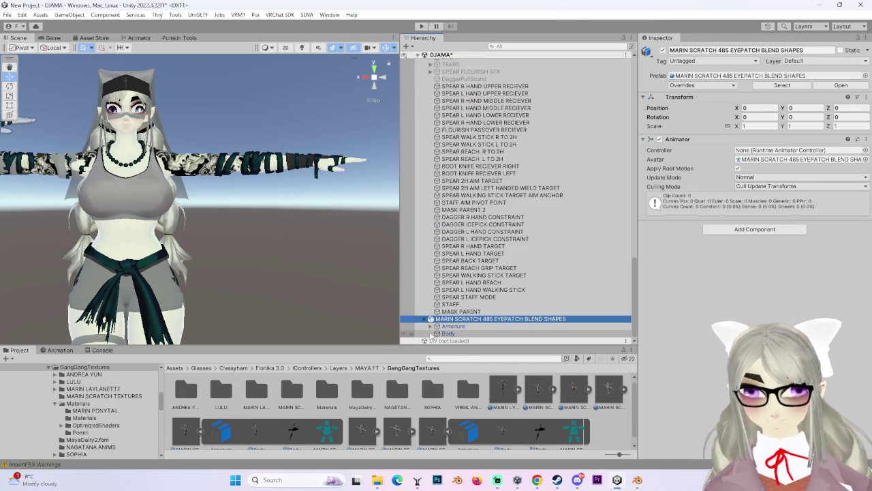
pyautogui.rightClick(469, 319)
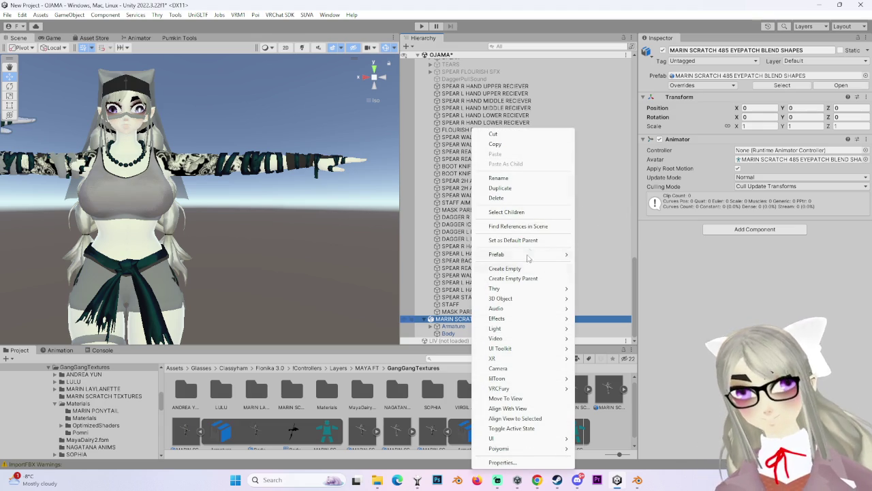
pyautogui.moveTo(496, 254)
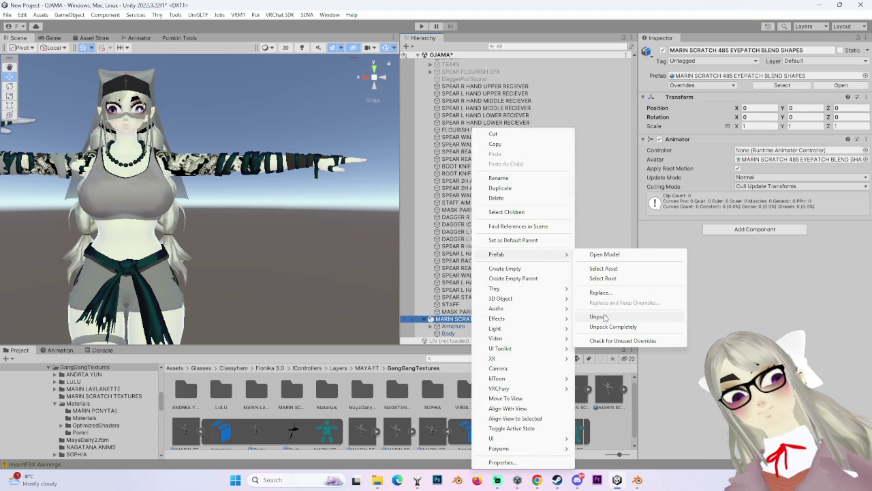
pyautogui.click(598, 316)
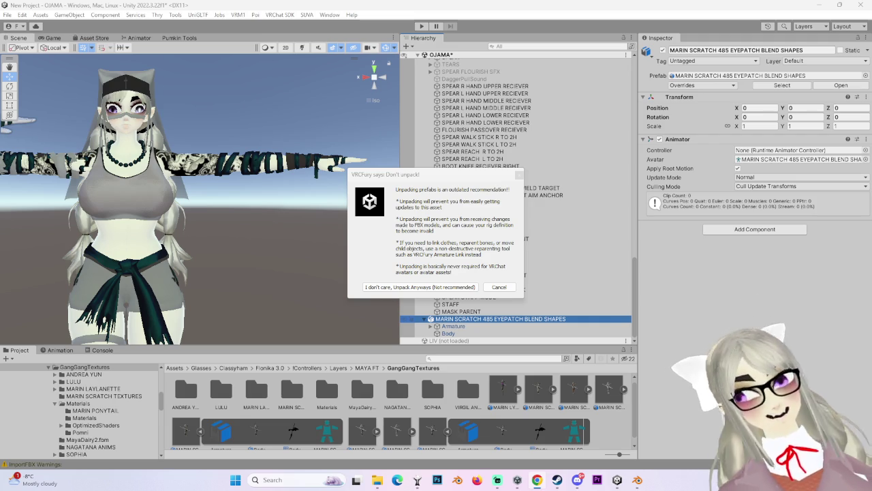
pyautogui.click(416, 289)
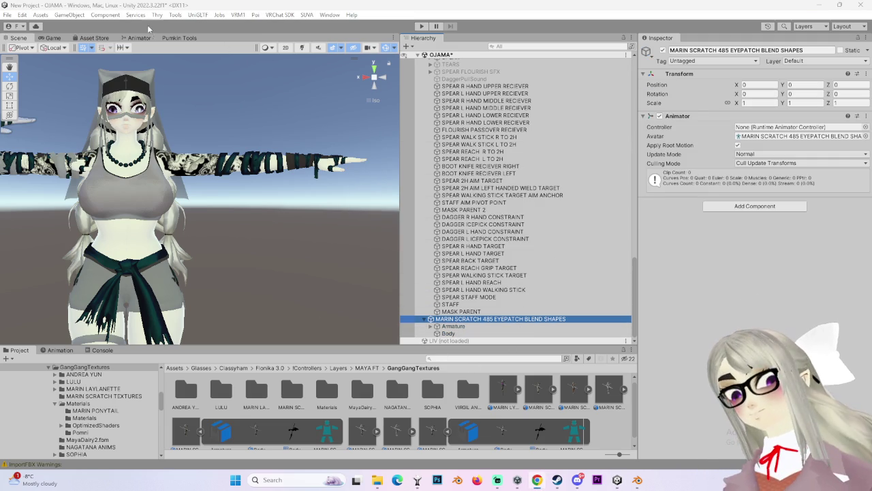
# Step: In Pumkin Tools, set Avatar to the 485 eyepatch model and Copy From to 466 SHORTS ADJUSTMENT
pyautogui.click(148, 27)
pyautogui.click(180, 38)
pyautogui.click(201, 79)
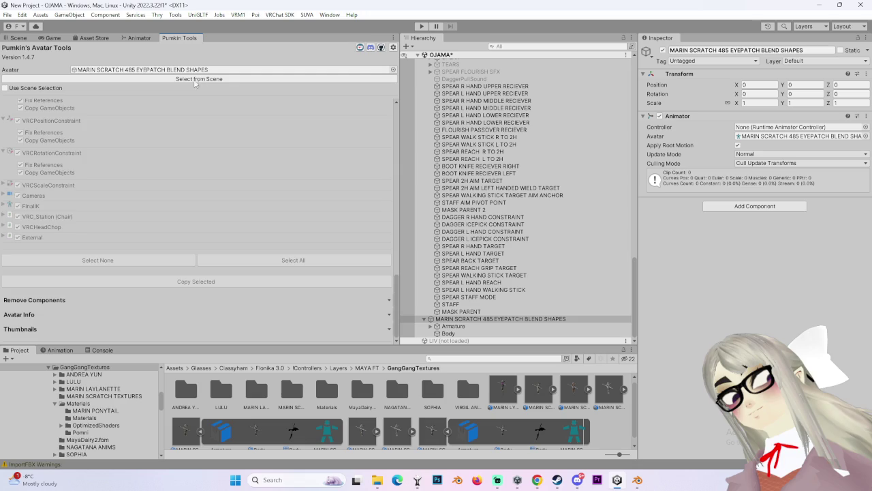
pyautogui.scroll(5, 533, 246)
pyautogui.click(496, 149)
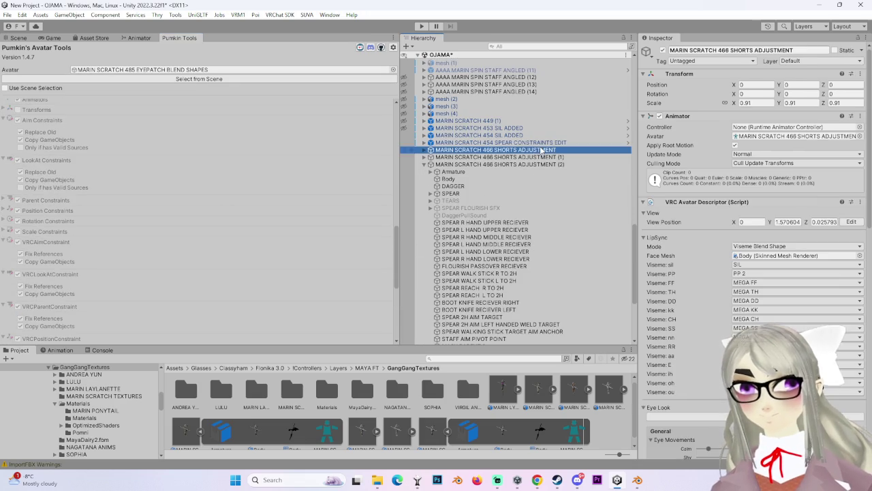
pyautogui.scroll(6, 137, 185)
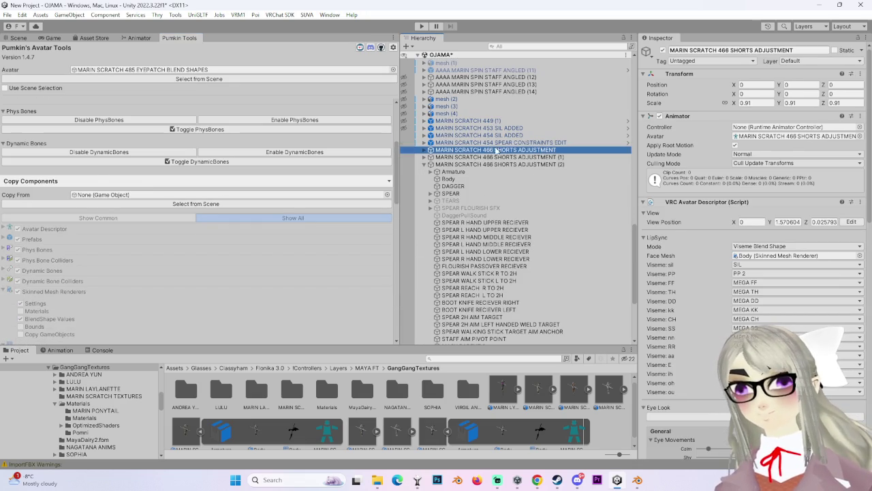
pyautogui.click(184, 204)
# Step: Copy the selected components onto the eyepatch avatar and return to the Scene view
pyautogui.scroll(-3, 128, 279)
pyautogui.scroll(-2, 126, 292)
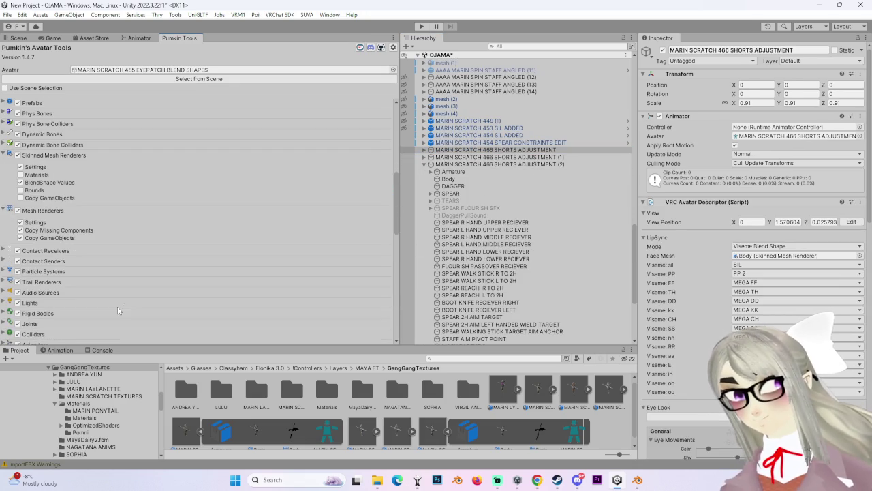
pyautogui.scroll(-3, 118, 286)
pyautogui.scroll(-2, 117, 274)
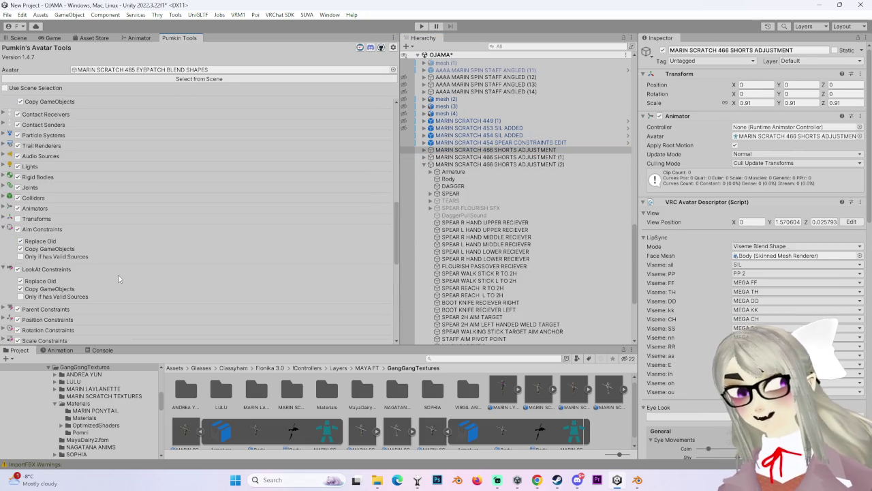
pyautogui.click(5, 229)
pyautogui.scroll(-3, 174, 275)
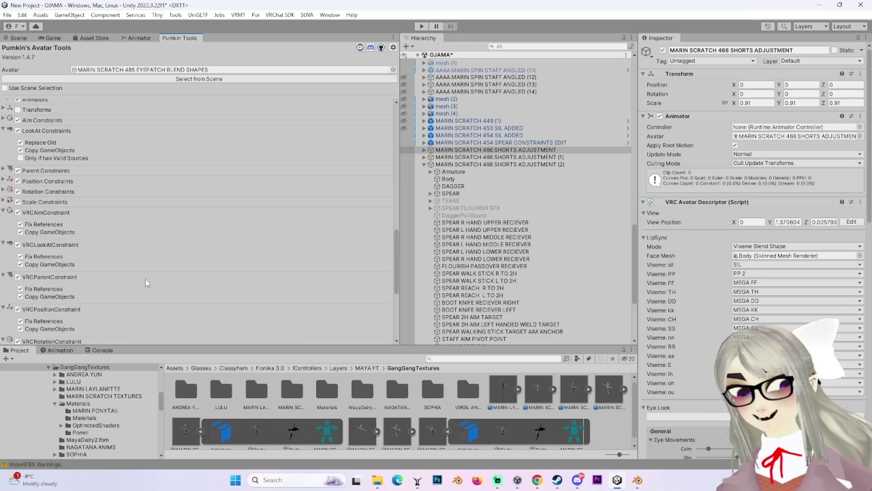
pyautogui.scroll(-3, 145, 280)
pyautogui.scroll(-3, 178, 293)
pyautogui.click(222, 282)
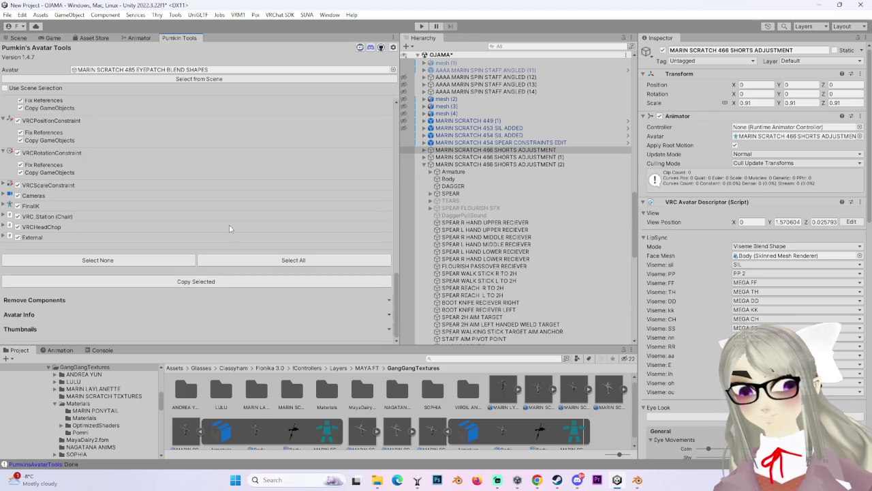
pyautogui.click(19, 37)
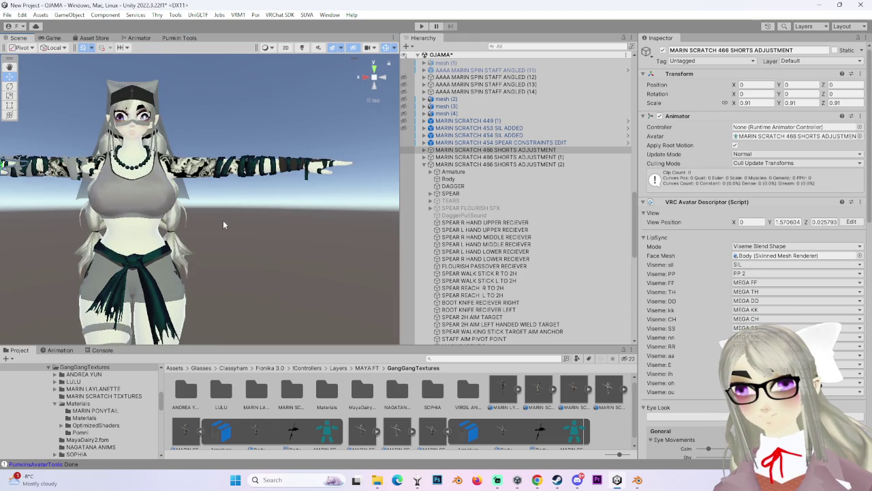
# Step: Move the new eyepatch avatar sideways along X, next to the old one
pyautogui.click(424, 165)
pyautogui.doubleClick(506, 172)
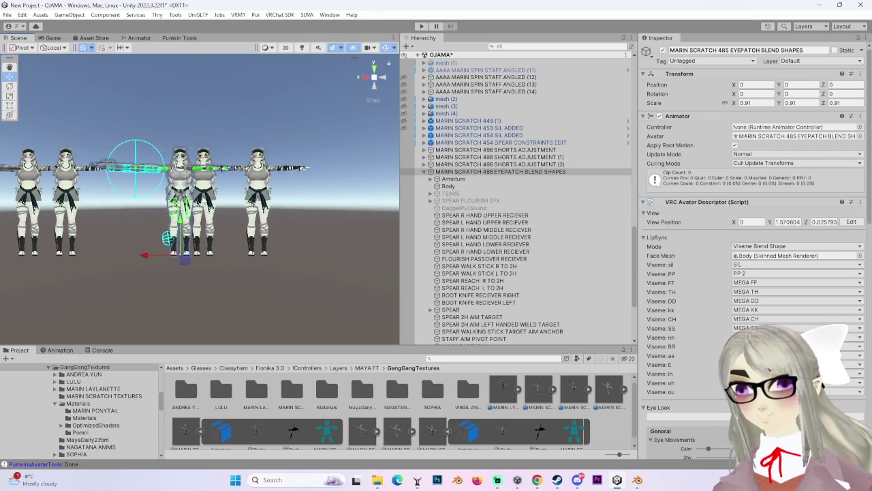
pyautogui.moveTo(141, 261); pyautogui.dragTo(325, 261)
pyautogui.scroll(5, 324, 261)
pyautogui.moveTo(324, 260); pyautogui.dragTo(117, 238, button='middle')
# Step: Find the old Body's face material in the project and drag it onto the new head
pyautogui.click(118, 239)
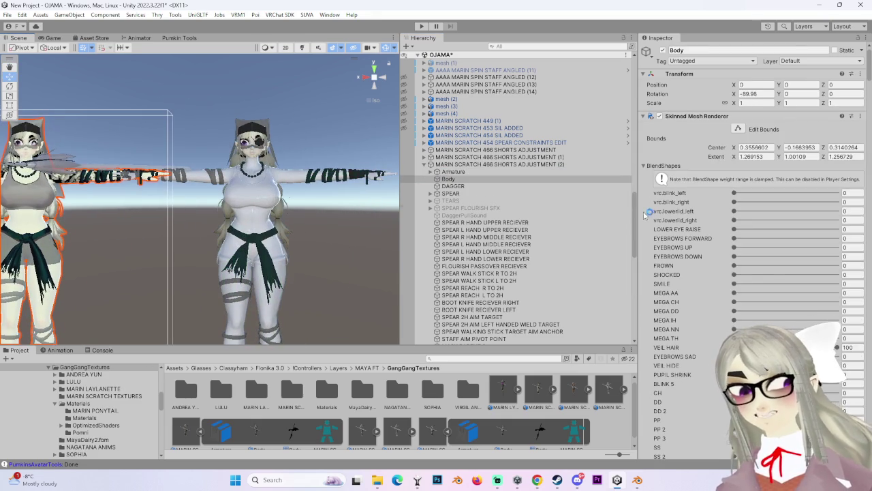
pyautogui.scroll(-10, 695, 359)
pyautogui.scroll(-3, 695, 359)
pyautogui.scroll(-7, 694, 359)
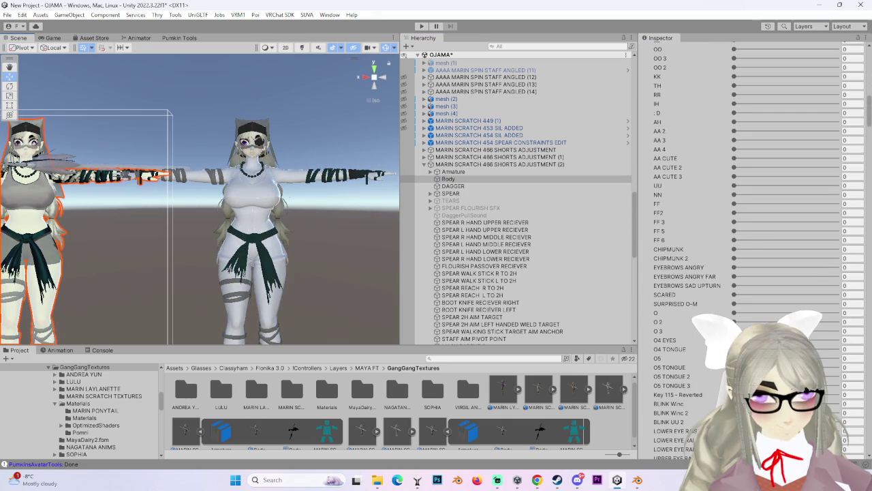
pyautogui.scroll(-5, 749, 286)
pyautogui.scroll(-5, 758, 317)
pyautogui.scroll(-5, 759, 317)
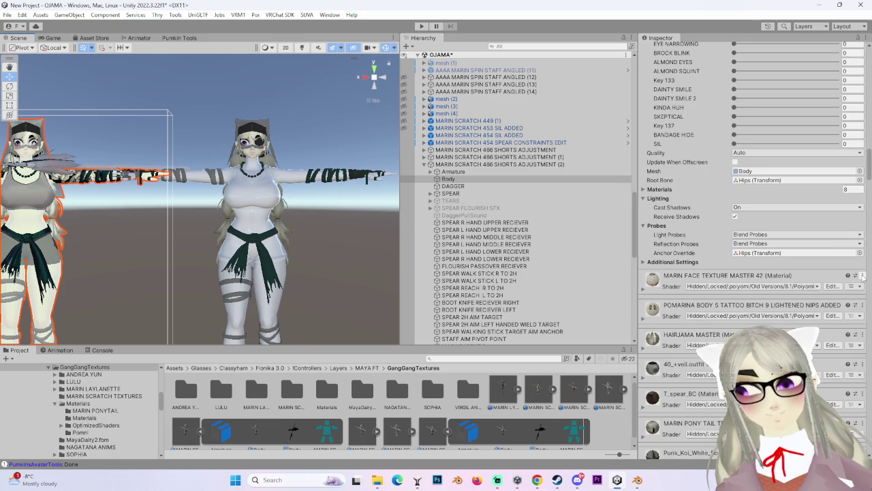
pyautogui.click(861, 276)
pyautogui.click(838, 320)
pyautogui.scroll(3, 184, 240)
pyautogui.scroll(3, 312, 229)
pyautogui.scroll(3, 311, 229)
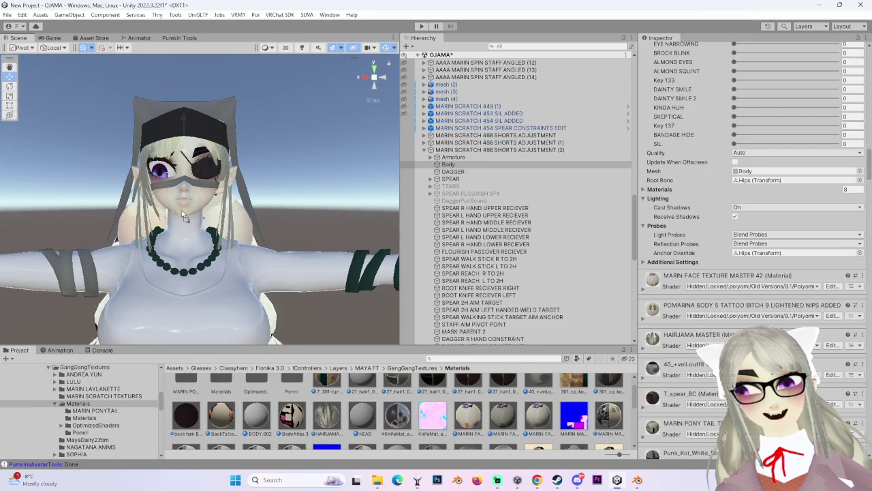
pyautogui.moveTo(214, 219); pyautogui.dragTo(202, 205)
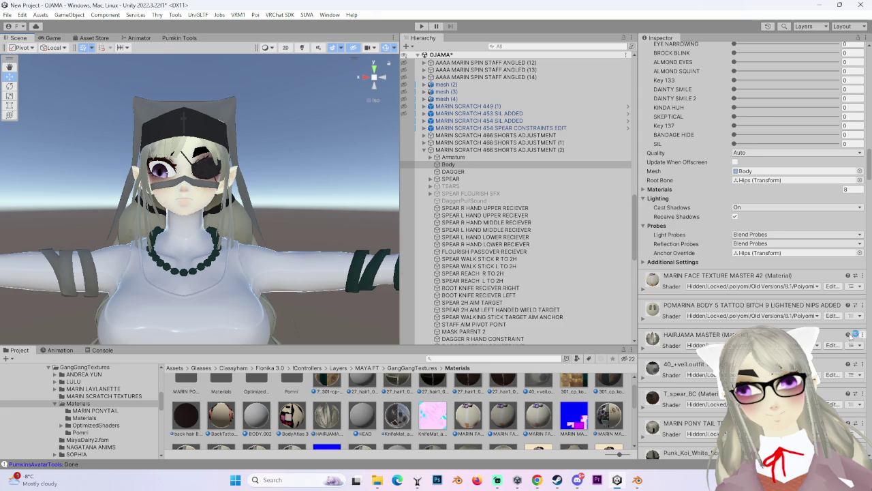
# Step: Bring up the options for the POMARINA body material
pyautogui.click(862, 305)
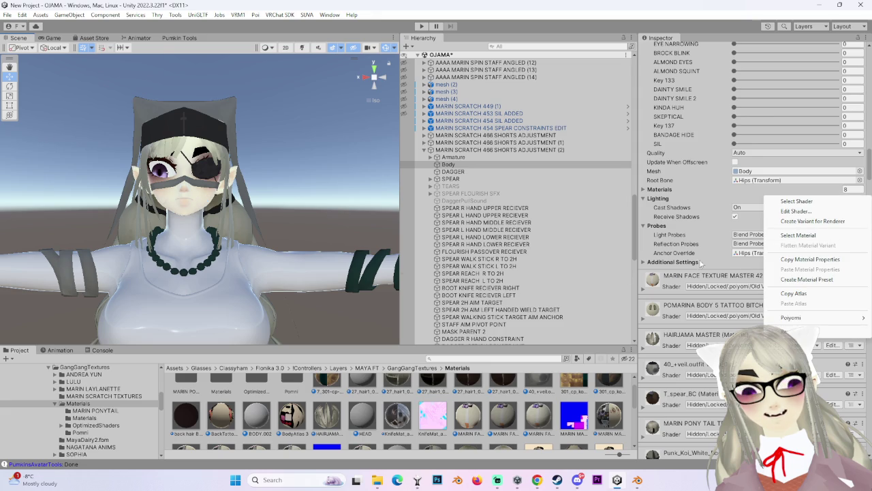
pyautogui.click(722, 255)
pyautogui.click(862, 304)
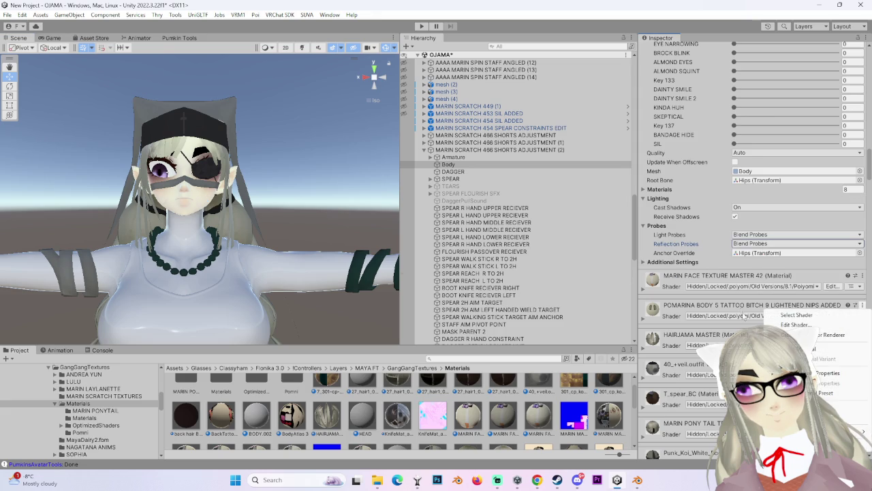
# Step: Locate the POMARINA body and veil materials in the project and try them on the avatar
pyautogui.click(794, 348)
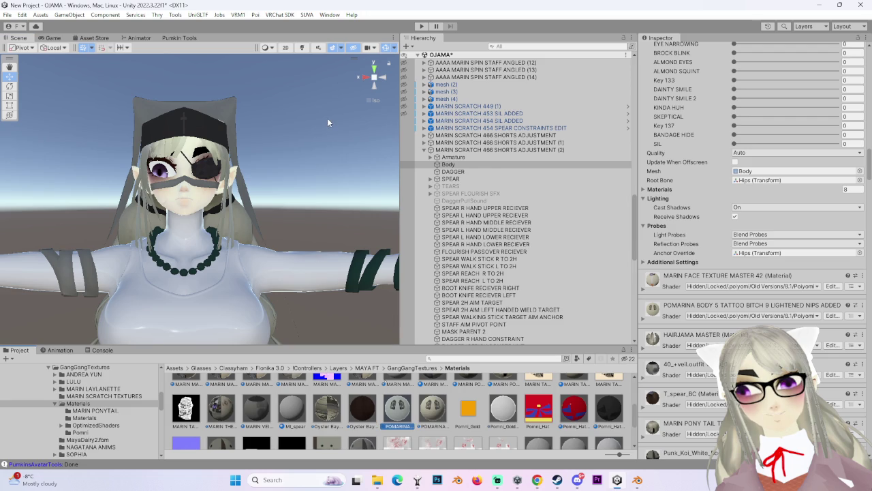
pyautogui.moveTo(328, 123); pyautogui.dragTo(338, 266)
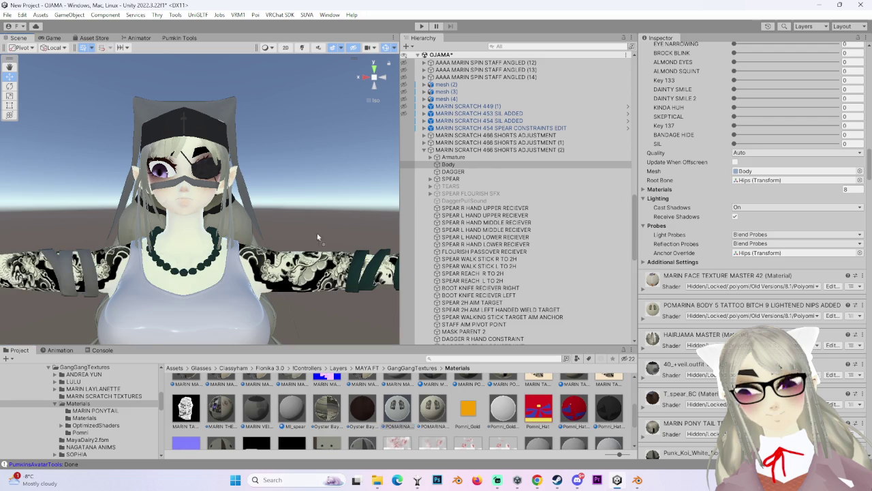
pyautogui.moveTo(315, 239); pyautogui.dragTo(337, 198)
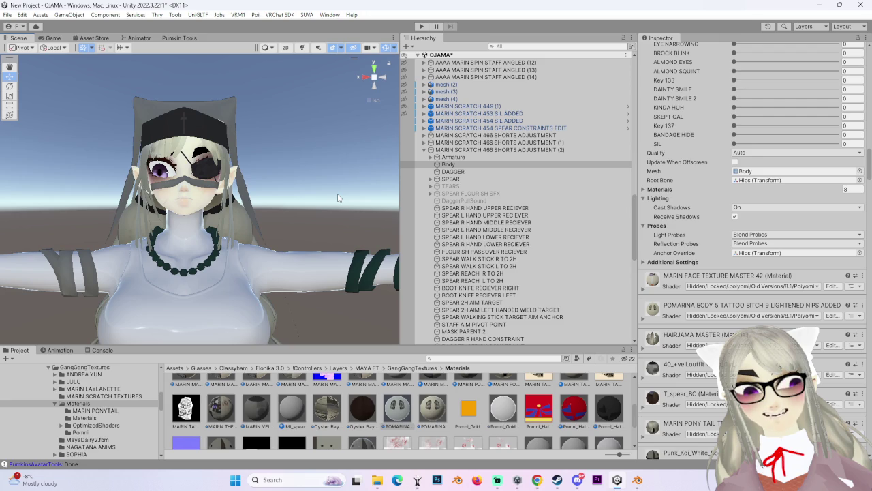
pyautogui.click(864, 366)
pyautogui.click(841, 262)
pyautogui.moveTo(388, 226); pyautogui.dragTo(243, 129)
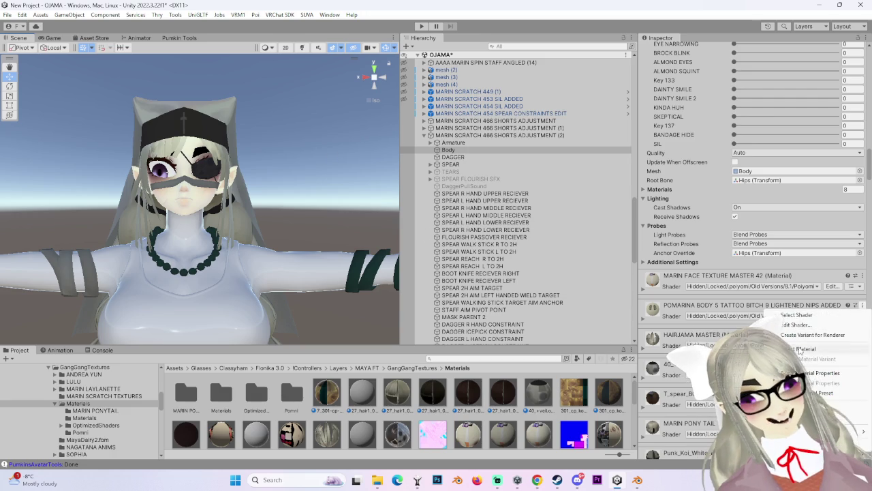
# Step: Apply the tattooed POMARINA material to the avatar's skin, then find Punk_Koi in Materials
pyautogui.click(749, 305)
pyautogui.moveTo(398, 414); pyautogui.dragTo(308, 274)
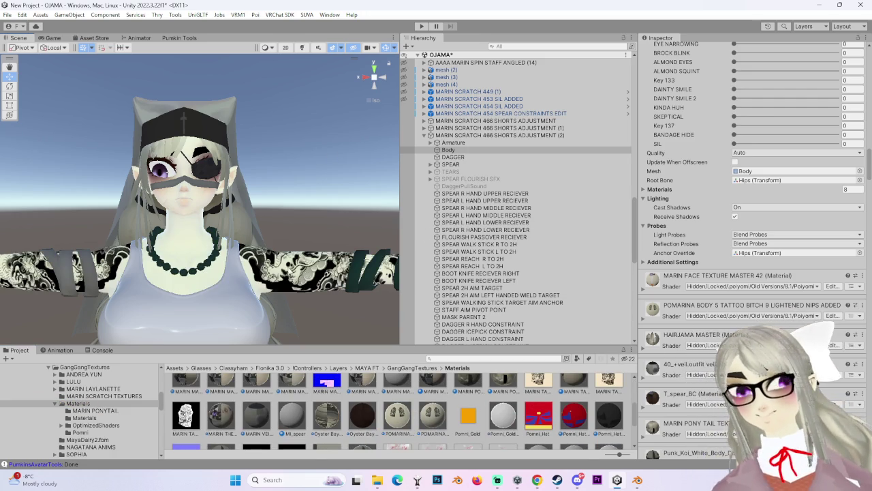
pyautogui.press('f')
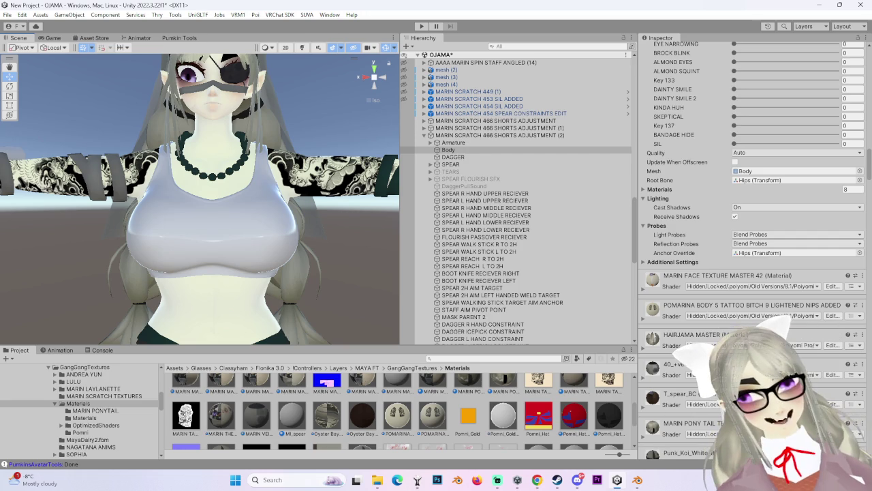
pyautogui.scroll(-2, 840, 404)
pyautogui.click(861, 256)
pyautogui.click(797, 303)
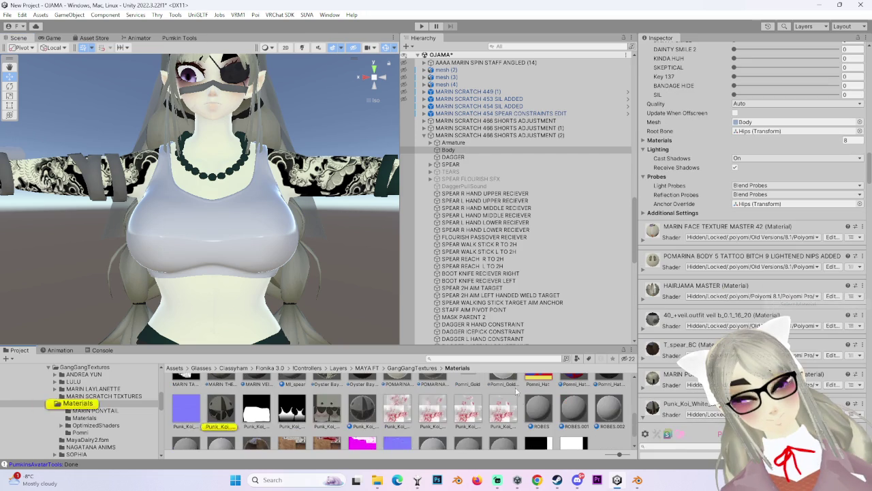
# Step: Try materials on the avatar's top and settle on the grey one
pyautogui.moveTo(221, 412); pyautogui.dragTo(259, 239)
pyautogui.hotkey('ctrl', 'z')
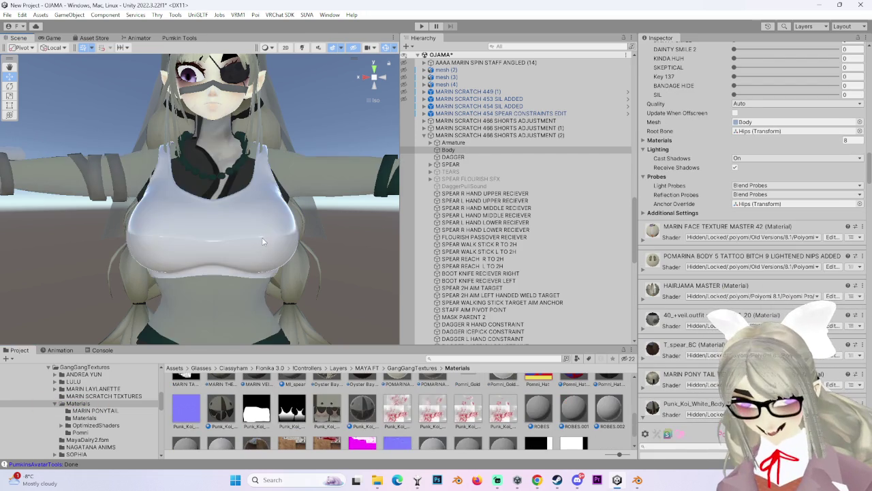
pyautogui.moveTo(221, 422); pyautogui.dragTo(298, 283)
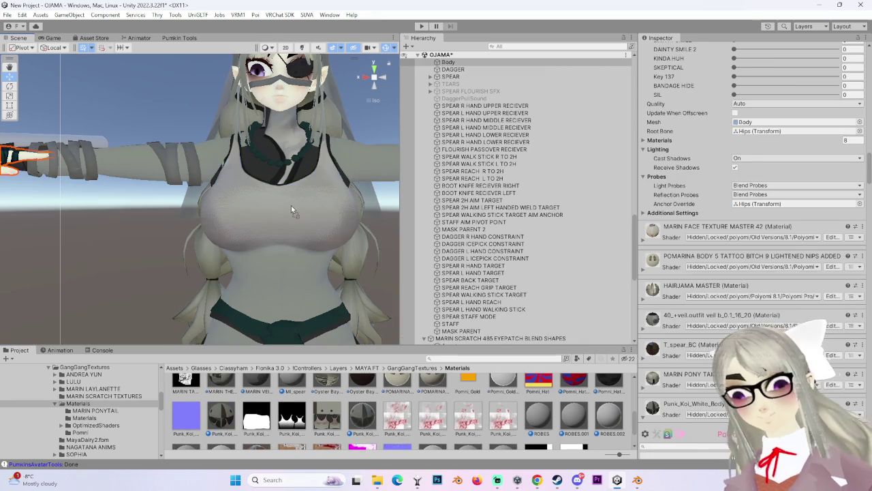
pyautogui.moveTo(298, 283); pyautogui.dragTo(298, 217, button='middle')
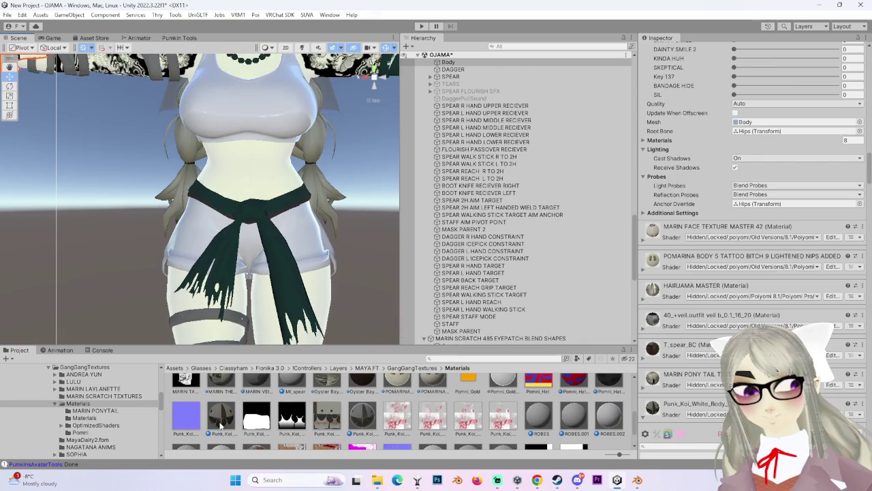
pyautogui.moveTo(573, 413)
pyautogui.mouseDown()
pyautogui.moveTo(297, 237)
pyautogui.moveTo(234, 239)
pyautogui.moveTo(315, 245)
pyautogui.moveTo(266, 254)
pyautogui.moveTo(250, 244)
pyautogui.moveTo(283, 247)
pyautogui.moveTo(212, 244)
pyautogui.mouseUp()
pyautogui.click(212, 244)
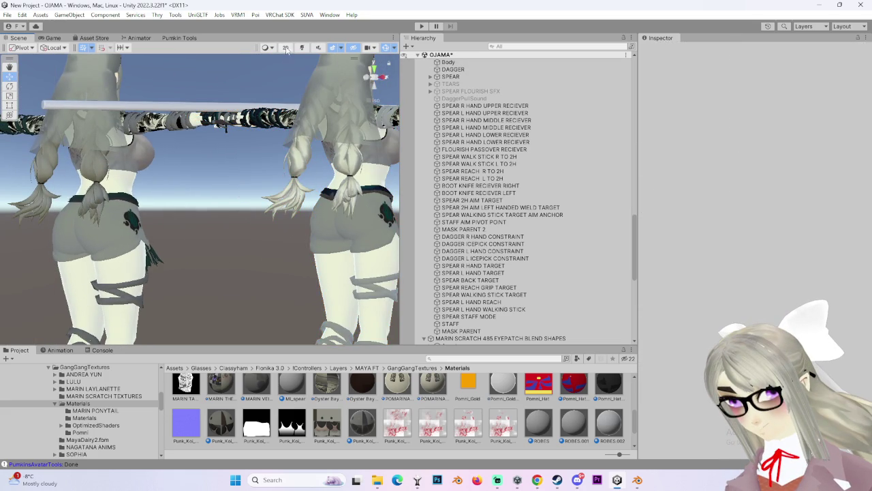
# Step: Orbit around both avatars and the spear to check the grey top from behind and in front
pyautogui.moveTo(286, 170)
pyautogui.keyDown('alt'); pyautogui.mouseDown()
pyautogui.moveTo(219, 184)
pyautogui.moveTo(339, 168)
pyautogui.moveTo(277, 174)
pyautogui.moveTo(319, 203)
pyautogui.moveTo(262, 218)
pyautogui.moveTo(393, 83)
pyautogui.moveTo(241, 233)
pyautogui.moveTo(265, 247)
pyautogui.moveTo(260, 168)
pyautogui.moveTo(289, 206)
pyautogui.moveTo(280, 220)
pyautogui.moveTo(100, 171)
pyautogui.mouseUp(); pyautogui.keyUp('alt')
pyautogui.moveTo(265, 167)
pyautogui.keyDown('alt'); pyautogui.mouseDown()
pyautogui.moveTo(152, 159)
pyautogui.moveTo(298, 173)
pyautogui.mouseUp(); pyautogui.keyUp('alt')
pyautogui.moveTo(298, 174); pyautogui.dragTo(271, 177, button='middle')
pyautogui.moveTo(271, 178)
pyautogui.keyDown('alt'); pyautogui.mouseDown()
pyautogui.moveTo(225, 164)
pyautogui.moveTo(346, 169)
pyautogui.moveTo(262, 182)
pyautogui.mouseUp(); pyautogui.keyUp('alt')
pyautogui.keyDown('alt'); pyautogui.moveTo(231, 181); pyautogui.dragTo(327, 171); pyautogui.keyUp('alt')
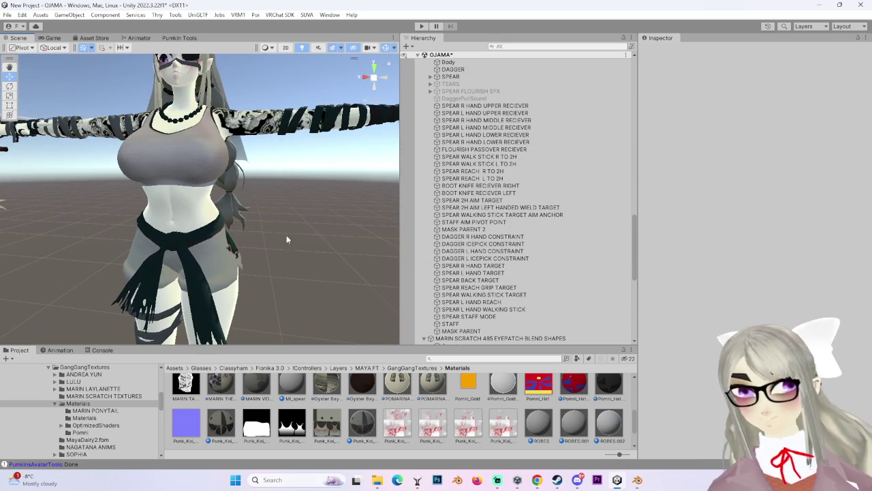
pyautogui.keyDown('alt'); pyautogui.moveTo(322, 230); pyautogui.dragTo(291, 245); pyautogui.keyUp('alt')
pyautogui.click(448, 62)
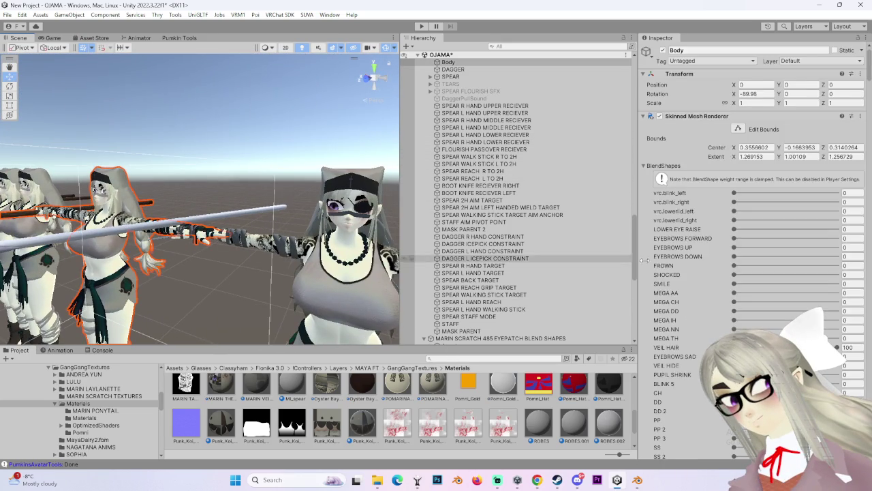
# Step: Find T_spear_BC in the project materials and drag it onto the spear
pyautogui.scroll(-5, 750, 205)
pyautogui.scroll(-5, 749, 204)
pyautogui.scroll(-3, 749, 205)
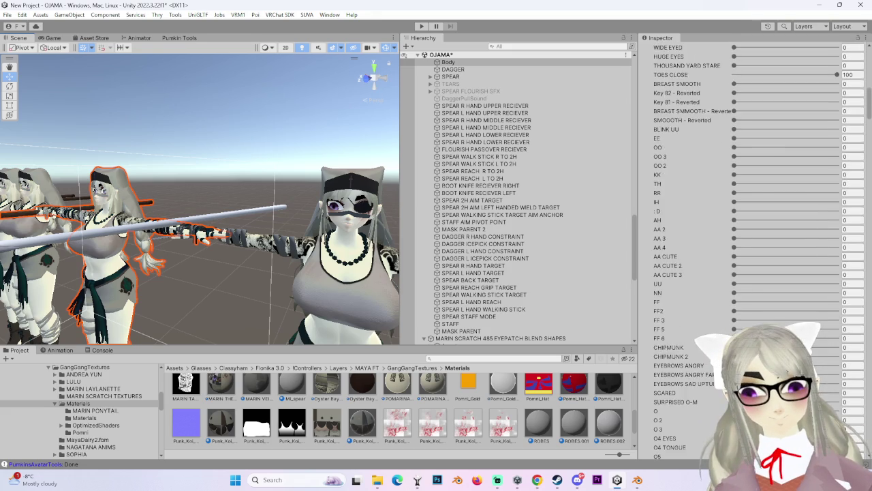
pyautogui.scroll(-3, 750, 205)
pyautogui.scroll(-3, 750, 204)
pyautogui.scroll(-3, 749, 204)
pyautogui.scroll(-3, 749, 245)
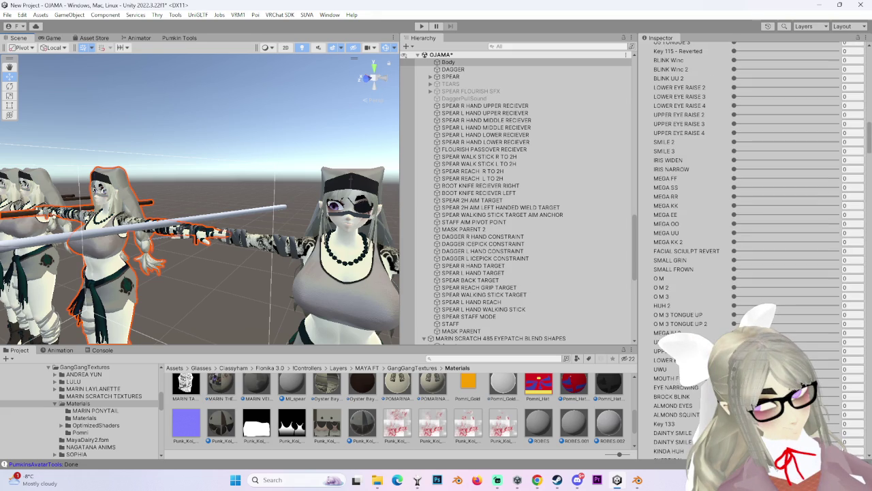
pyautogui.scroll(-5, 750, 205)
pyautogui.scroll(-6, 749, 205)
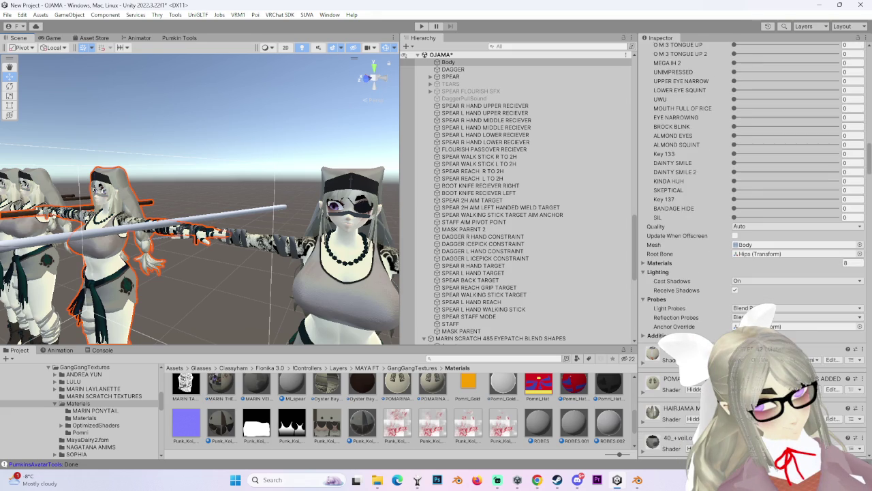
pyautogui.scroll(-3, 749, 205)
pyautogui.click(862, 393)
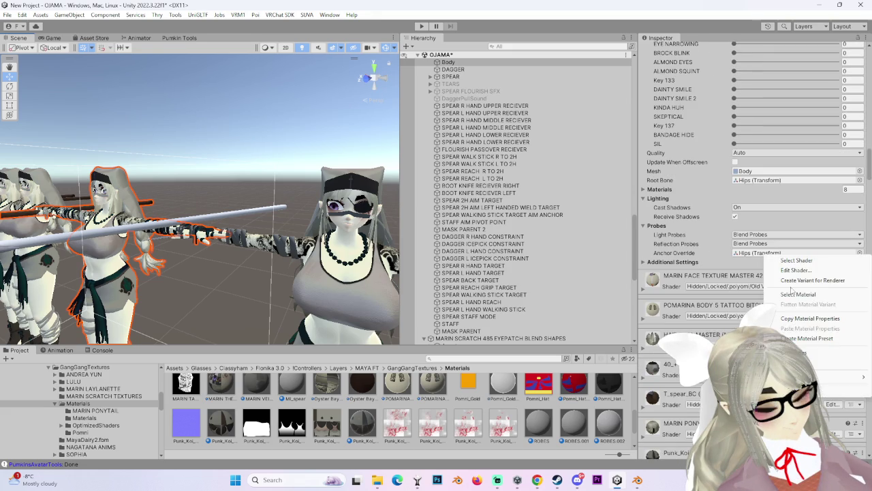
pyautogui.click(797, 294)
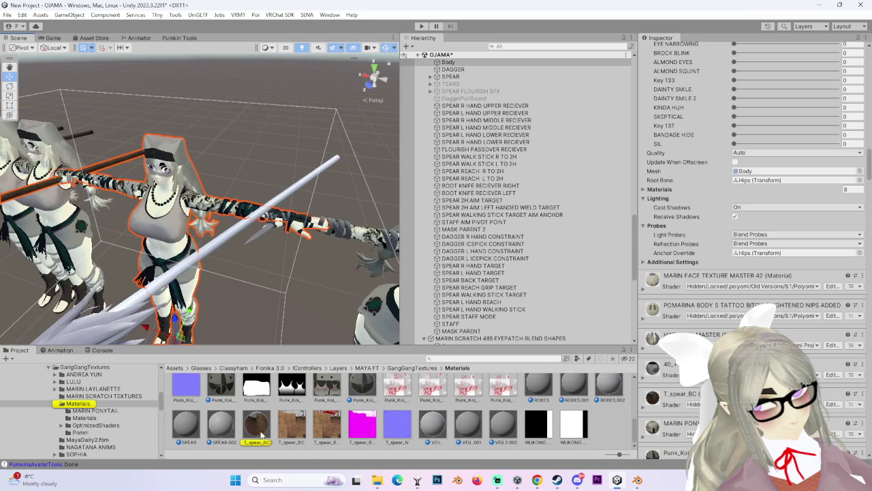
pyautogui.moveTo(266, 434); pyautogui.dragTo(310, 177)
# Step: Look down over the avatars and the wood spear, then locate one of the Body materials in the project
pyautogui.scroll(-3, 750, 205)
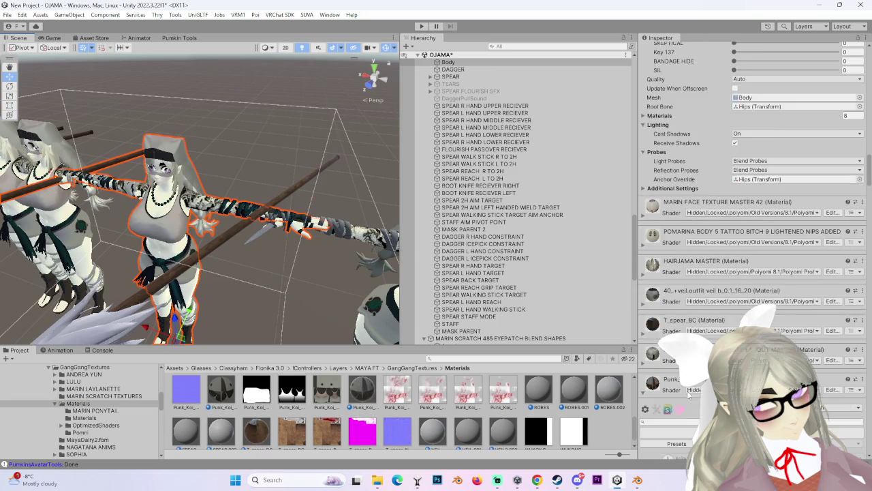
pyautogui.scroll(-4, 750, 205)
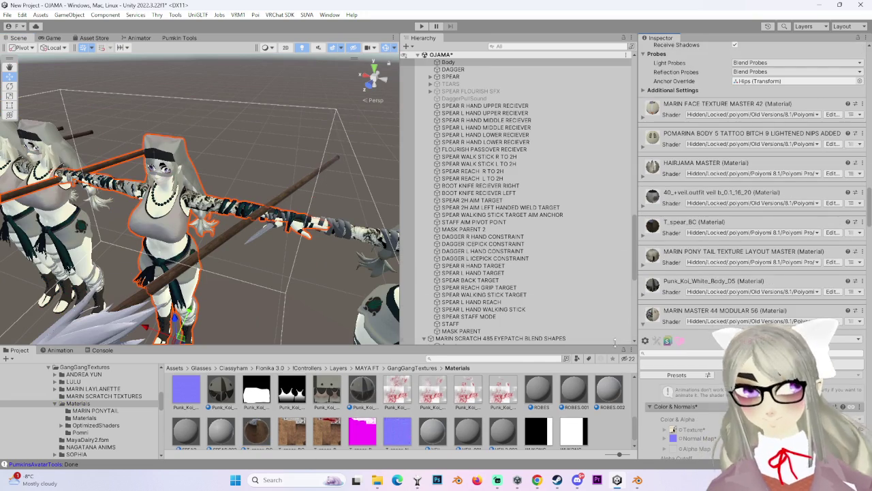
pyautogui.keyDown('alt'); pyautogui.moveTo(205, 204); pyautogui.dragTo(325, 245); pyautogui.keyUp('alt')
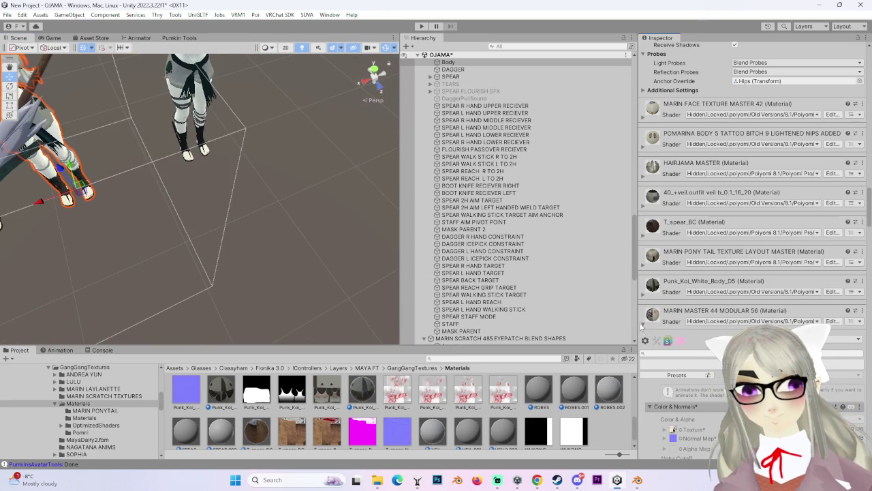
pyautogui.scroll(3, 644, 330)
pyautogui.moveTo(283, 187)
pyautogui.keyDown('alt'); pyautogui.mouseDown()
pyautogui.moveTo(324, 217)
pyautogui.moveTo(321, 245)
pyautogui.moveTo(341, 185)
pyautogui.moveTo(339, 201)
pyautogui.mouseUp(); pyautogui.keyUp('alt')
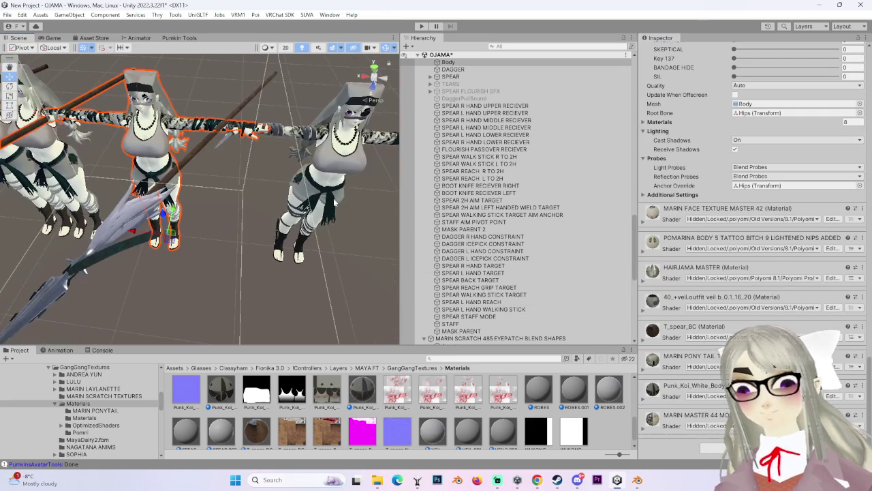
pyautogui.rightClick(856, 408)
pyautogui.click(776, 315)
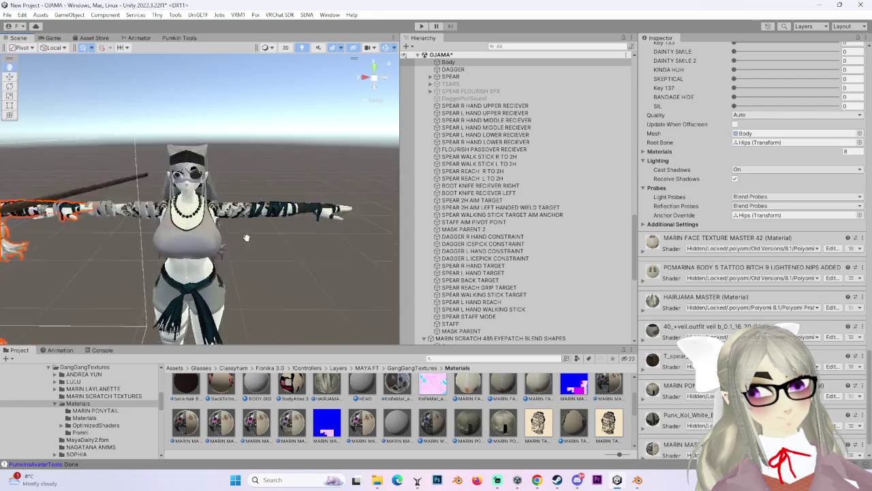
# Step: Widen the Scene view and centre it on the right-hand avatar
pyautogui.keyDown('alt'); pyautogui.moveTo(249, 194); pyautogui.dragTo(243, 219); pyautogui.keyUp('alt')
pyautogui.moveTo(243, 219); pyautogui.dragTo(199, 239, button='right')
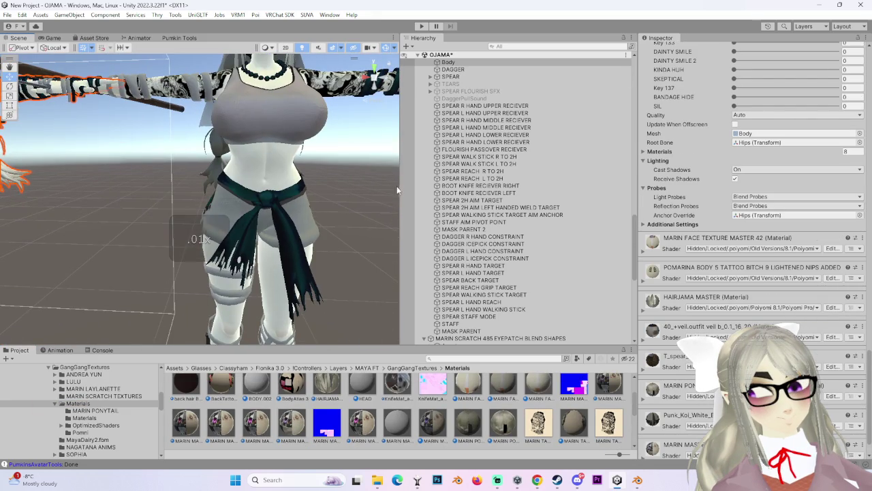
pyautogui.moveTo(400, 185); pyautogui.dragTo(588, 198)
pyautogui.moveTo(389, 233); pyautogui.dragTo(353, 203, button='middle')
pyautogui.moveTo(354, 202); pyautogui.dragTo(393, 217, button='right')
# Step: Slide the Body's EYEPATCH HIDE blend shape to 100, back to 0, then face the avatar front-on
pyautogui.click(329, 164)
pyautogui.scroll(3, 402, 179)
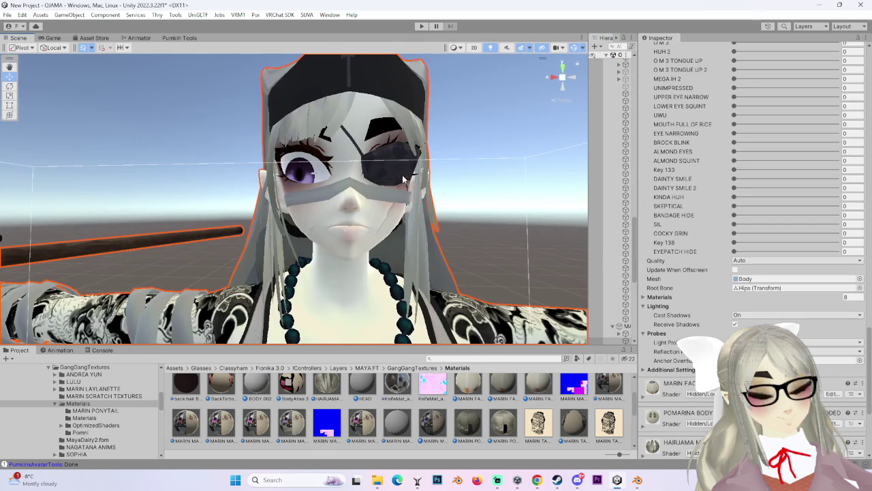
pyautogui.moveTo(766, 253); pyautogui.dragTo(837, 252)
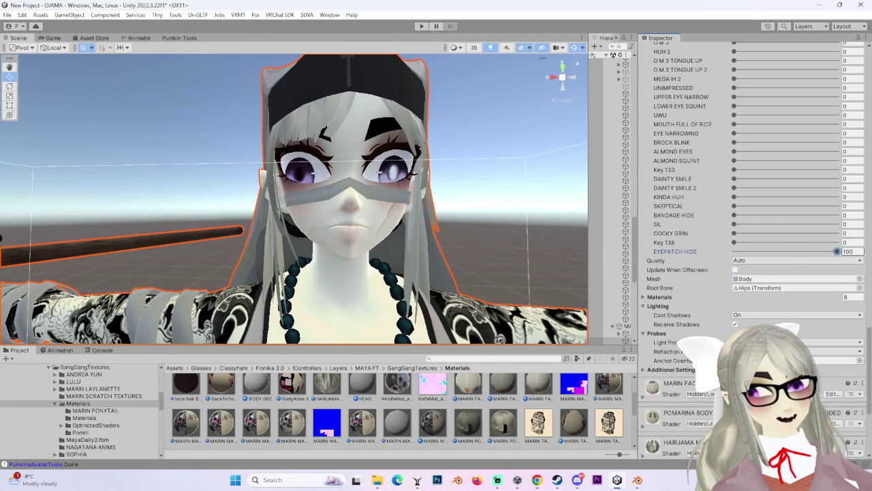
pyautogui.moveTo(692, 289); pyautogui.dragTo(695, 290)
pyautogui.scroll(3, 744, 287)
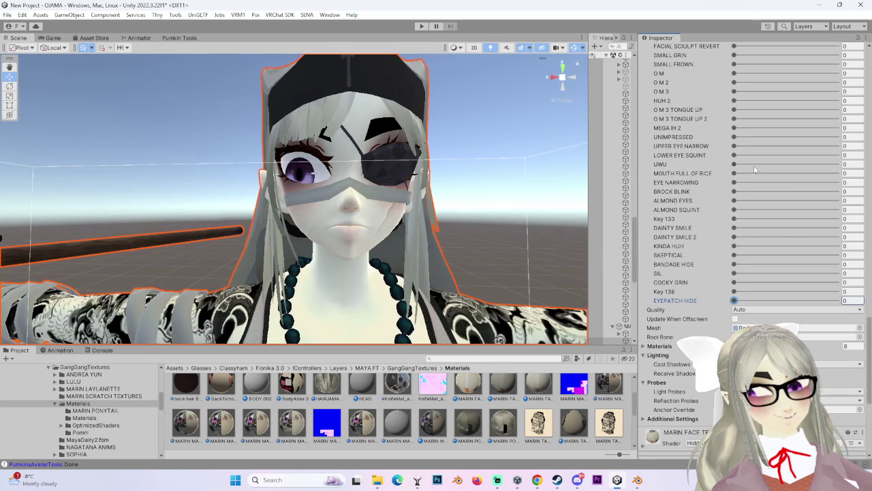
pyautogui.moveTo(736, 164); pyautogui.dragTo(735, 164)
pyautogui.scroll(5, 747, 252)
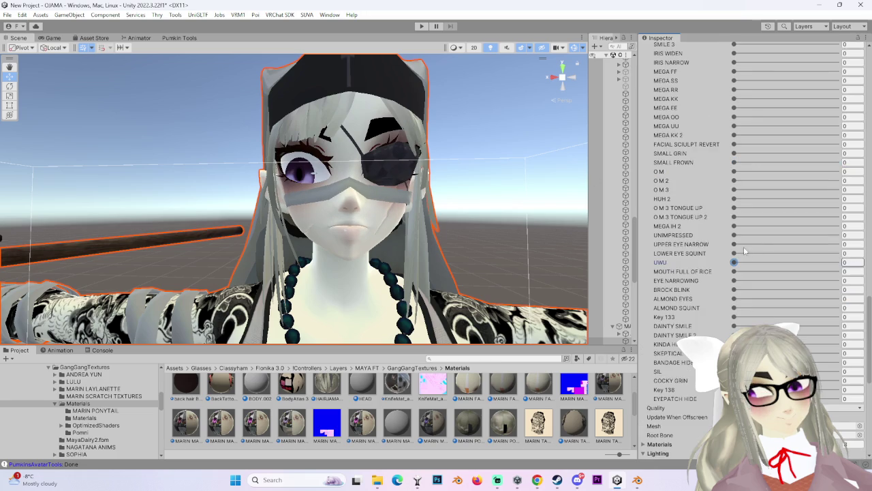
pyautogui.scroll(5, 713, 194)
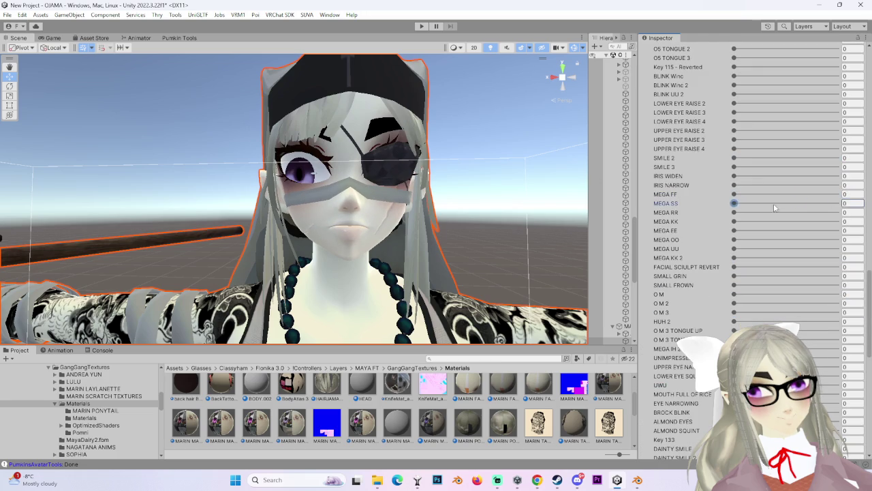
pyautogui.moveTo(328, 195); pyautogui.dragTo(454, 207, button='right')
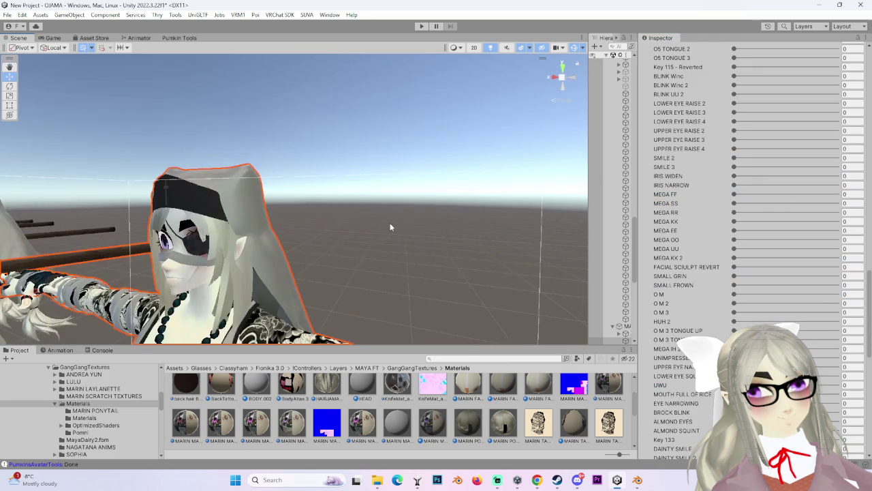
pyautogui.click(567, 77)
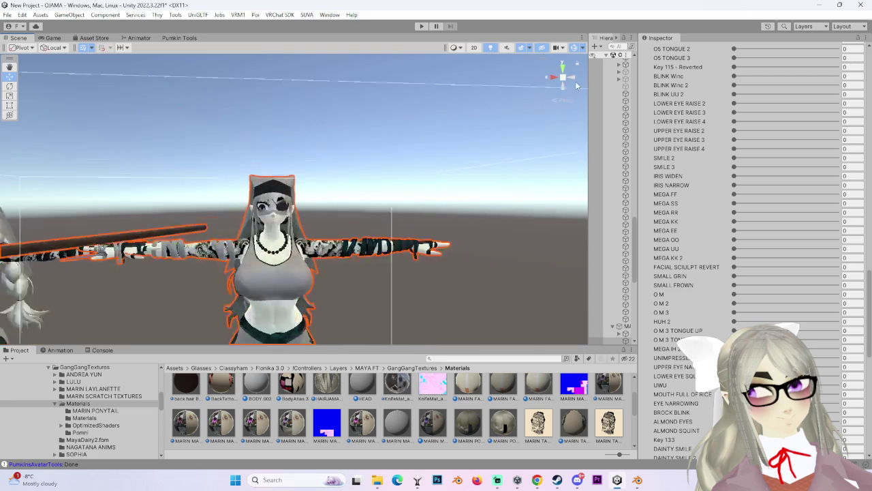
# Step: Widen the Hierarchy and select the new avatar's SPEAR to inspect its Aim and Parent Constraints
pyautogui.moveTo(586, 305); pyautogui.dragTo(506, 303)
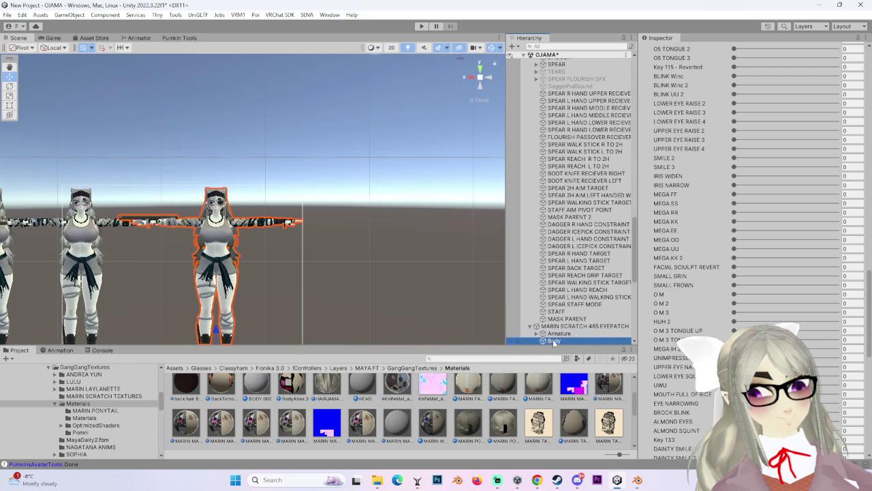
pyautogui.scroll(3, 352, 250)
pyautogui.scroll(2, 340, 252)
pyautogui.scroll(2, 314, 299)
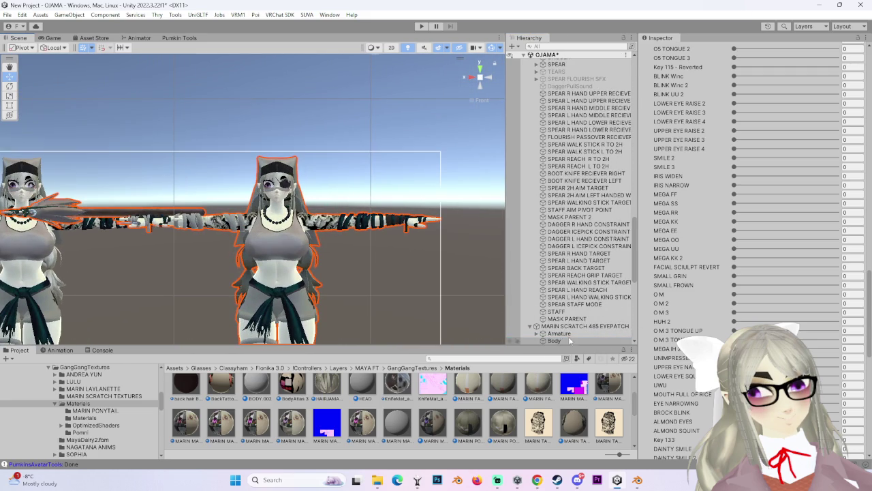
pyautogui.scroll(-5, 567, 276)
pyautogui.scroll(-5, 567, 276)
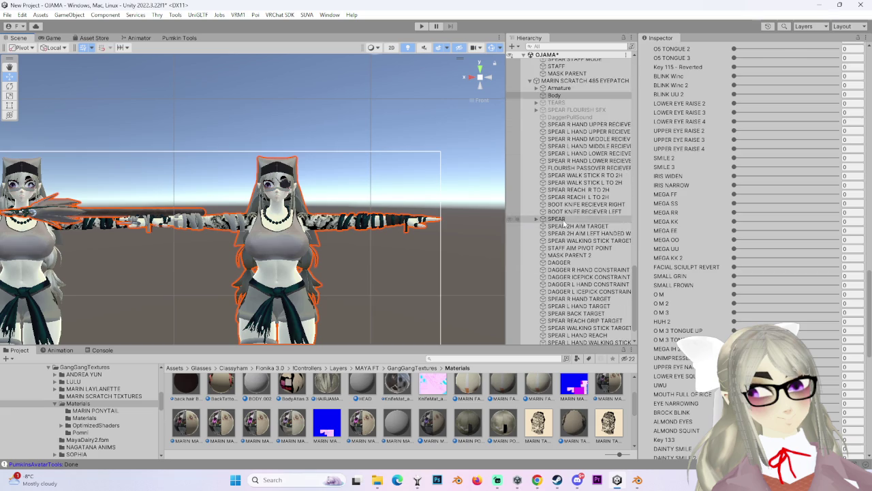
pyautogui.click(563, 221)
pyautogui.scroll(-2, 567, 251)
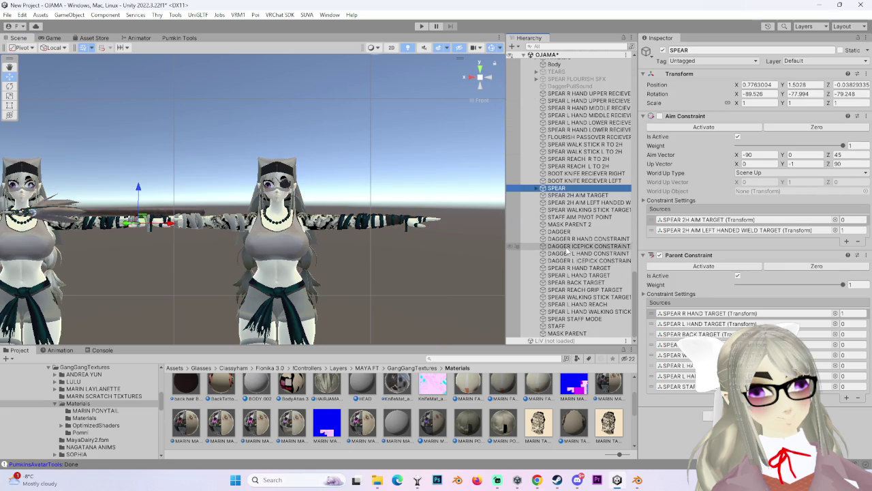
pyautogui.scroll(2, 441, 236)
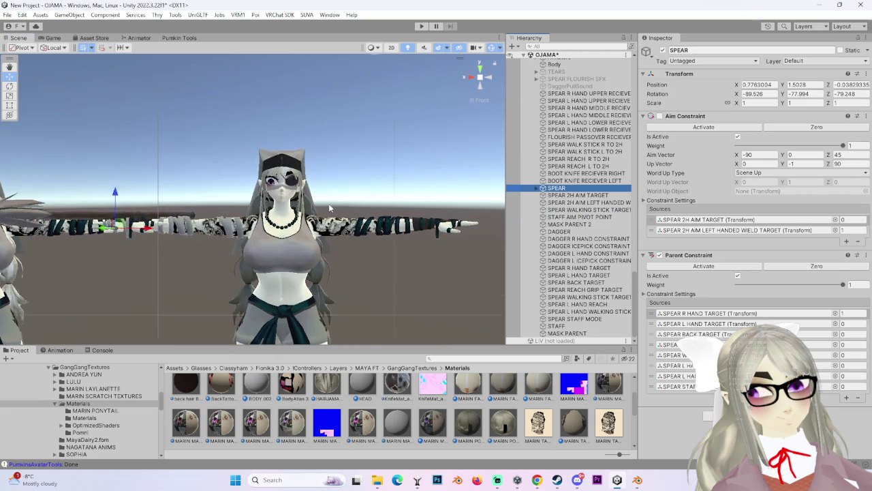
pyautogui.scroll(2, 441, 236)
pyautogui.scroll(2, 441, 236)
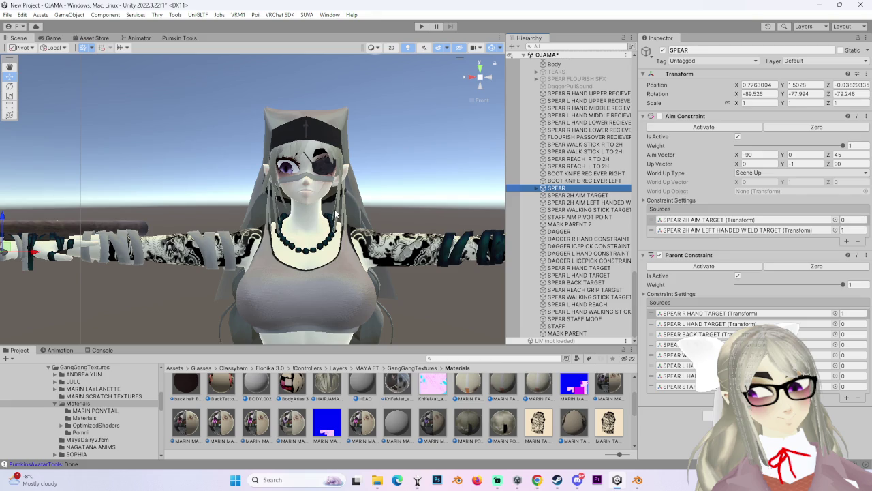
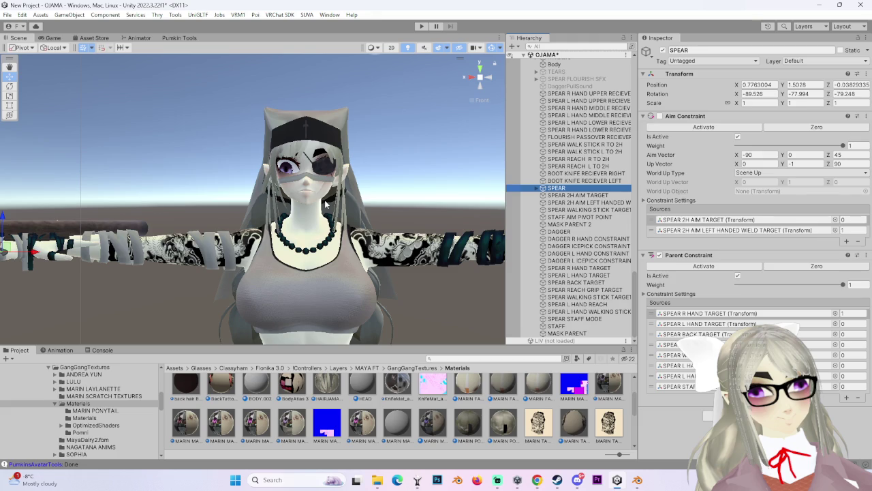
# Step: Leave Unity for Blender and frame the full avatar in Front Orthographic view
pyautogui.moveTo(398, 218); pyautogui.dragTo(401, 298, button='right')
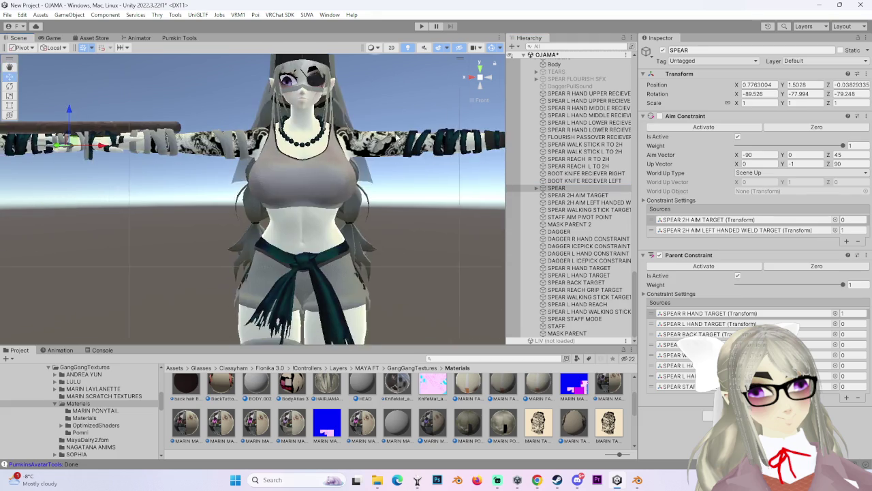
pyautogui.click(637, 480)
pyautogui.scroll(-5, 379, 332)
pyautogui.scroll(-3, 496, 212)
pyautogui.press('KP_1')
pyautogui.scroll(-2, 456, 265)
# Step: Add a cube mesh at the scene origin below the avatar
pyautogui.click(47, 28)
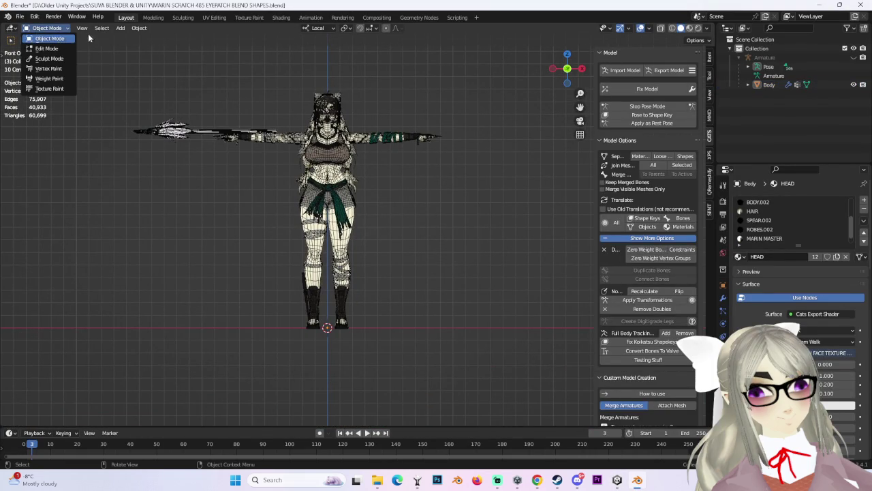
pyautogui.click(121, 28)
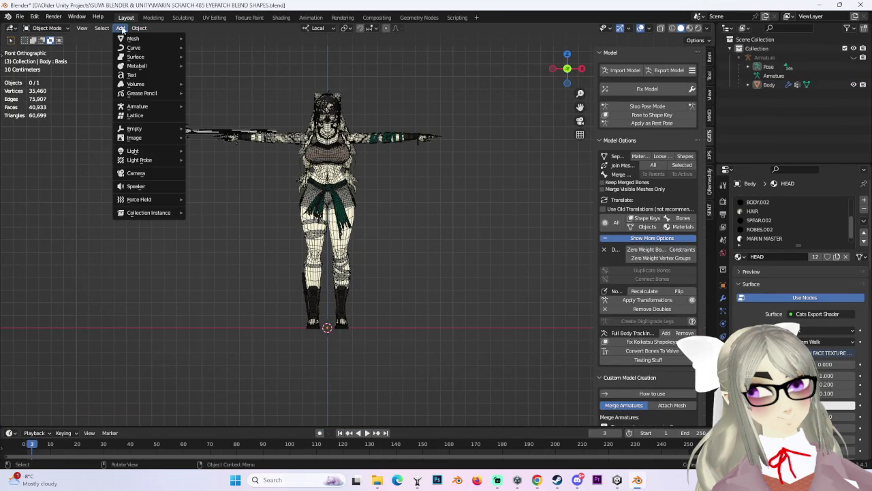
pyautogui.moveTo(133, 38)
pyautogui.click(235, 45)
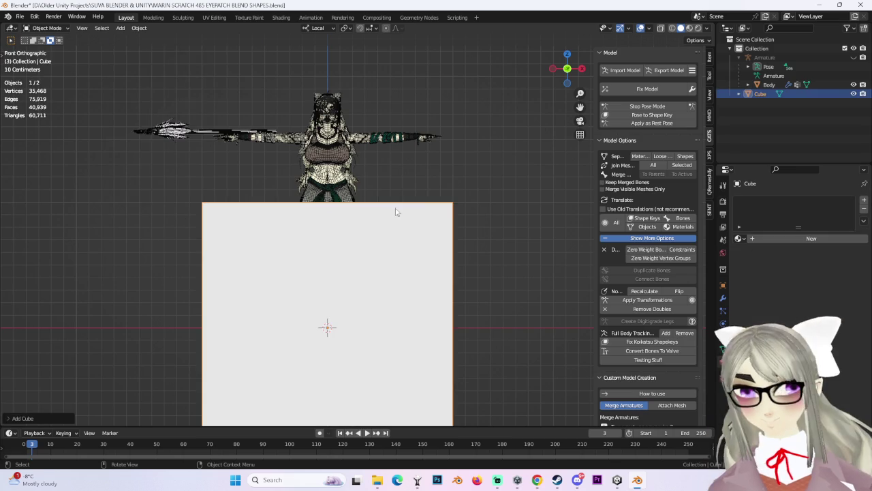
pyautogui.scroll(2, 450, 237)
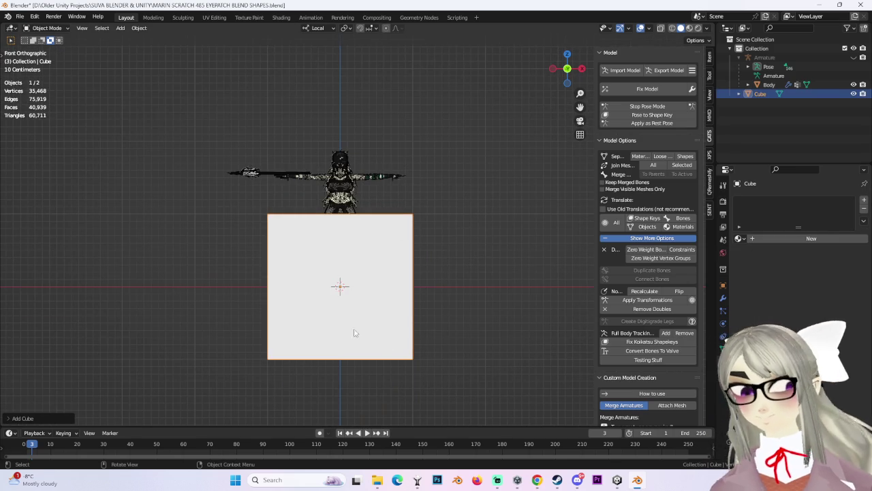
# Step: Clear the cube's rotation with Alt+R in Object Mode
pyautogui.click(46, 28)
pyautogui.click(49, 47)
pyautogui.scroll(-2, 348, 394)
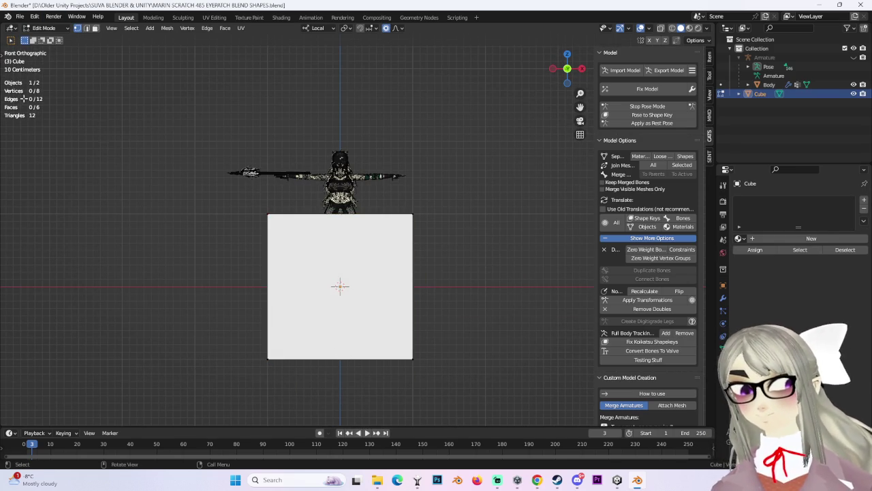
pyautogui.click(44, 28)
pyautogui.click(48, 38)
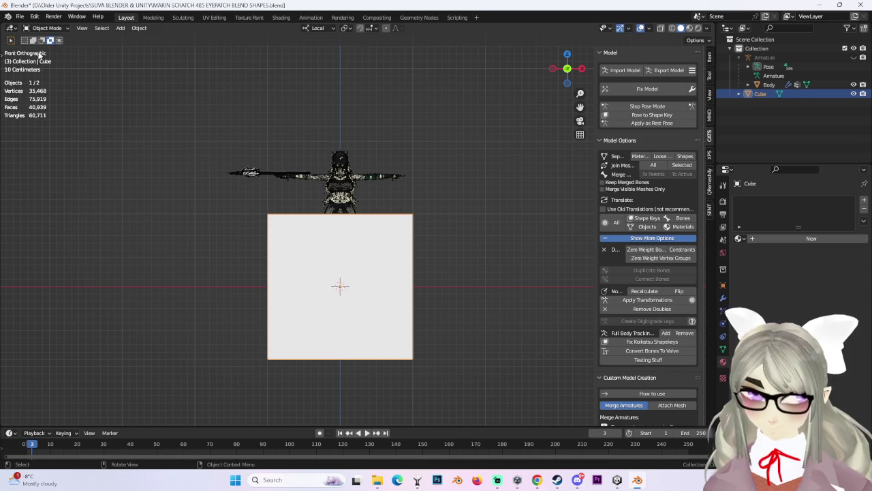
pyautogui.click(46, 28)
pyautogui.scroll(1, 361, 343)
pyautogui.scroll(1, 336, 405)
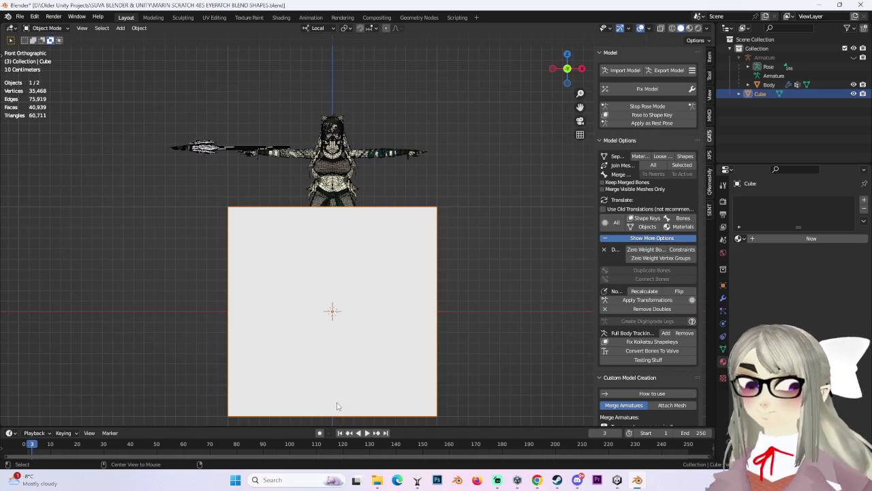
pyautogui.hotkey('alt', 'r')
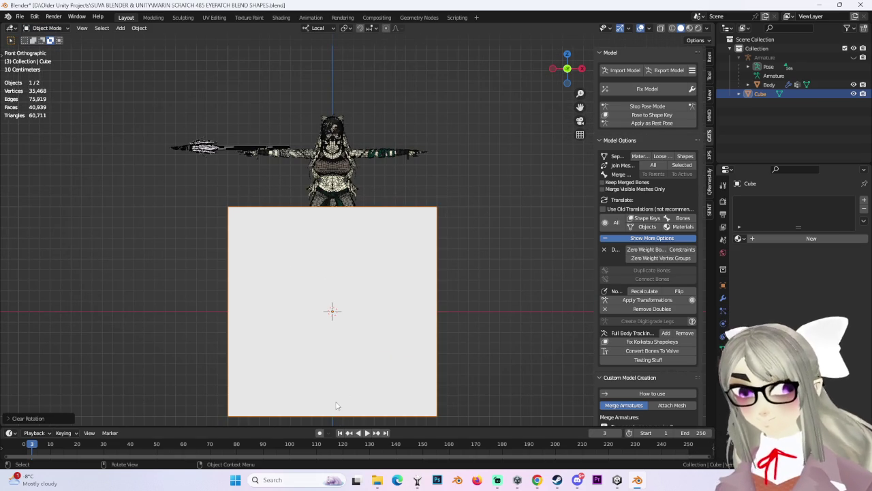
# Step: In Edit Mode, cut a vertical edge loop down the cube's centre
pyautogui.moveTo(318, 352); pyautogui.dragTo(320, 300, button='middle')
pyautogui.click(47, 28)
pyautogui.click(46, 42)
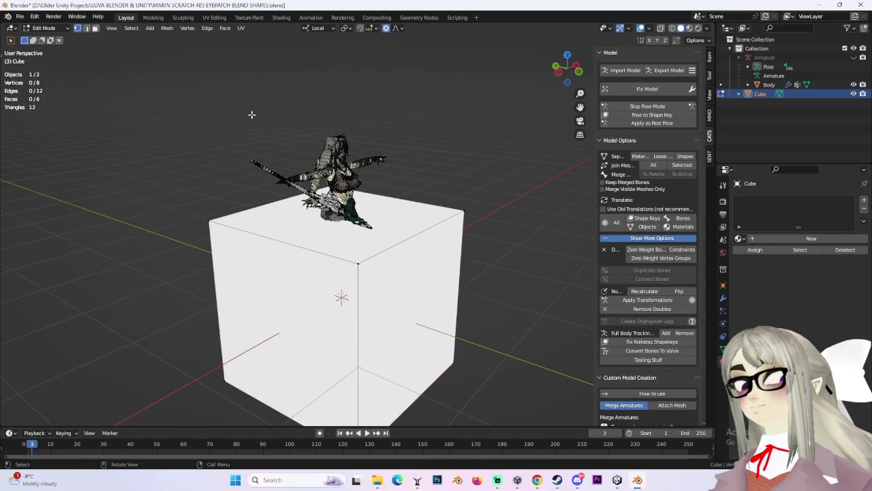
pyautogui.moveTo(218, 93); pyautogui.dragTo(296, 263, button='middle')
pyautogui.hotkey('ctrl', 'r')
pyautogui.click(320, 217)
pyautogui.click(323, 217)
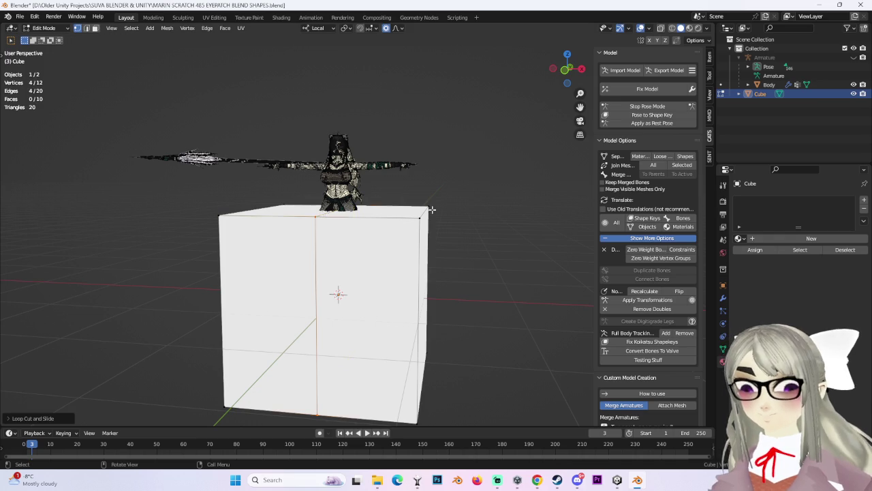
# Step: In front X-ray view, delete the cube's left-half vertices
pyautogui.click(565, 70)
pyautogui.keyDown('shift'); pyautogui.moveTo(486, 273); pyautogui.dragTo(489, 191, button='middle'); pyautogui.keyUp('shift')
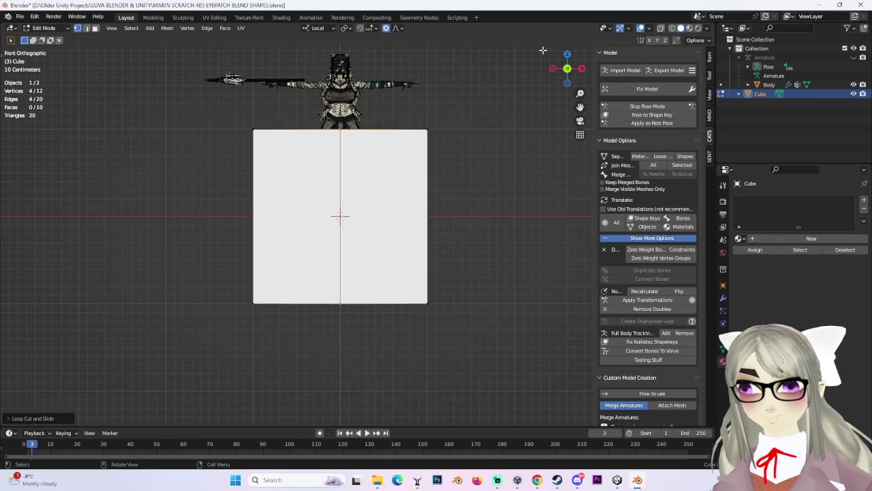
pyautogui.hotkey('alt', 'z')
pyautogui.moveTo(200, 113); pyautogui.dragTo(317, 399)
pyautogui.press('x')
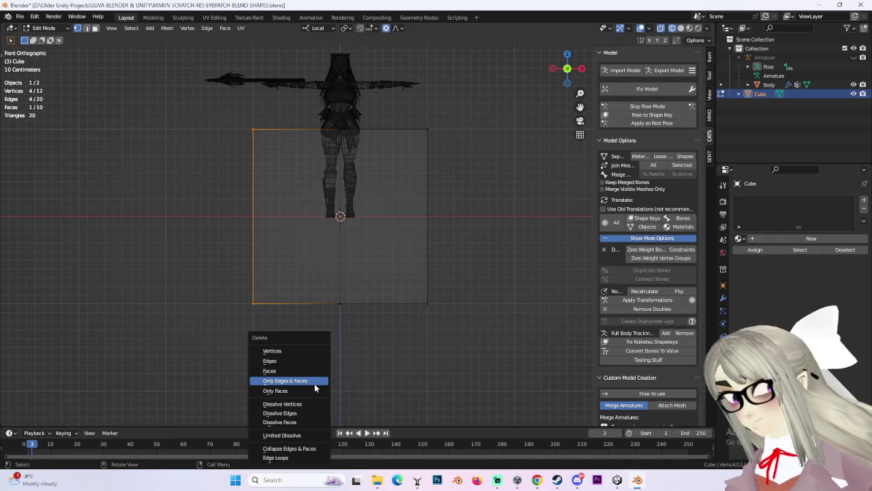
pyautogui.click(318, 350)
# Step: Select the whole half cube and add a Mirror modifier
pyautogui.press('a')
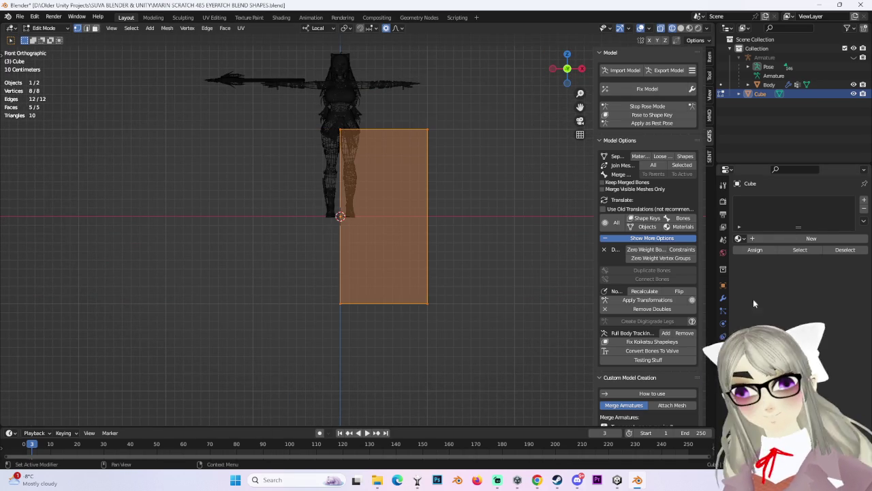
pyautogui.click(723, 298)
pyautogui.click(806, 199)
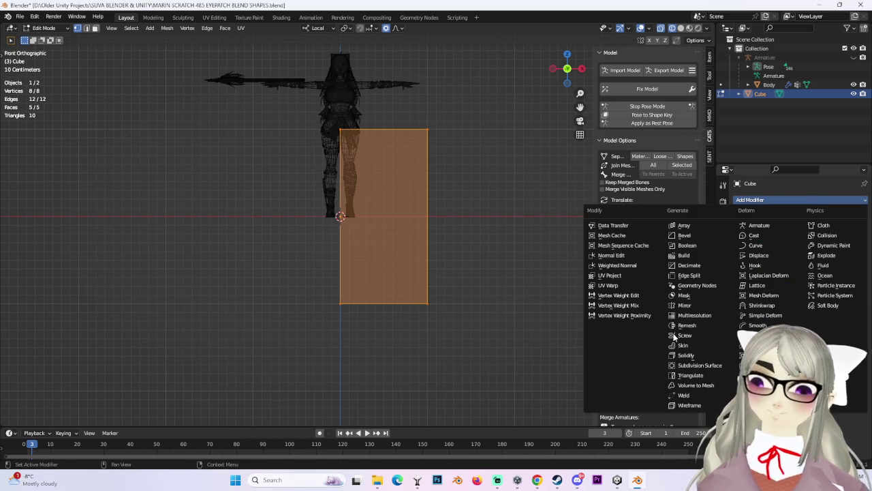
pyautogui.click(684, 304)
pyautogui.scroll(1, 513, 253)
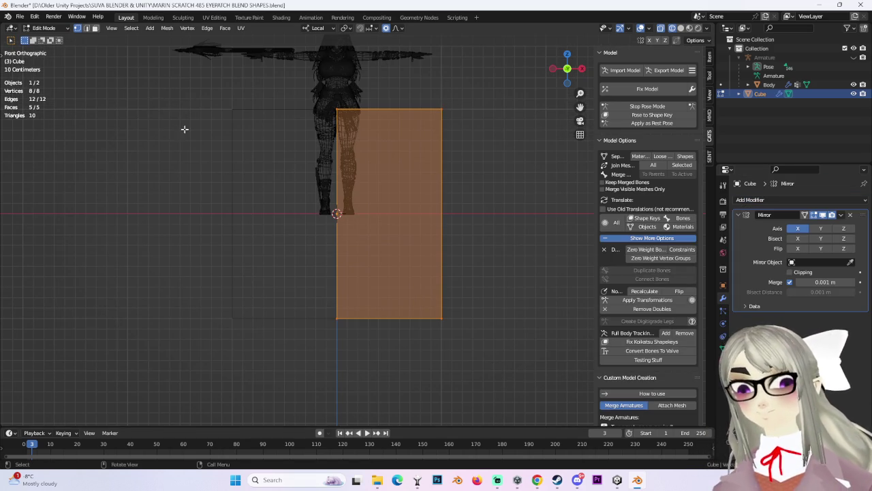
# Step: Add five evenly spaced horizontal loop cuts to the mesh
pyautogui.hotkey('ctrl', 'r')
pyautogui.scroll(3, 444, 278)
pyautogui.scroll(2, 443, 278)
pyautogui.scroll(2, 443, 279)
pyautogui.scroll(1, 443, 279)
pyautogui.scroll(-2, 443, 278)
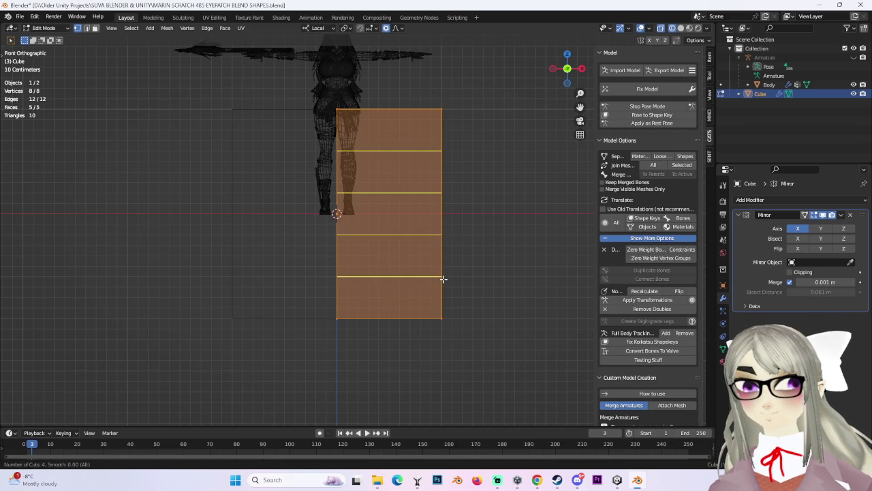
pyautogui.scroll(2, 444, 279)
pyautogui.scroll(-1, 444, 279)
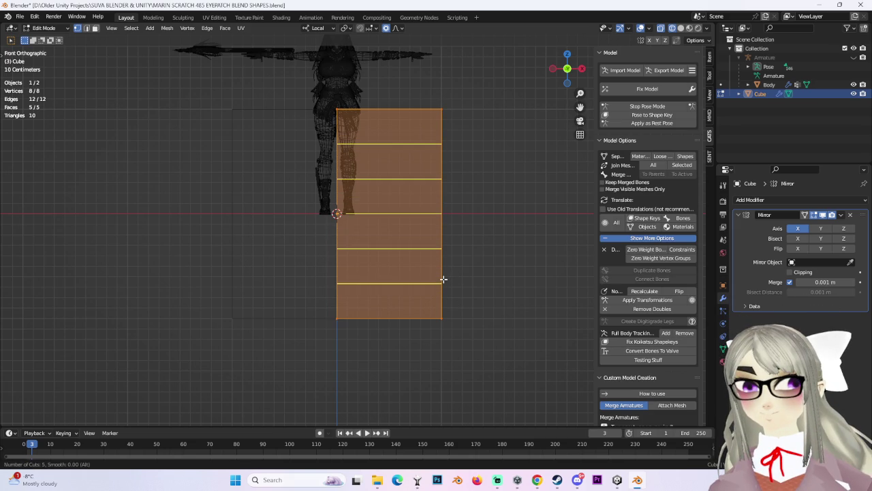
pyautogui.click(443, 279)
pyautogui.click(517, 161)
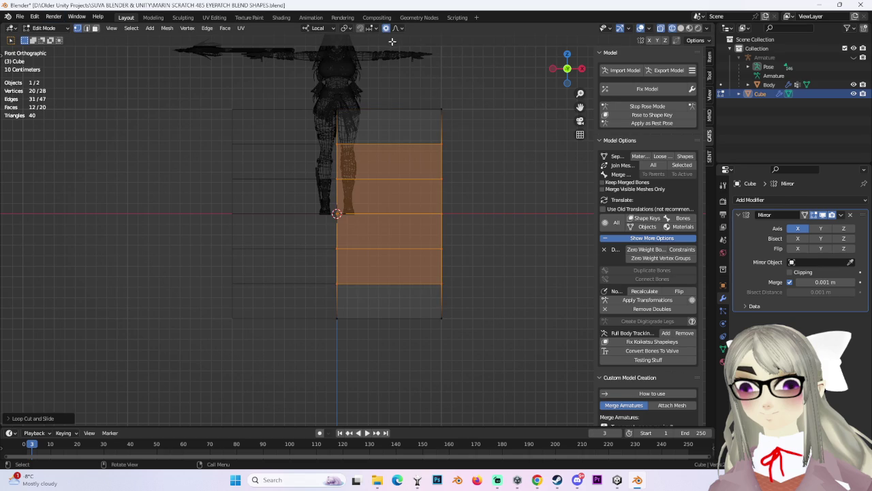
# Step: Rotate and move the right column of faces inward into a cone narrow at the top
pyautogui.press('g')
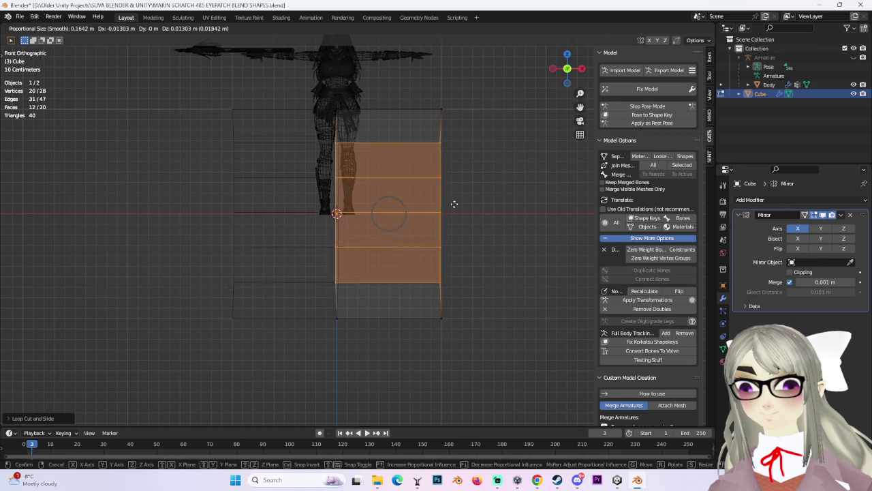
pyautogui.press('Escape')
pyautogui.click(443, 123)
pyautogui.press('g')
pyautogui.press('x')
pyautogui.press('x')
pyautogui.press('Escape')
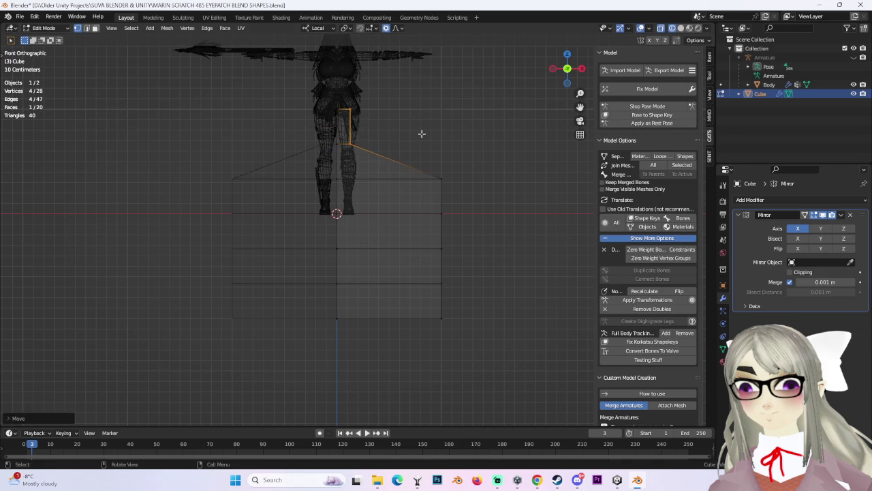
pyautogui.moveTo(405, 93); pyautogui.dragTo(496, 331)
pyautogui.press('r')
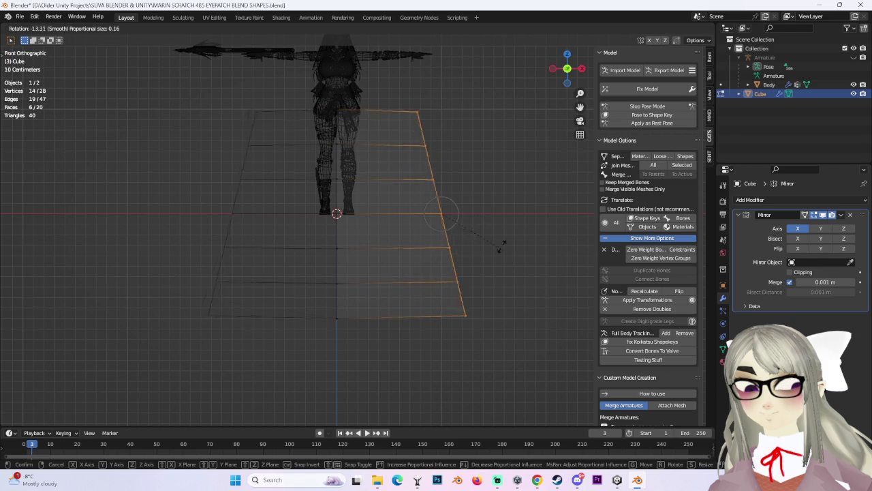
pyautogui.click(507, 236)
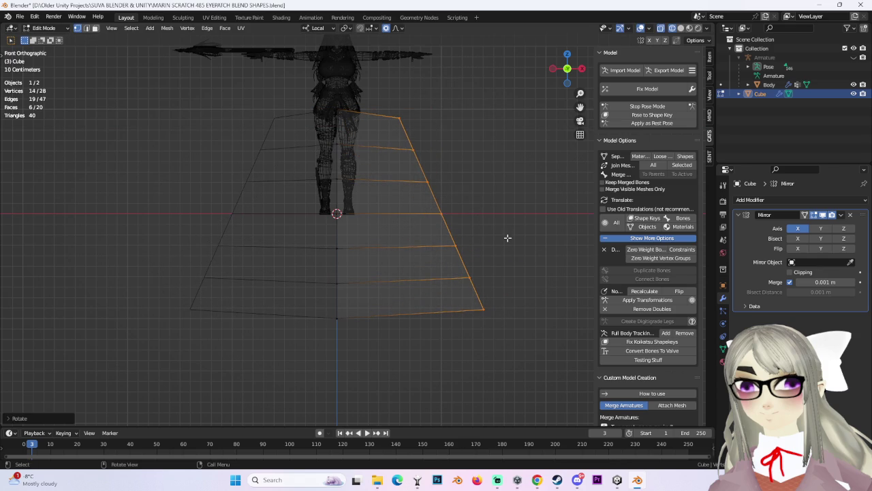
pyautogui.press('g')
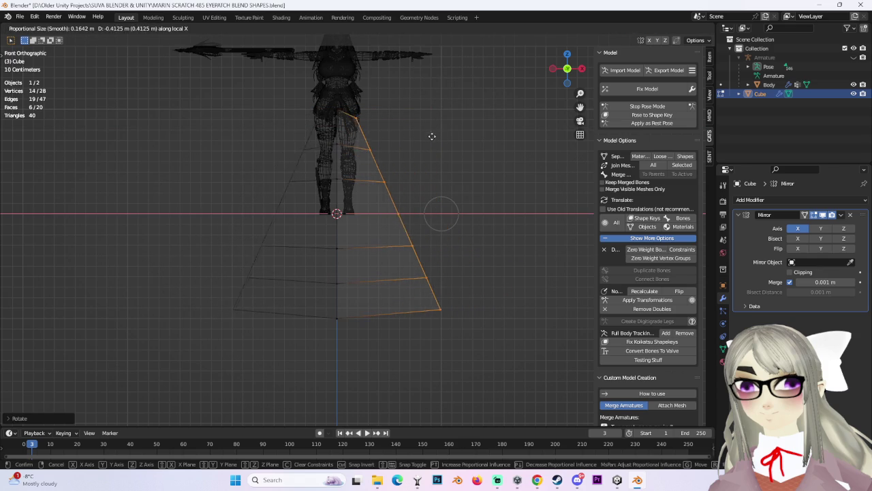
pyautogui.click(411, 243)
pyautogui.click(416, 307)
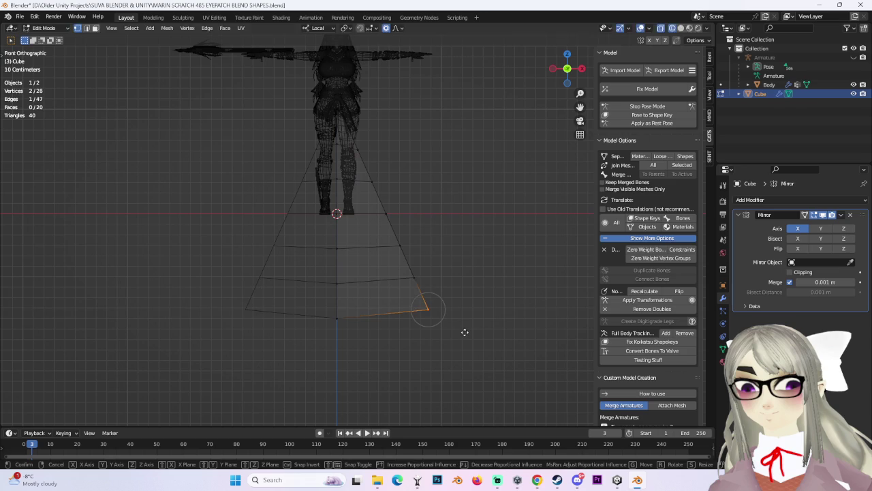
pyautogui.hotkey('ctrl', 'x')
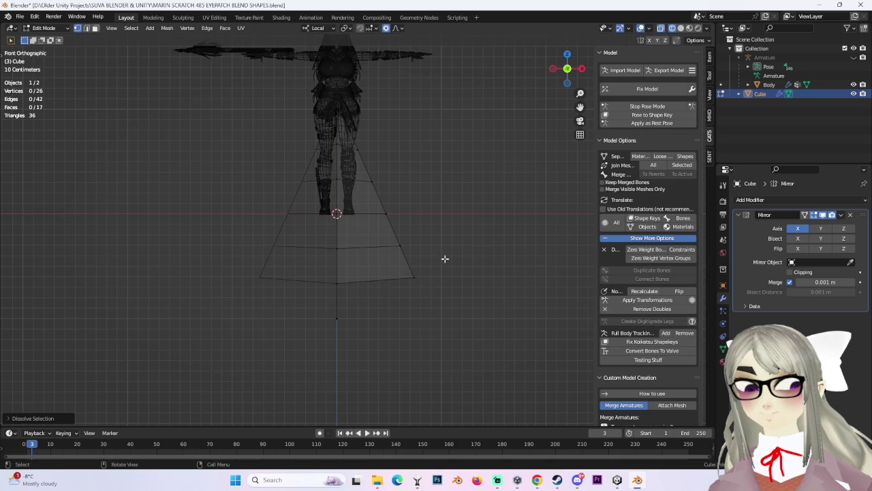
pyautogui.hotkey('ctrl', 'z')
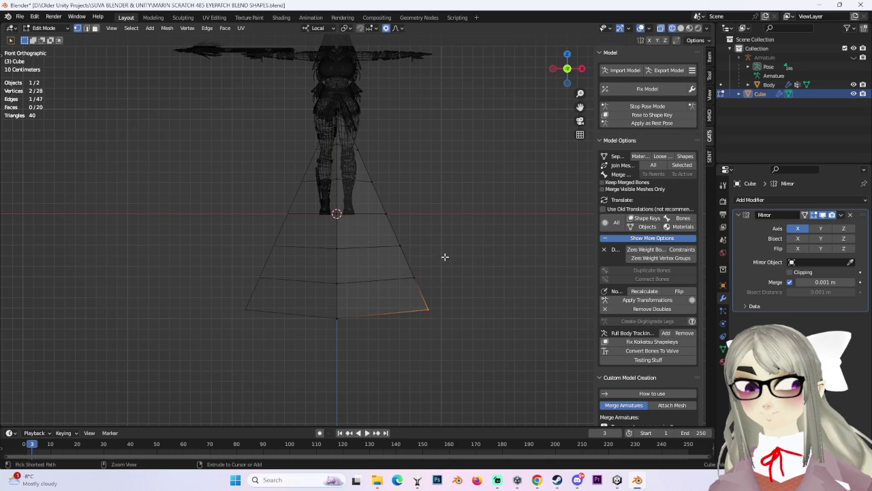
# Step: From the side view, scale the whole mesh along Y into a thin bar
pyautogui.click(581, 68)
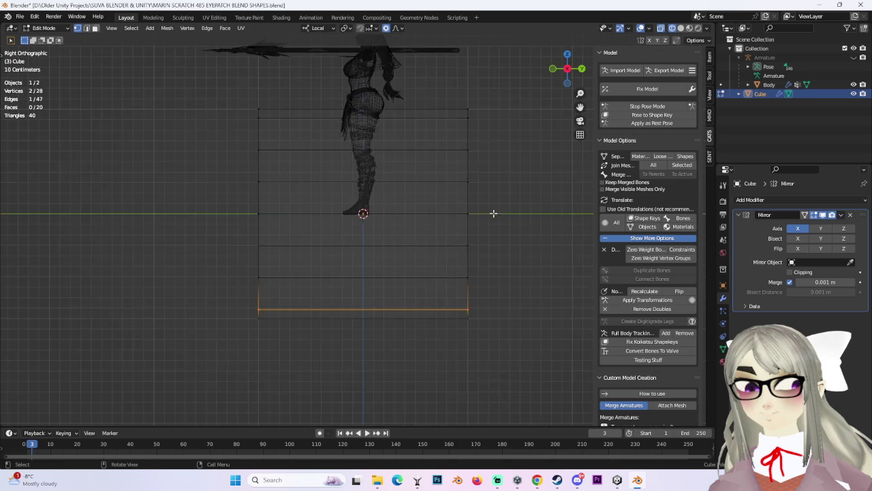
pyautogui.press('a')
pyautogui.press('s')
pyautogui.press('y')
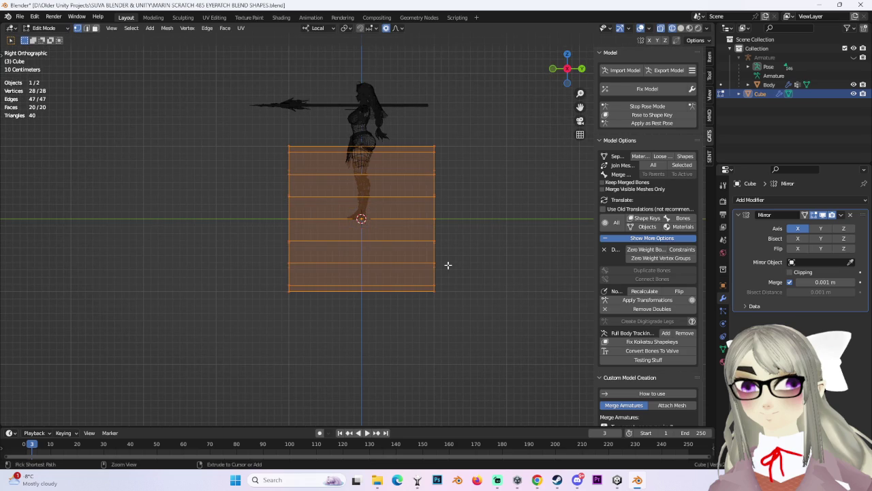
pyautogui.press('y')
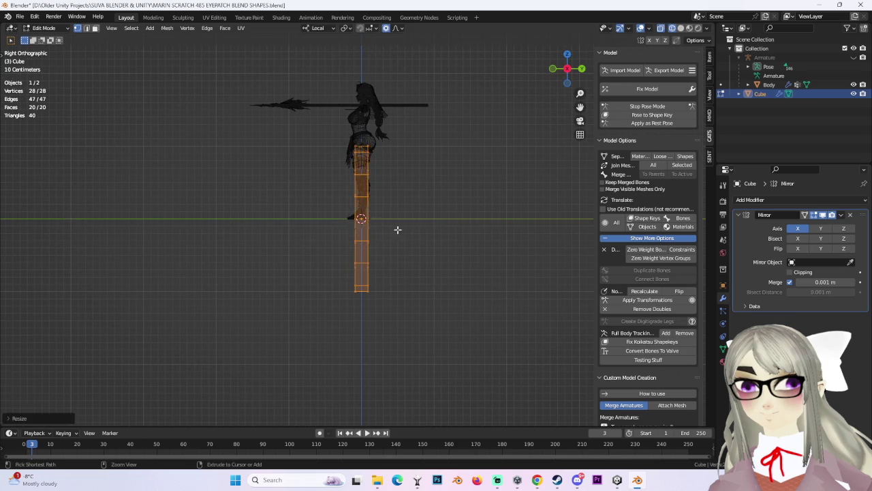
pyautogui.click(360, 235)
pyautogui.moveTo(360, 235)
pyautogui.mouseDown(button='middle')
pyautogui.moveTo(416, 234)
pyautogui.moveTo(580, 102)
pyautogui.mouseUp(button='middle')
pyautogui.click(421, 231)
pyautogui.click(567, 72)
pyautogui.scroll(-2, 415, 272)
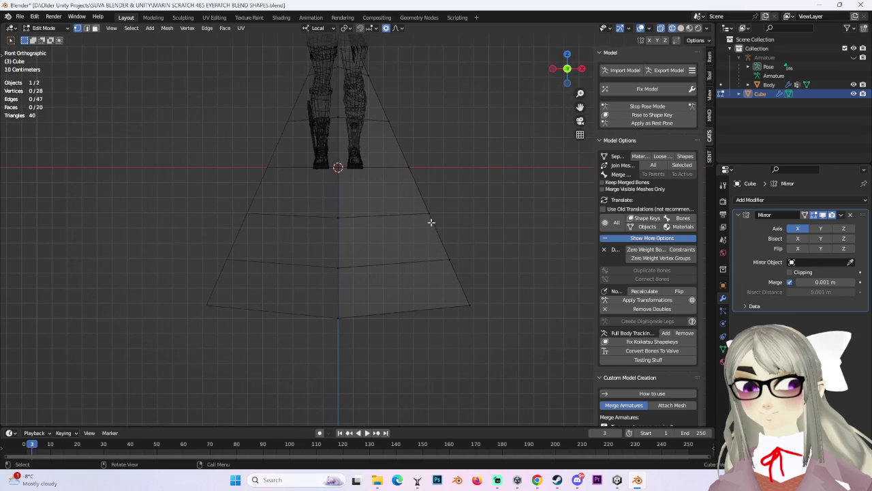
# Step: Add an edge loop across the lower part of the plane
pyautogui.hotkey('ctrl', 'r')
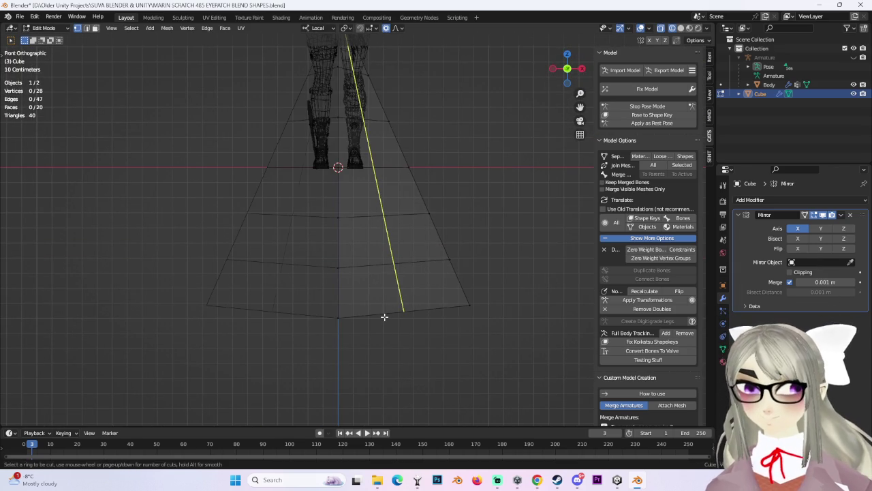
pyautogui.click(383, 315)
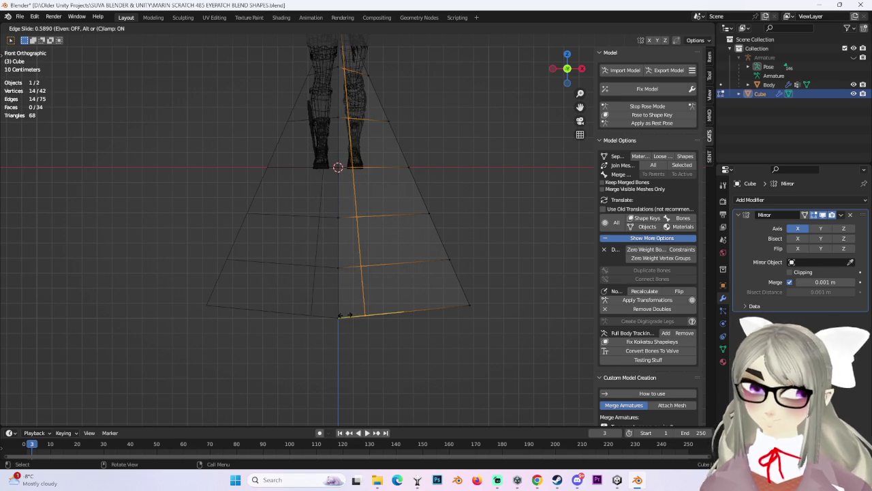
pyautogui.click(371, 334)
pyautogui.moveTo(372, 333)
pyautogui.mouseDown(button='middle')
pyautogui.moveTo(374, 259)
pyautogui.moveTo(395, 225)
pyautogui.mouseUp(button='middle')
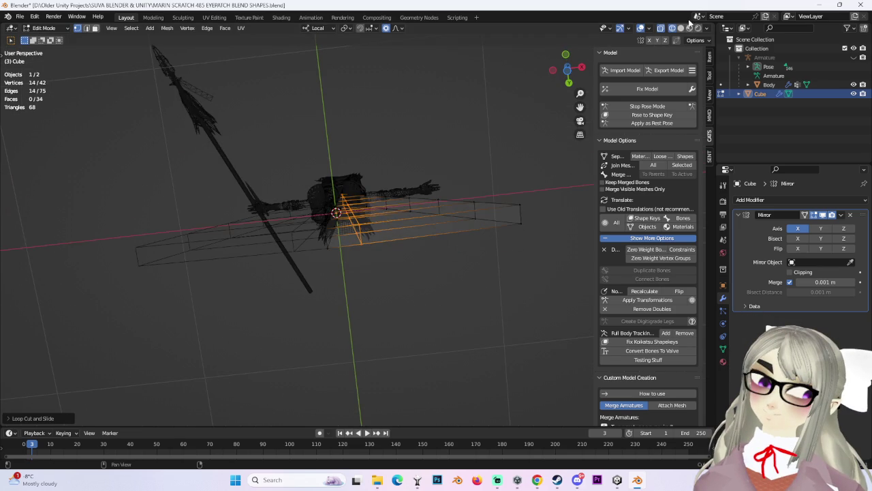
pyautogui.click(682, 28)
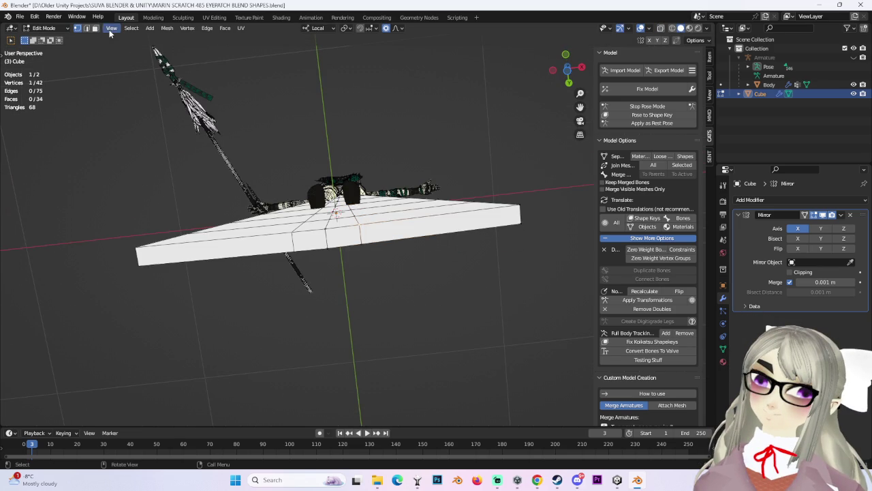
# Step: Extrude the bottom-centre face downward into a longer narrow section
pyautogui.click(343, 238)
pyautogui.moveTo(343, 238); pyautogui.dragTo(535, 98, button='middle')
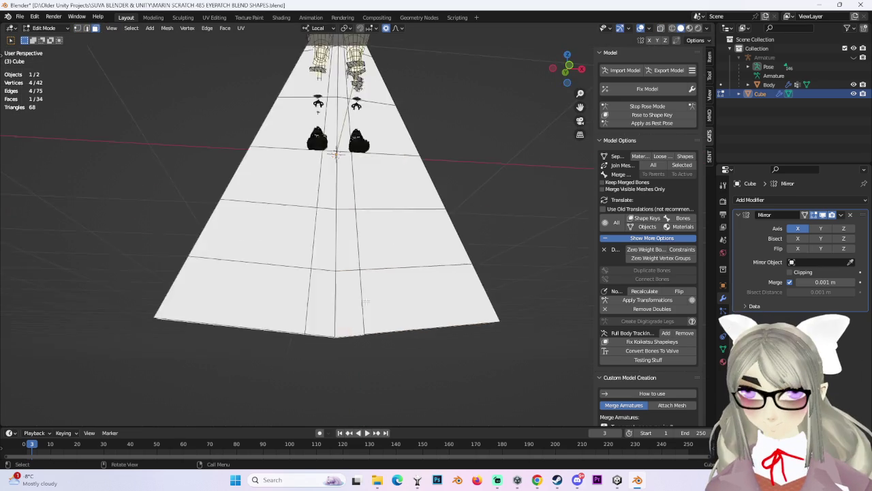
pyautogui.click(553, 67)
pyautogui.press('e')
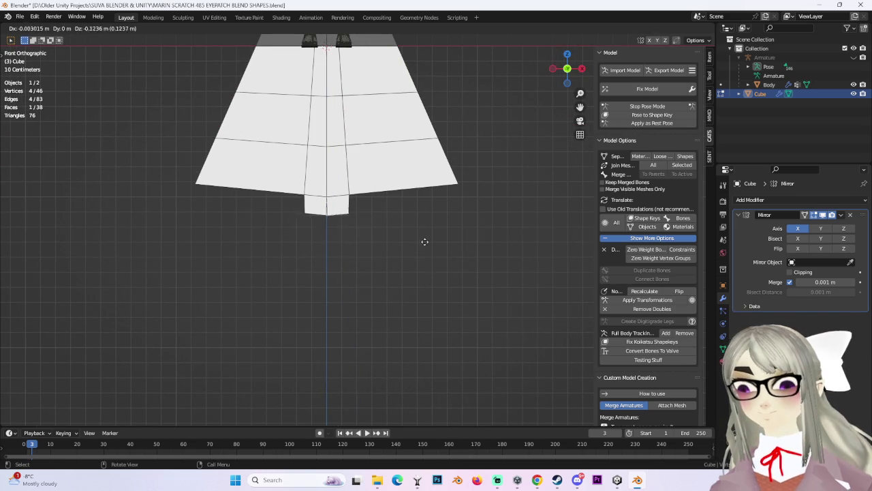
pyautogui.rightClick(425, 255)
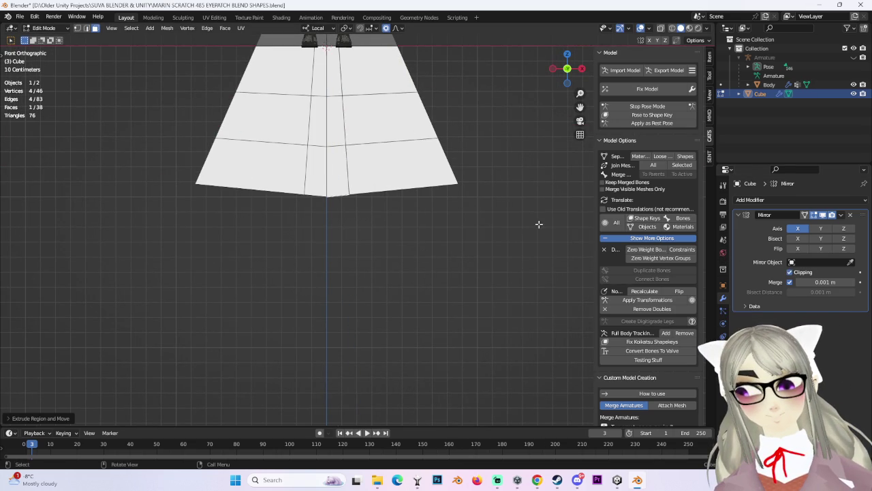
pyautogui.press('e')
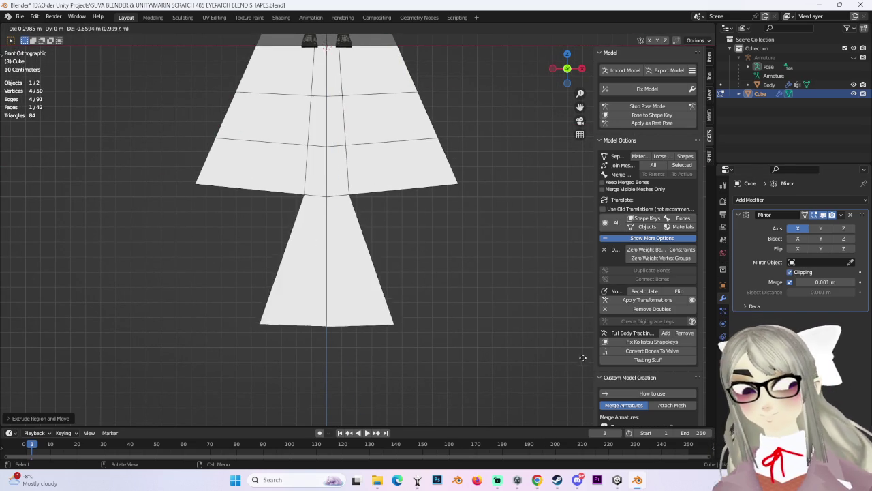
pyautogui.click(510, 364)
# Step: In Object Mode, move the whole mesh up along its local Y axis
pyautogui.moveTo(510, 364)
pyautogui.mouseDown(button='middle')
pyautogui.moveTo(409, 266)
pyautogui.moveTo(432, 327)
pyautogui.moveTo(504, 306)
pyautogui.moveTo(503, 257)
pyautogui.moveTo(471, 243)
pyautogui.moveTo(497, 286)
pyautogui.moveTo(432, 278)
pyautogui.moveTo(531, 177)
pyautogui.moveTo(561, 70)
pyautogui.mouseUp(button='middle')
pyautogui.click(66, 30)
pyautogui.click(49, 38)
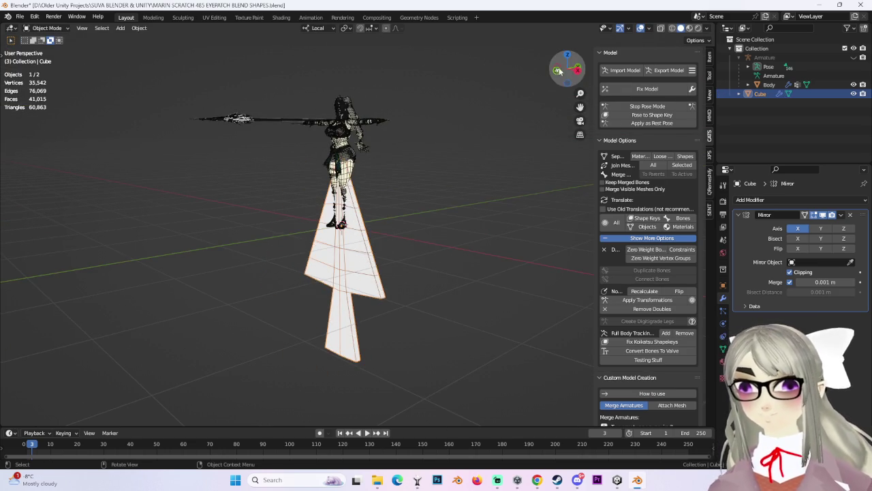
pyautogui.click(562, 71)
pyautogui.press('g')
pyautogui.press('y')
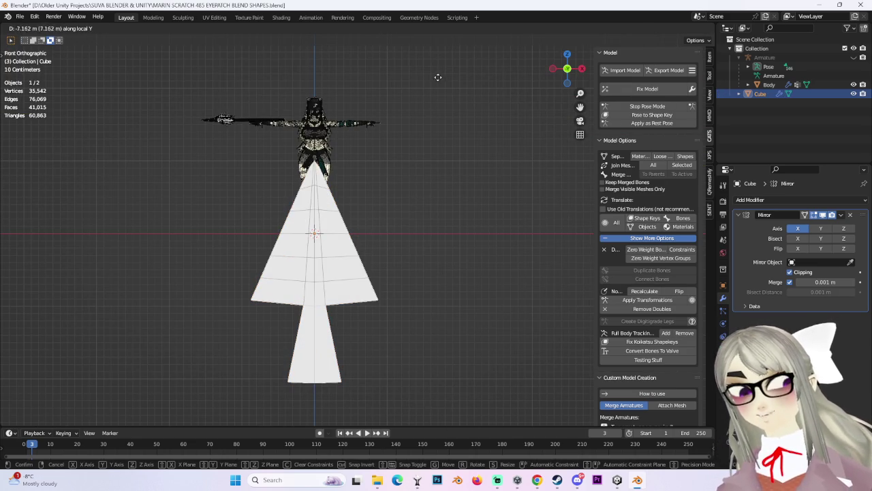
pyautogui.click(428, 142)
pyautogui.click(62, 28)
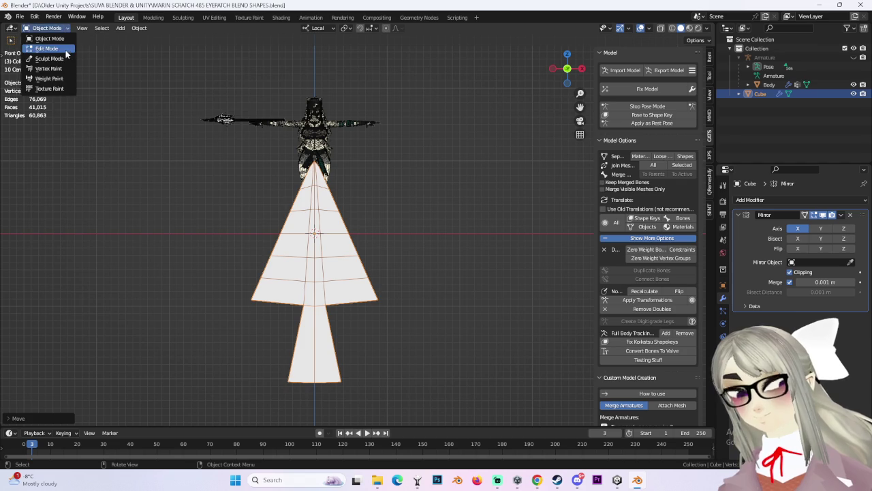
# Step: Enter Edit Mode with X-ray and vertex select, then shift the blade's right-edge vertices along X
pyautogui.click(39, 47)
pyautogui.keyDown('shift'); pyautogui.moveTo(366, 286); pyautogui.dragTo(378, 243, button='middle'); pyautogui.keyUp('shift')
pyautogui.hotkey('alt', 'z')
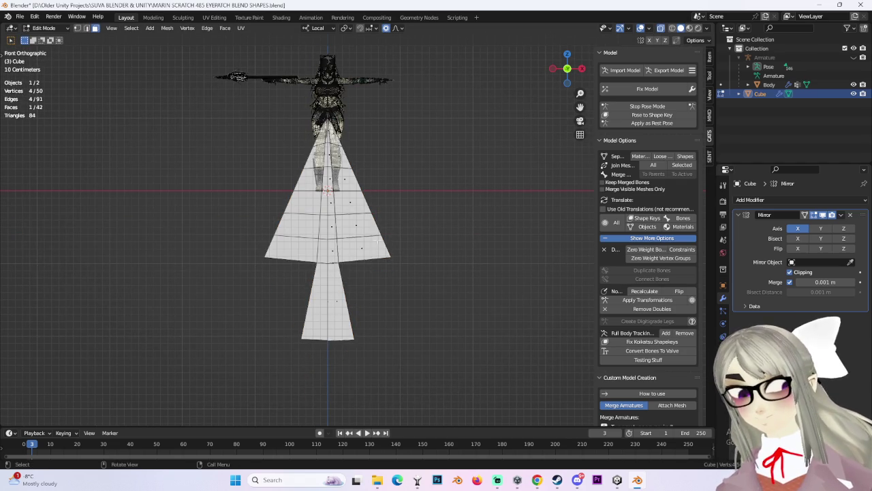
pyautogui.click(79, 28)
pyautogui.scroll(2, 404, 223)
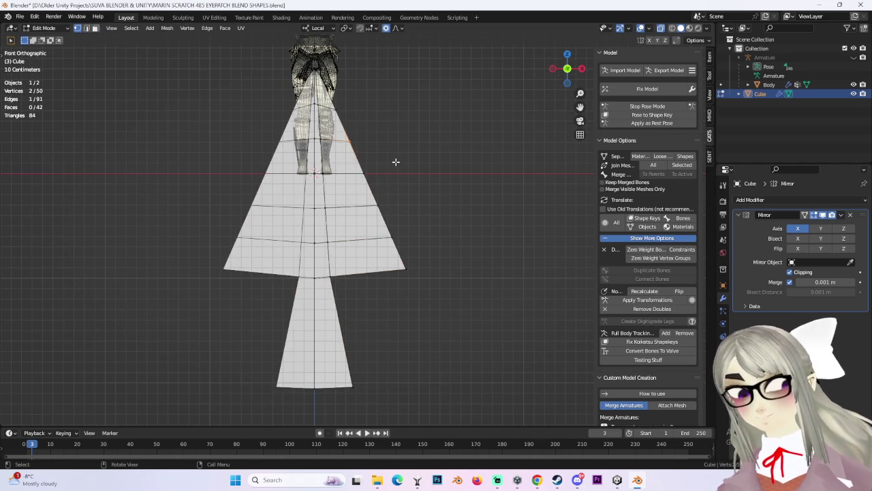
pyautogui.moveTo(461, 331); pyautogui.dragTo(350, 113)
pyautogui.press('g')
pyautogui.press('x')
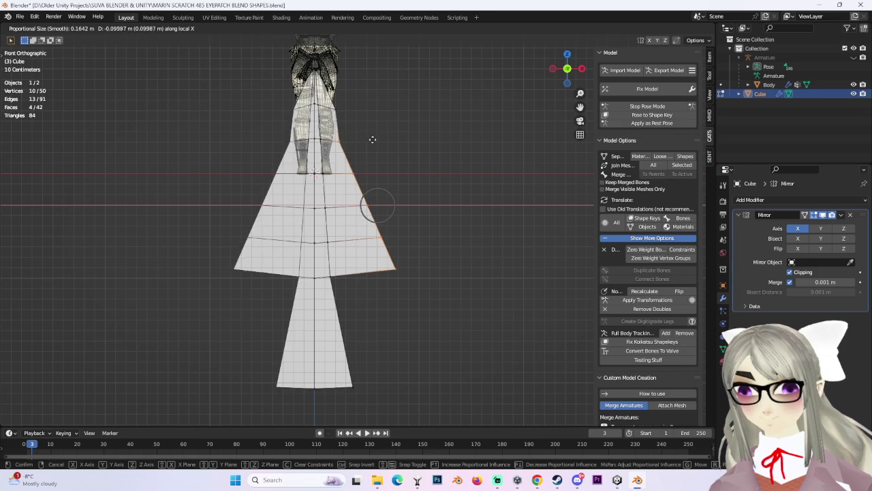
pyautogui.click(387, 165)
# Step: Move the lower right-edge vertices of the blade inward
pyautogui.moveTo(466, 307); pyautogui.dragTo(375, 197)
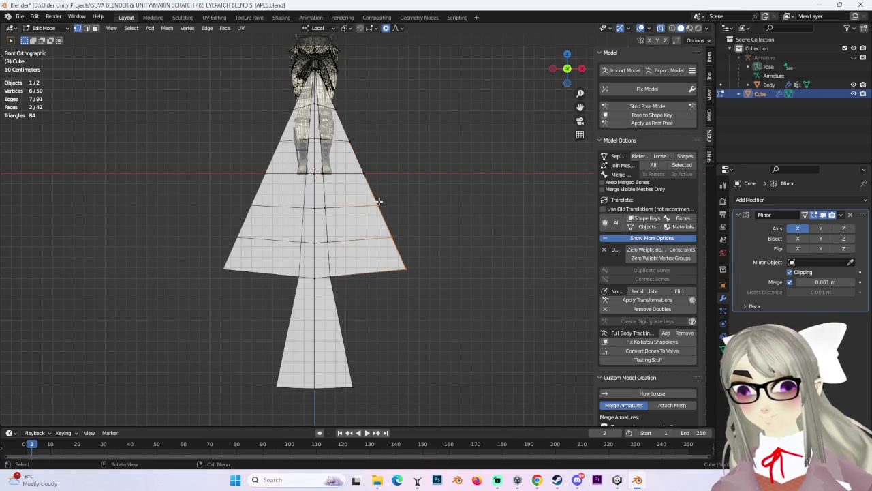
pyautogui.keyDown('shift'); pyautogui.moveTo(380, 113); pyautogui.dragTo(401, 199, button='middle'); pyautogui.keyUp('shift')
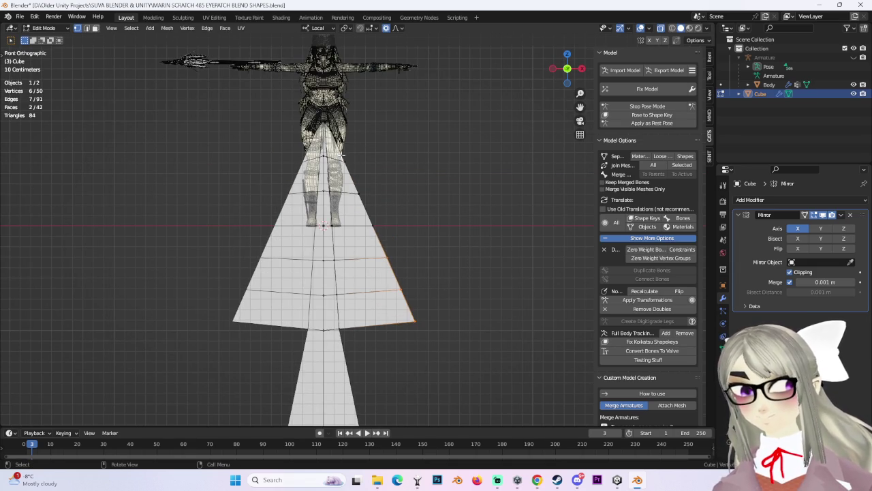
pyautogui.press('g')
pyautogui.click(365, 191)
# Step: Rotate and slide the blade's right-edge vertices along X to narrow the blade
pyautogui.moveTo(490, 391); pyautogui.dragTo(344, 176)
pyautogui.press('r')
pyautogui.click(468, 241)
pyautogui.press('g')
pyautogui.press('x')
pyautogui.click(448, 239)
pyautogui.press('r')
pyautogui.click(432, 249)
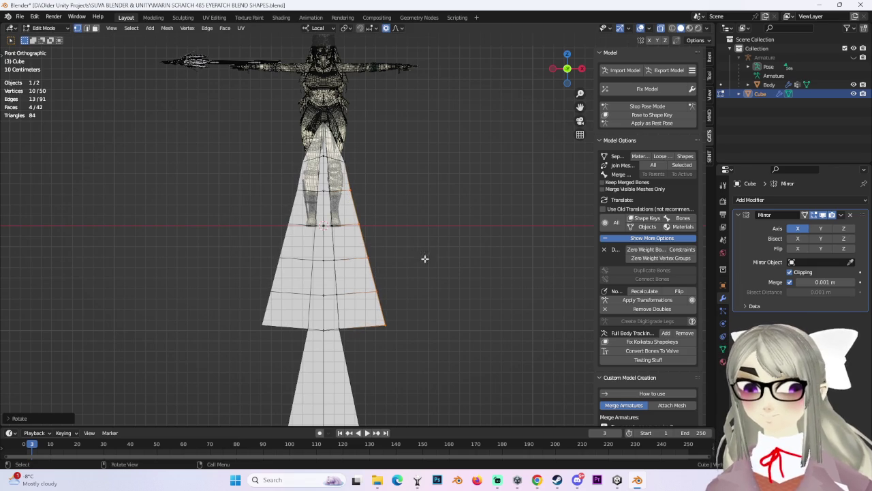
# Step: Pull the two bottom corner vertices inward to narrow the blade bottom
pyautogui.moveTo(412, 348); pyautogui.dragTo(411, 348)
pyautogui.press('g')
pyautogui.click(401, 346)
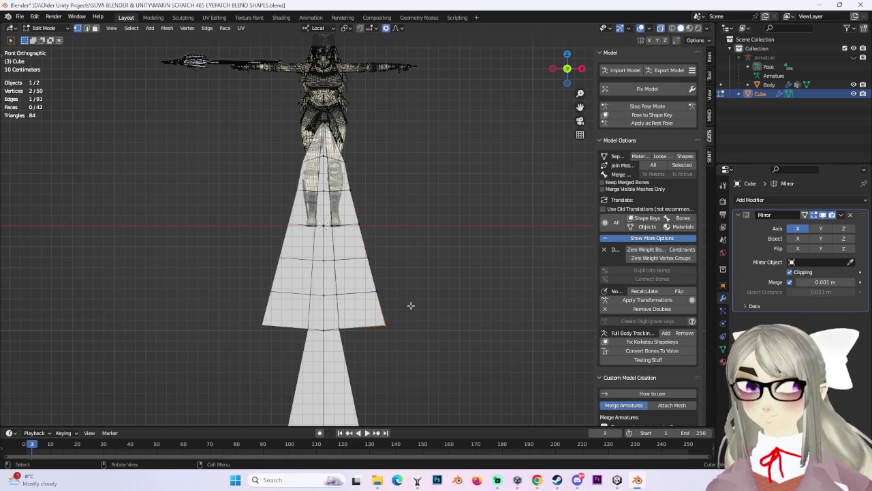
pyautogui.press('g')
pyautogui.press('z')
pyautogui.press('Escape')
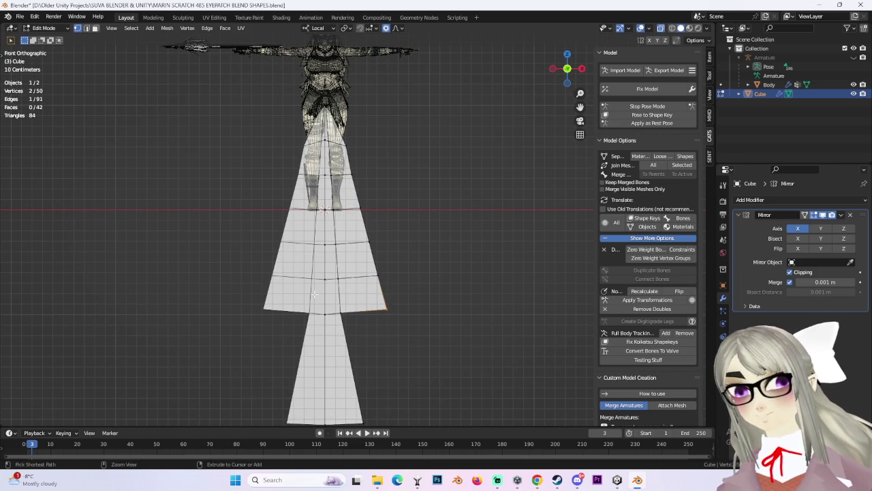
# Step: Add a centred edge loop across the blade and pull a corner vertex inward along X
pyautogui.click(311, 298)
pyautogui.rightClick(491, 312)
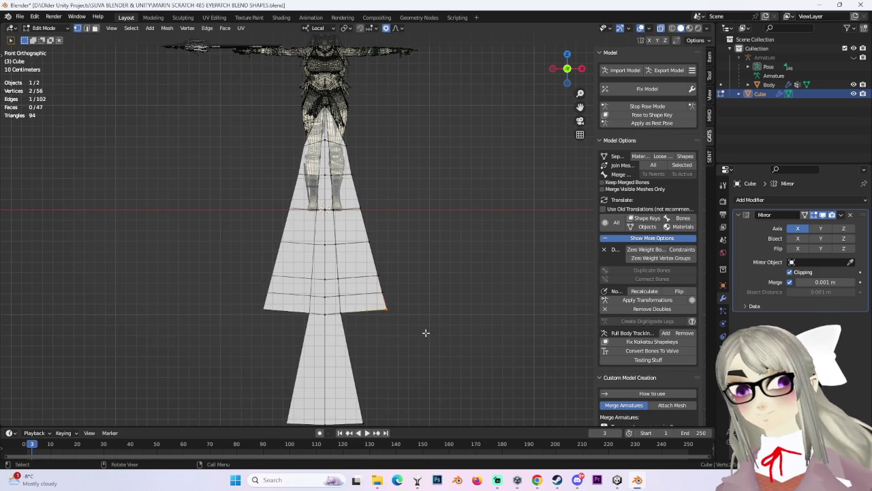
pyautogui.press('g')
pyautogui.press('x')
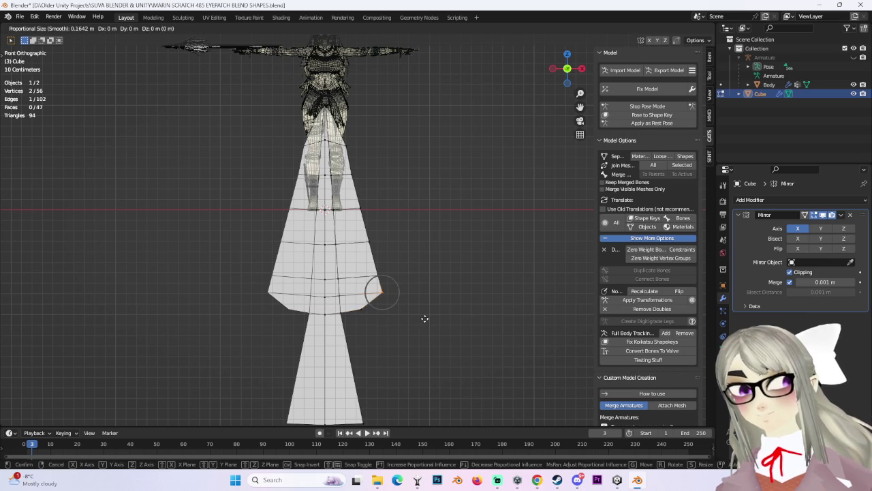
pyautogui.click(428, 319)
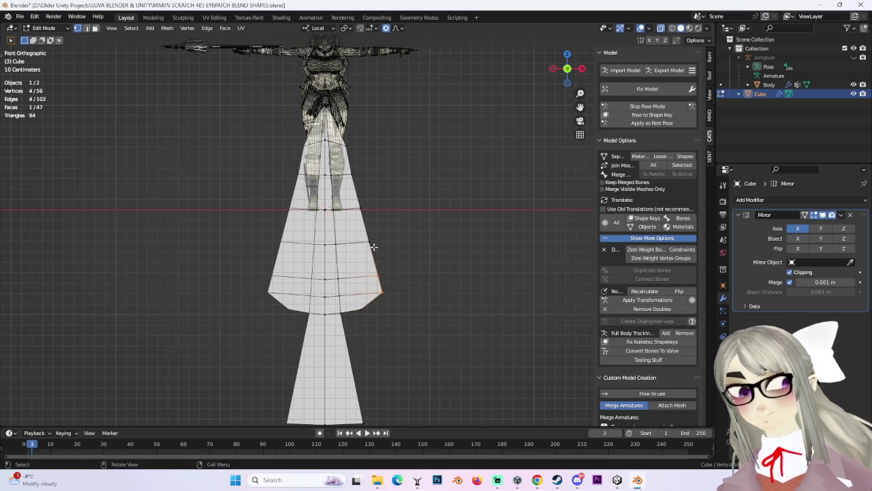
pyautogui.press('g')
pyautogui.press('x')
pyautogui.press('Escape')
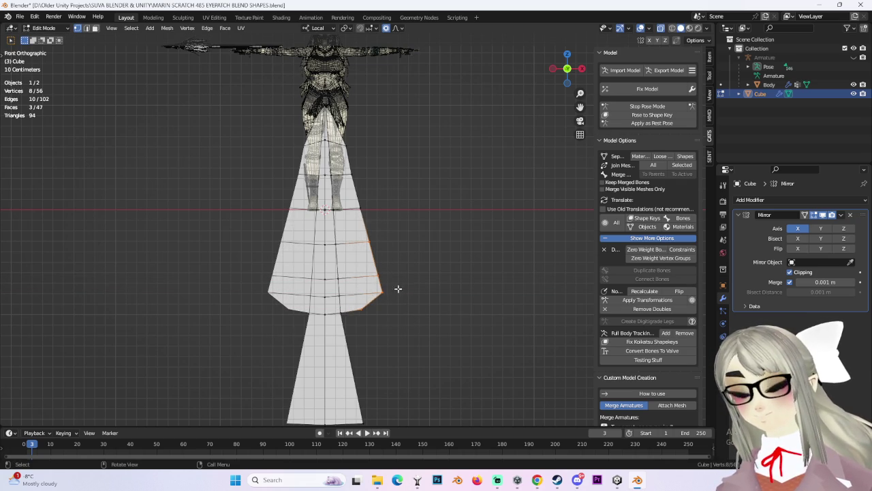
# Step: Rotate the blade's right-edge vertices inward to slim the blade further
pyautogui.click(361, 208)
pyautogui.press('g')
pyautogui.press('x')
pyautogui.press('Escape')
pyautogui.keyDown('shift'); pyautogui.scroll(2, 412, 257); pyautogui.keyUp('shift')
pyautogui.scroll(2, 420, 258)
pyautogui.moveTo(340, 203); pyautogui.dragTo(452, 383)
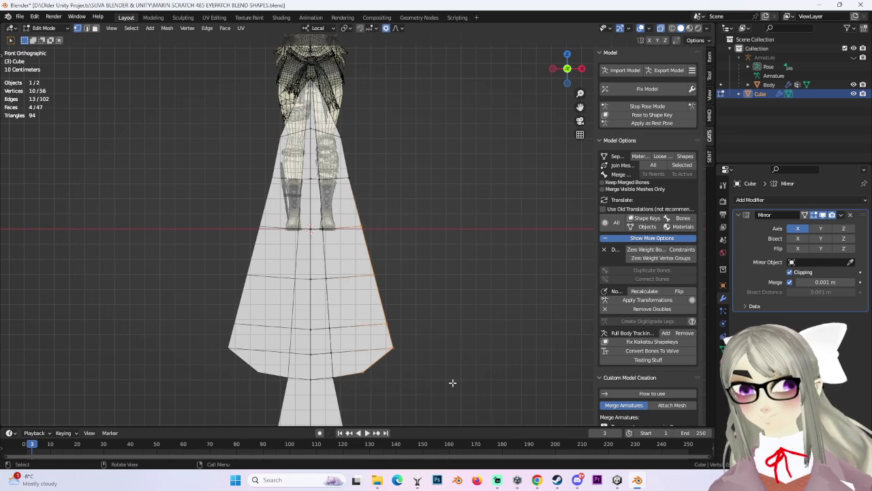
pyautogui.keyDown('shift'); pyautogui.moveTo(449, 299); pyautogui.dragTo(511, 191, button='middle'); pyautogui.keyUp('shift')
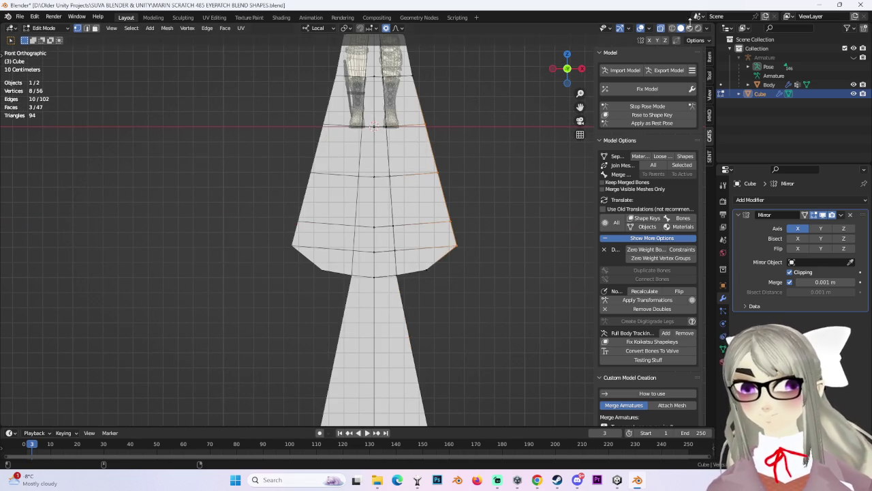
pyautogui.press('g')
pyautogui.press('Escape')
pyautogui.press('r')
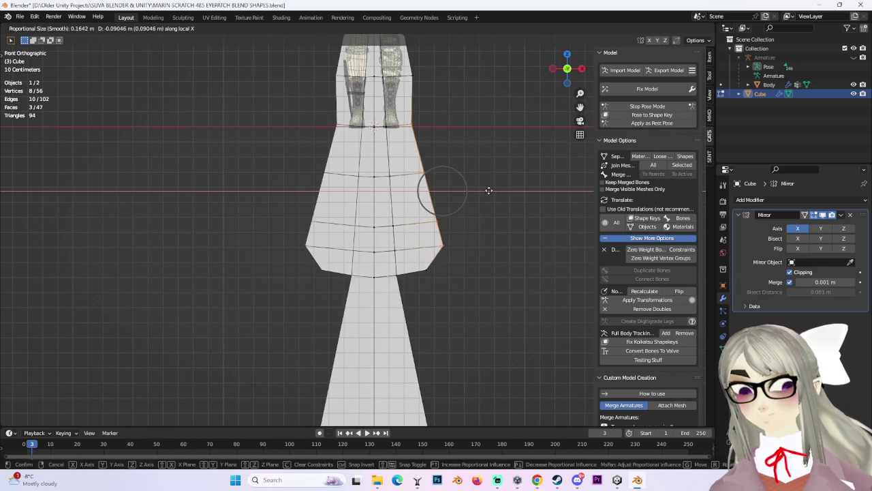
pyautogui.click(491, 187)
# Step: Fine-tune the selected blade vertices with another move and rotation
pyautogui.keyDown('shift'); pyautogui.scroll(5, 478, 212); pyautogui.keyUp('shift')
pyautogui.scroll(-3, 478, 212)
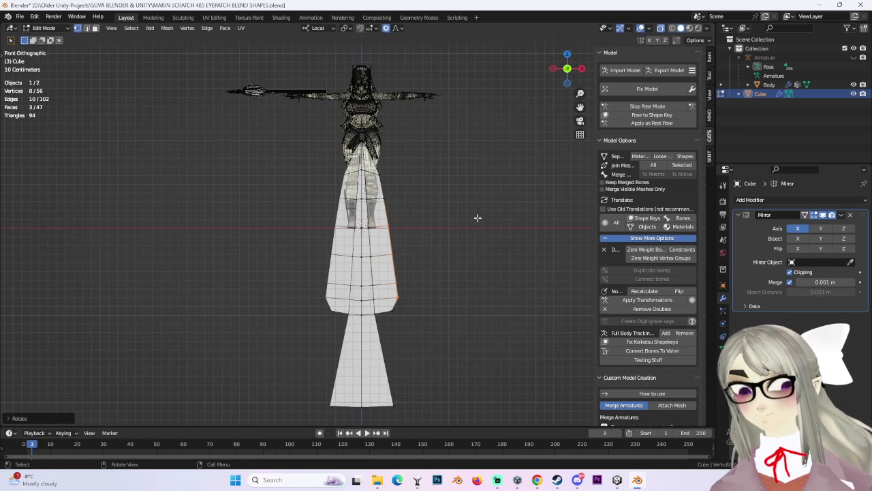
pyautogui.press('g')
pyautogui.click(460, 265)
pyautogui.press('r')
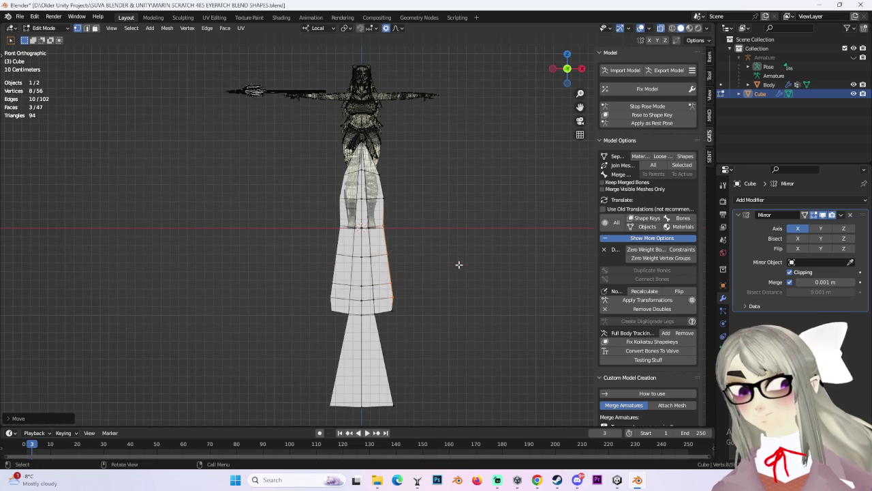
pyautogui.click(457, 270)
# Step: Move a face of the lower section, then orbit to a perspective angle
pyautogui.scroll(4, 428, 310)
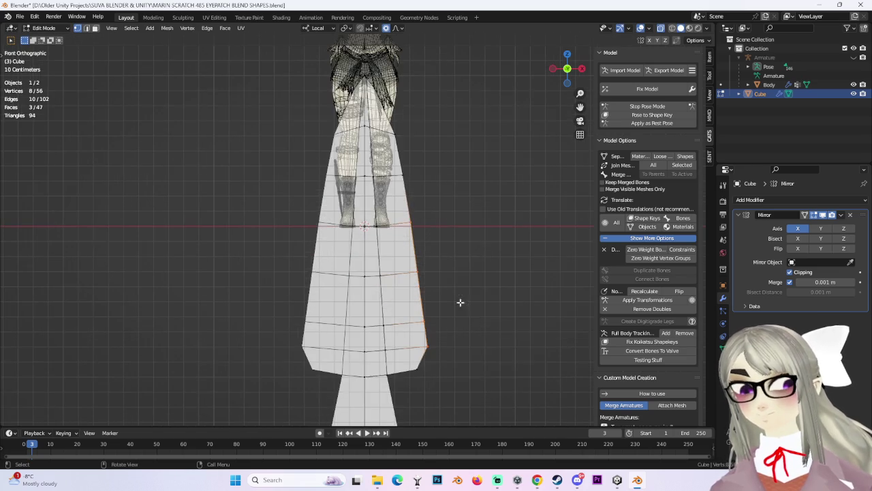
pyautogui.scroll(-3, 445, 282)
pyautogui.click(403, 243)
pyautogui.press('g')
pyautogui.click(384, 244)
pyautogui.moveTo(384, 243)
pyautogui.mouseDown(button='middle')
pyautogui.moveTo(384, 306)
pyautogui.moveTo(360, 260)
pyautogui.moveTo(417, 236)
pyautogui.mouseUp(button='middle')
# Step: Select the handle's bottom vertex and reposition it, viewing from below
pyautogui.click(340, 144)
pyautogui.moveTo(339, 145)
pyautogui.mouseDown(button='middle')
pyautogui.moveTo(442, 258)
pyautogui.moveTo(347, 245)
pyautogui.moveTo(405, 260)
pyautogui.mouseUp(button='middle')
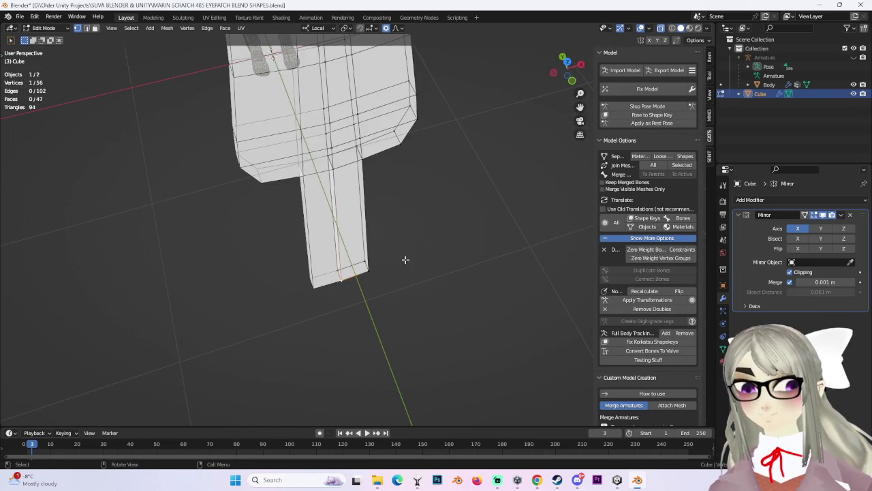
pyautogui.click(573, 82)
pyautogui.moveTo(578, 79)
pyautogui.mouseDown()
pyautogui.moveTo(425, 150)
pyautogui.moveTo(412, 239)
pyautogui.mouseUp()
pyautogui.moveTo(353, 235)
pyautogui.mouseDown(button='middle')
pyautogui.moveTo(376, 282)
pyautogui.moveTo(344, 265)
pyautogui.mouseUp(button='middle')
pyautogui.moveTo(411, 271)
pyautogui.mouseDown(button='middle')
pyautogui.moveTo(413, 291)
pyautogui.moveTo(375, 266)
pyautogui.moveTo(434, 187)
pyautogui.moveTo(376, 238)
pyautogui.moveTo(438, 252)
pyautogui.moveTo(355, 234)
pyautogui.mouseUp(button='middle')
pyautogui.press('g')
pyautogui.click(372, 288)
# Step: Taper the handle's bottom end by scaling it along local Y twice
pyautogui.moveTo(557, 82)
pyautogui.mouseDown(button='middle')
pyautogui.moveTo(429, 205)
pyautogui.moveTo(486, 195)
pyautogui.mouseUp(button='middle')
pyautogui.press('s')
pyautogui.press('y')
pyautogui.press('y')
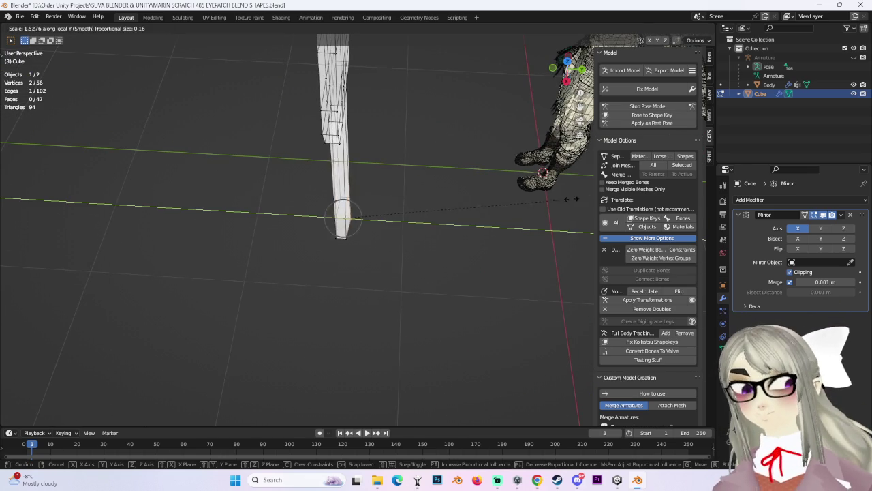
pyautogui.click(373, 184)
pyautogui.moveTo(175, 187)
pyautogui.mouseDown(button='middle')
pyautogui.moveTo(358, 245)
pyautogui.moveTo(331, 248)
pyautogui.mouseUp(button='middle')
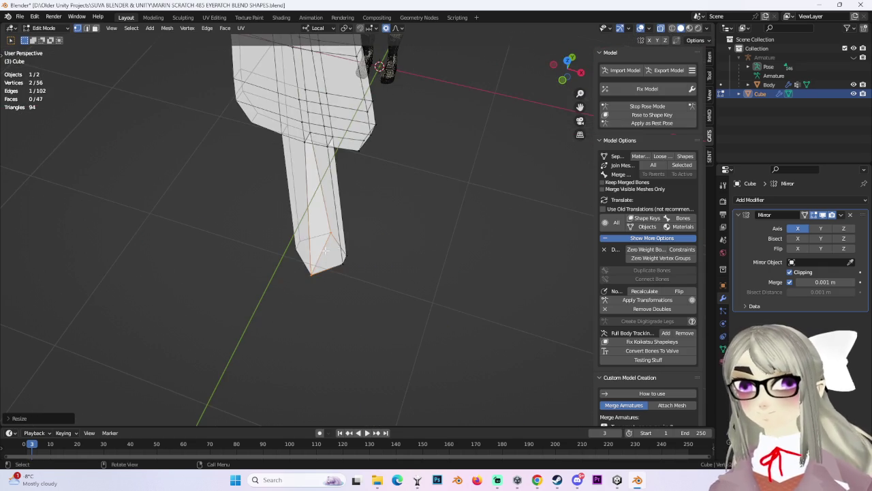
pyautogui.press('s')
pyautogui.press('y')
pyautogui.press('y')
pyautogui.click(329, 245)
# Step: Zoom out to view the whole spear and switch to Unity to check the avatar
pyautogui.scroll(-5, 329, 245)
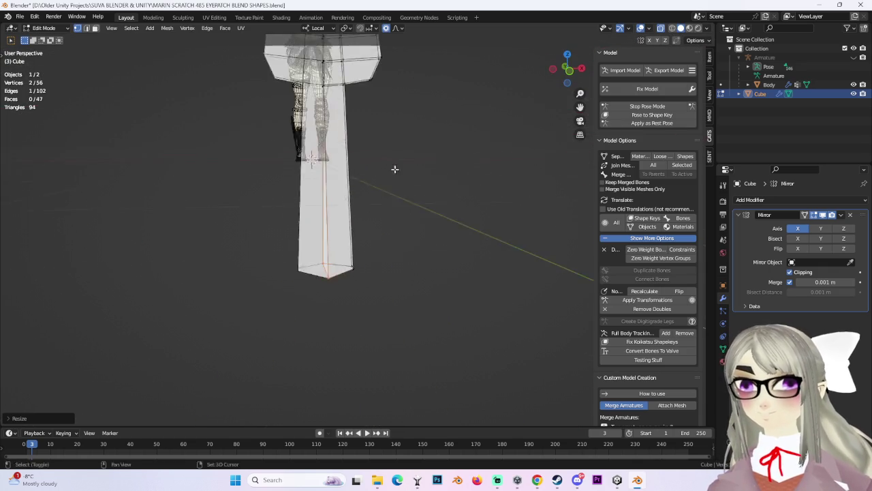
pyautogui.moveTo(395, 175); pyautogui.dragTo(359, 243, button='middle')
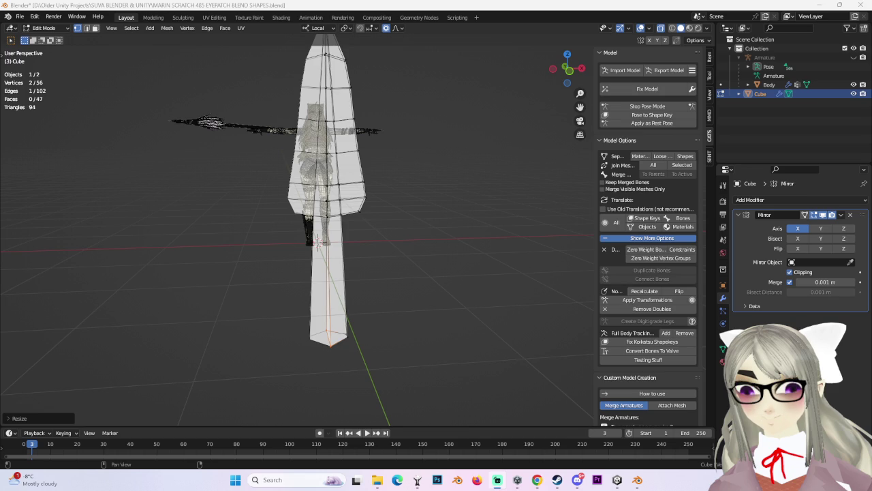
pyautogui.click(619, 481)
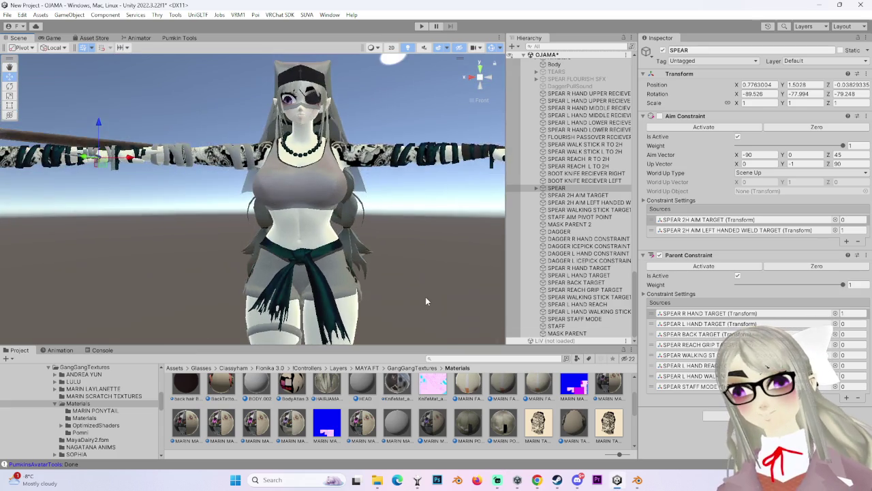
pyautogui.moveTo(336, 297)
pyautogui.mouseDown(button='middle')
pyautogui.moveTo(394, 214)
pyautogui.moveTo(291, 228)
pyautogui.mouseUp(button='middle')
pyautogui.moveTo(292, 225); pyautogui.dragTo(429, 214, button='right')
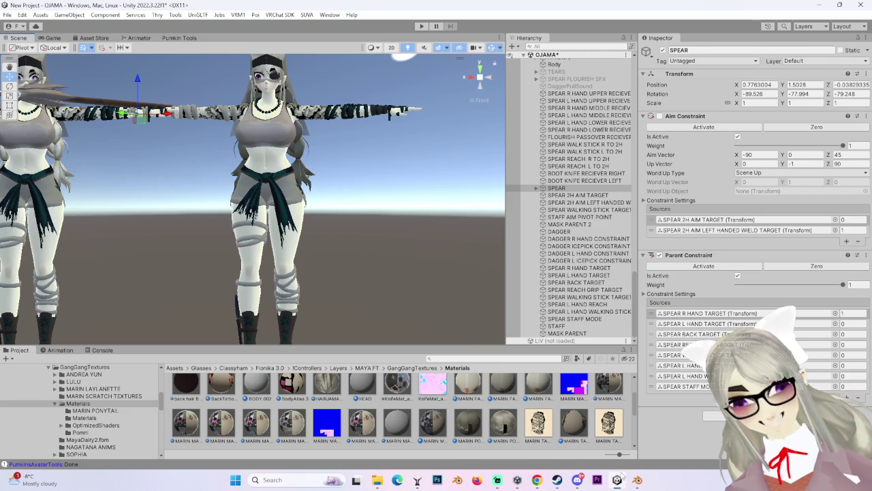
pyautogui.hotkey('alt', 'Tab')
pyautogui.moveTo(413, 276); pyautogui.dragTo(610, 92, button='middle')
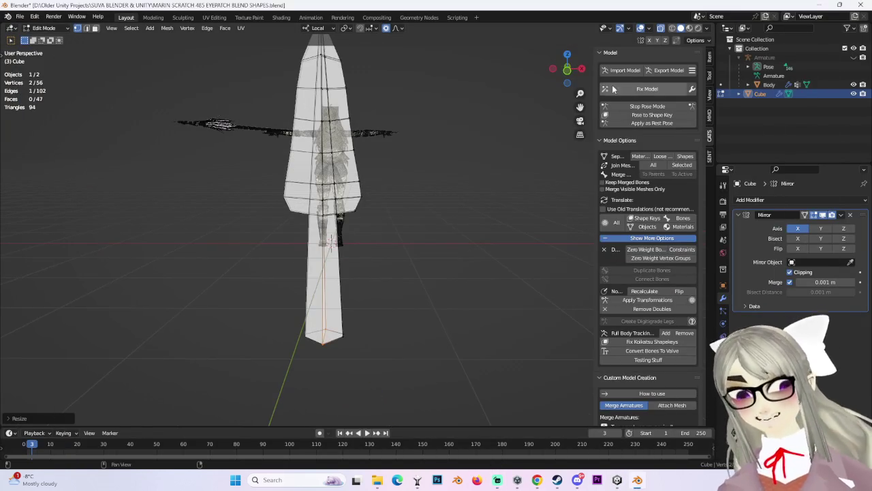
# Step: Switch to front orthographic view of the spear, cancelling an accidental width resize
pyautogui.moveTo(567, 68); pyautogui.dragTo(403, 375)
pyautogui.click(571, 82)
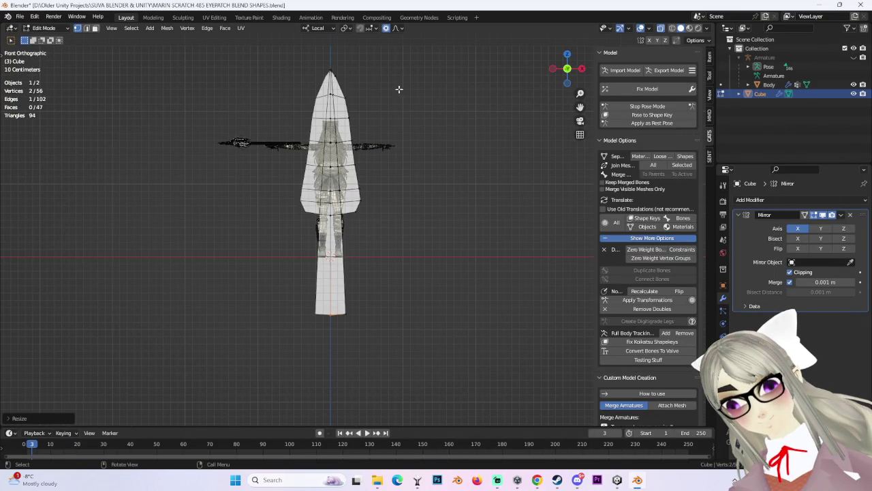
pyautogui.moveTo(250, 59); pyautogui.dragTo(424, 253)
pyautogui.press('s')
pyautogui.press('x')
pyautogui.press('x')
pyautogui.rightClick(380, 208)
# Step: Scale up the blade's top edge to widen it
pyautogui.scroll(3, 382, 170)
pyautogui.scroll(3, 375, 220)
pyautogui.click(361, 188)
pyautogui.scroll(-2, 436, 235)
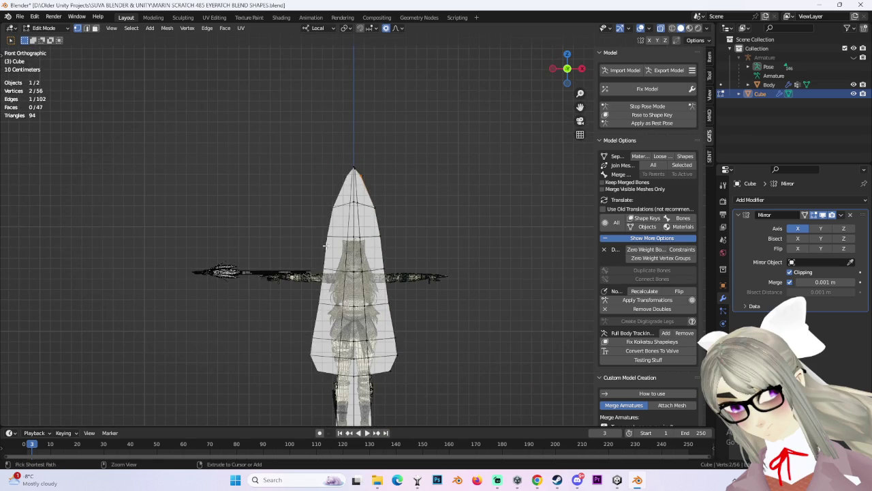
pyautogui.press('s')
pyautogui.click(409, 229)
pyautogui.press('s')
pyautogui.rightClick(409, 239)
# Step: Move the blade's right-side edges outward
pyautogui.keyDown('shift'); pyautogui.moveTo(409, 238); pyautogui.dragTo(407, 262, button='middle'); pyautogui.keyUp('shift')
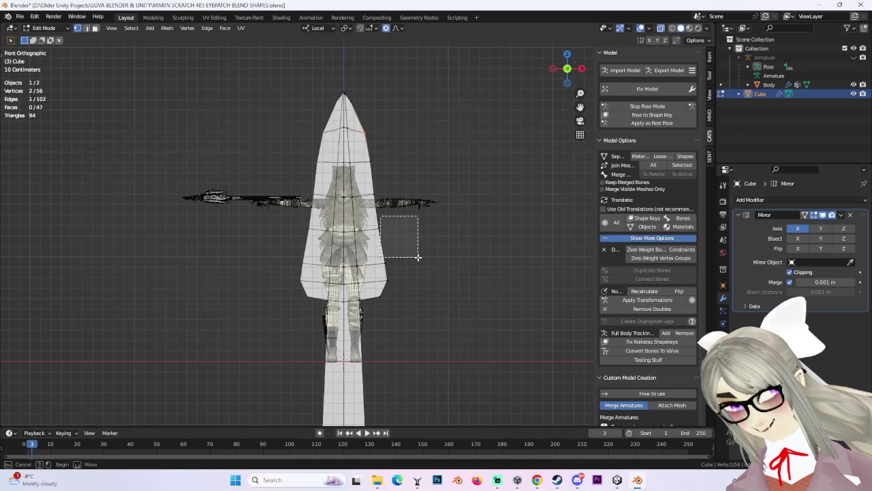
pyautogui.moveTo(358, 217); pyautogui.dragTo(400, 248)
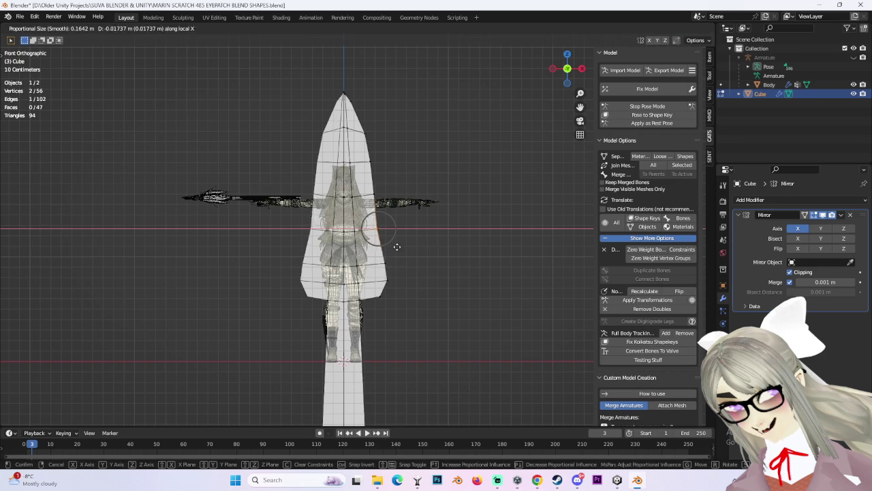
pyautogui.moveTo(368, 147); pyautogui.dragTo(414, 249)
pyautogui.press('g')
pyautogui.click(414, 250)
pyautogui.scroll(3, 409, 261)
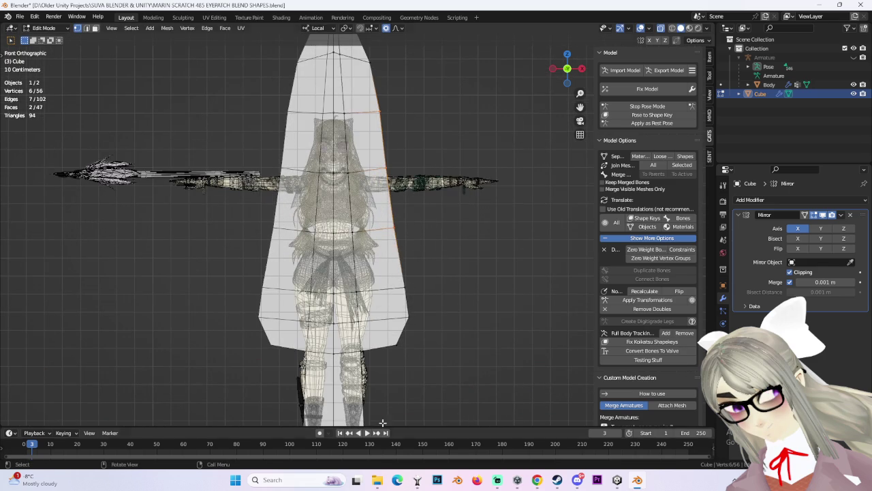
# Step: Flare the blade's bottom-right corner outward along X with proportional editing
pyautogui.moveTo(387, 334); pyautogui.dragTo(415, 359)
pyautogui.press('g')
pyautogui.press('x')
pyautogui.press('x')
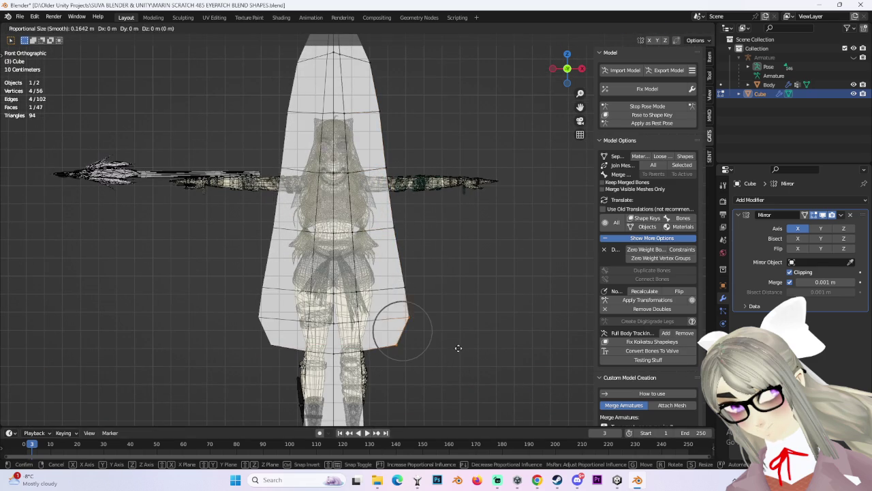
pyautogui.click(408, 334)
pyautogui.moveTo(427, 352)
pyautogui.keyDown('shift'); pyautogui.mouseDown(button='middle')
pyautogui.moveTo(454, 277)
pyautogui.moveTo(422, 292)
pyautogui.moveTo(367, 296)
pyautogui.moveTo(386, 370)
pyautogui.moveTo(468, 357)
pyautogui.moveTo(471, 255)
pyautogui.moveTo(465, 298)
pyautogui.moveTo(524, 204)
pyautogui.mouseUp(button='middle'); pyautogui.keyUp('shift')
# Step: In the side view, thin the pole's upper section along local Y
pyautogui.click(581, 71)
pyautogui.scroll(-2, 300, 129)
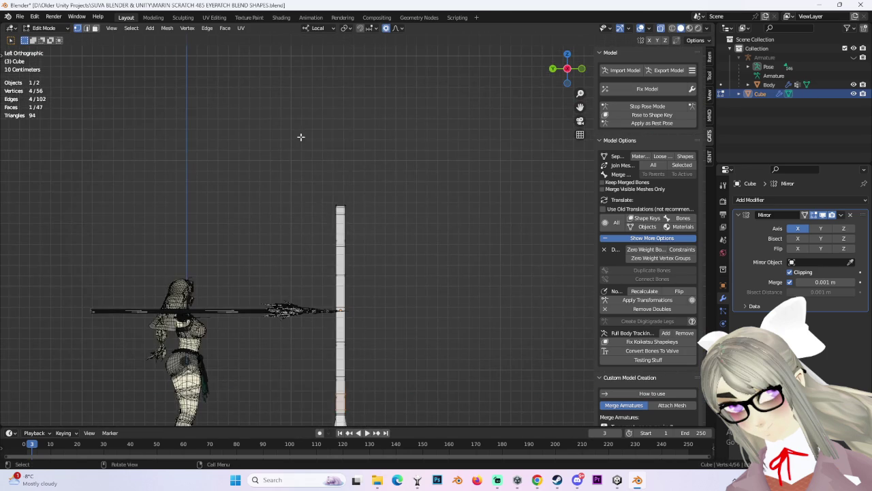
pyautogui.scroll(3, 438, 224)
pyautogui.keyDown('shift'); pyautogui.moveTo(438, 224); pyautogui.dragTo(375, 176, button='middle'); pyautogui.keyUp('shift')
pyautogui.moveTo(255, 149); pyautogui.dragTo(429, 198)
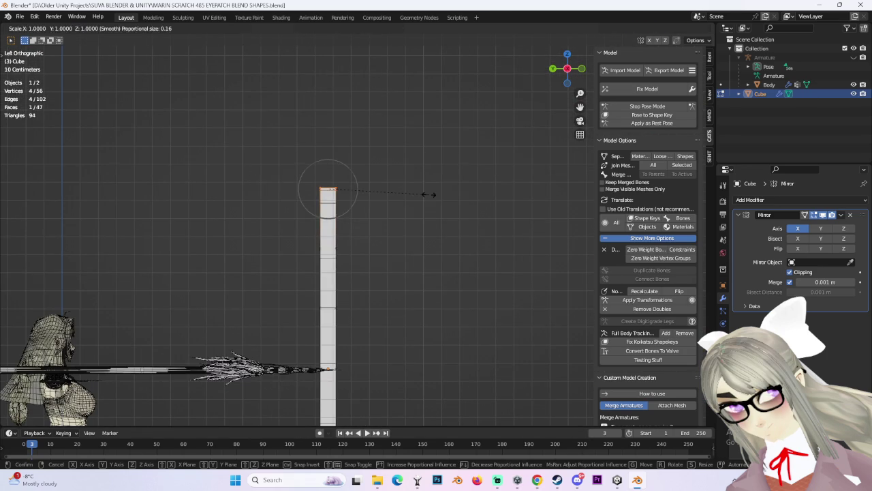
pyautogui.scroll(-2, 419, 268)
pyautogui.keyDown('shift'); pyautogui.moveTo(450, 294); pyautogui.dragTo(429, 206, button='middle'); pyautogui.keyUp('shift')
pyautogui.moveTo(290, 70)
pyautogui.mouseDown()
pyautogui.moveTo(397, 253)
pyautogui.moveTo(393, 197)
pyautogui.mouseUp()
pyautogui.press('s')
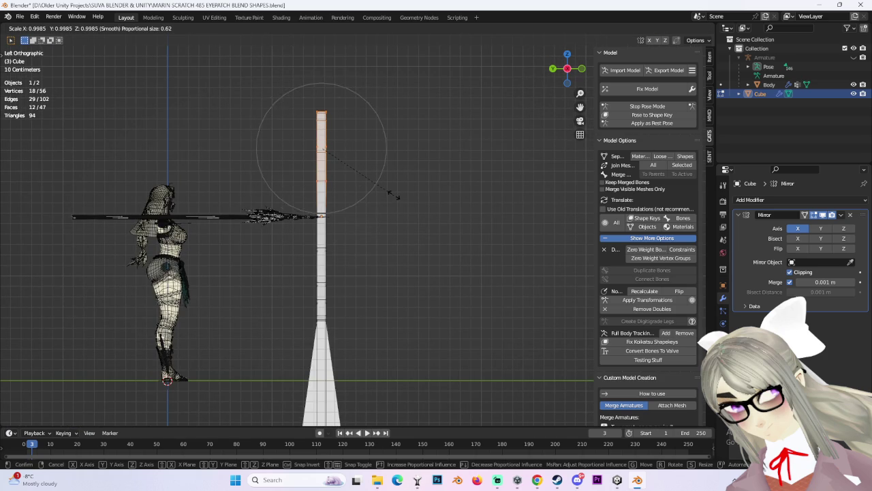
pyautogui.press('y')
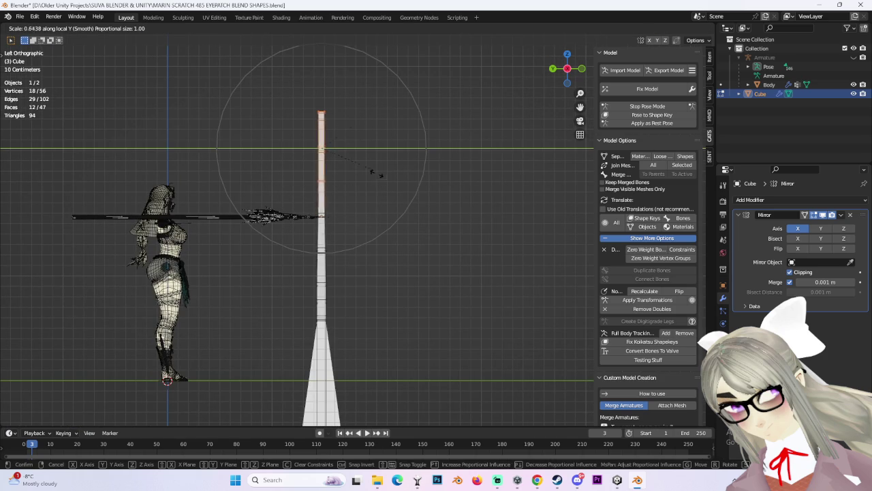
pyautogui.click(395, 229)
# Step: Thin the pole's top vertices and middle section along Y with proportional falloff
pyautogui.moveTo(285, 77); pyautogui.dragTo(408, 143)
pyautogui.press('s')
pyautogui.press('y')
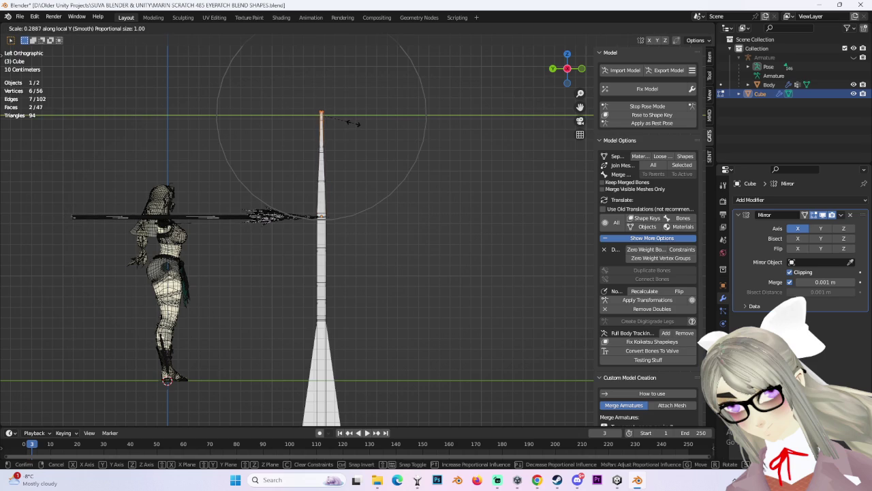
pyautogui.click(360, 132)
pyautogui.moveTo(265, 172); pyautogui.dragTo(405, 266)
pyautogui.press('s')
pyautogui.press('y')
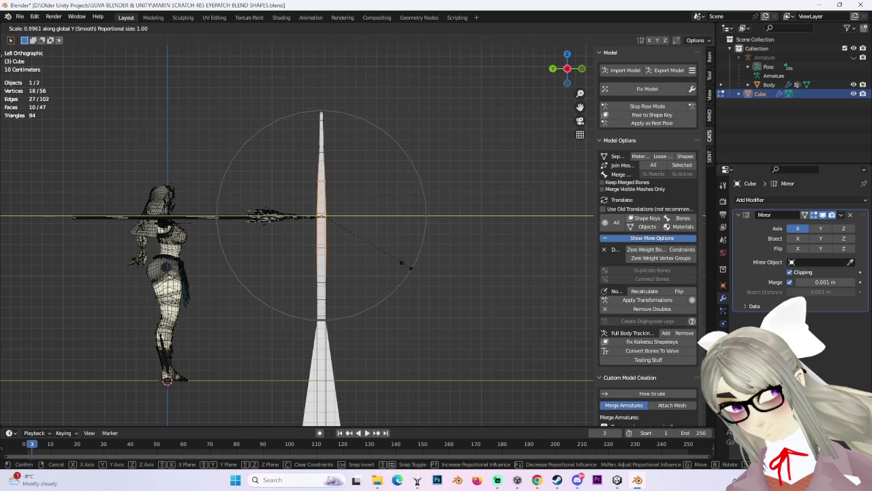
pyautogui.click(347, 265)
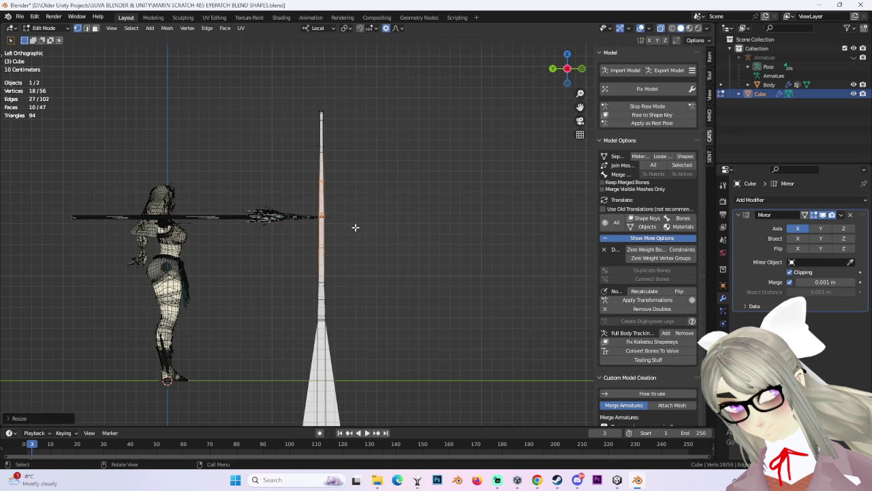
# Step: Select the four top vertices and scale the tip thinner along Y
pyautogui.scroll(3, 347, 252)
pyautogui.scroll(3, 368, 307)
pyautogui.scroll(2, 393, 362)
pyautogui.moveTo(288, 87); pyautogui.dragTo(432, 164)
pyautogui.press('s')
pyautogui.press('y')
pyautogui.click(365, 175)
# Step: Scale the top vertices to 0 to collapse the tip into a sharp point
pyautogui.scroll(-1, 365, 175)
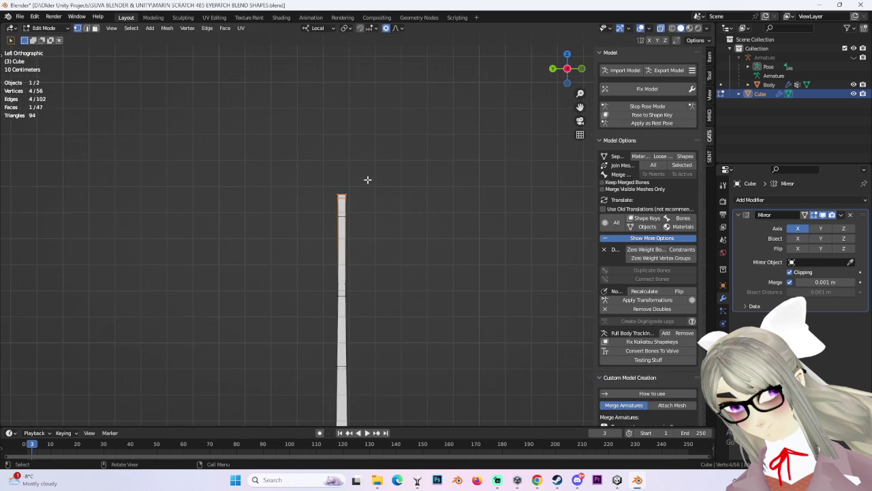
pyautogui.press('s')
pyautogui.scroll(4, 367, 179)
pyautogui.scroll(5, 365, 180)
pyautogui.press('y')
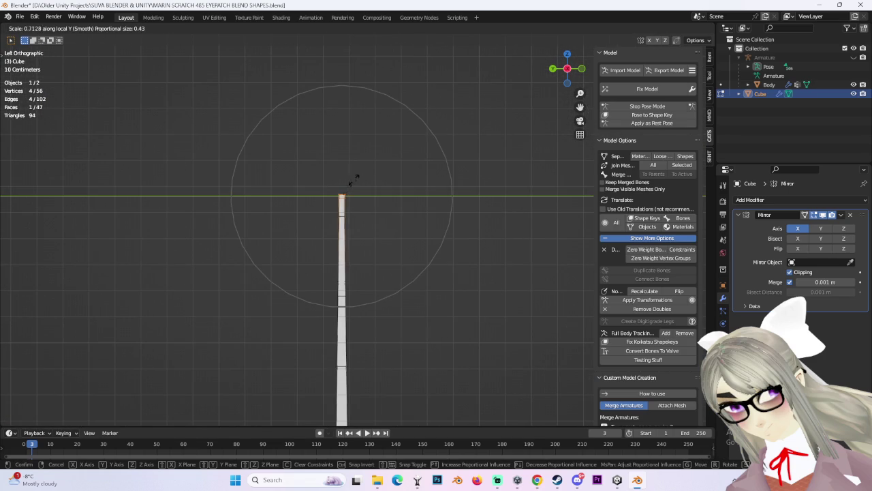
pyautogui.press('y')
pyautogui.rightClick(399, 265)
pyautogui.press('s')
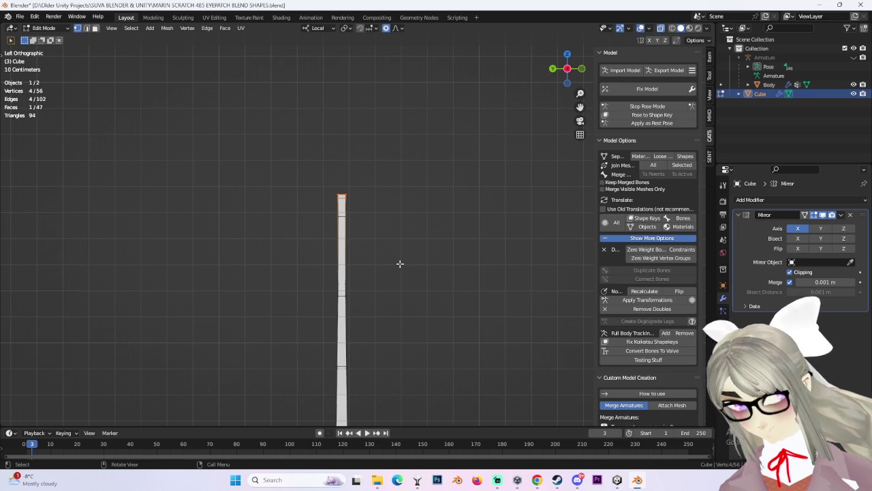
pyautogui.press('0')
pyautogui.press('Return')
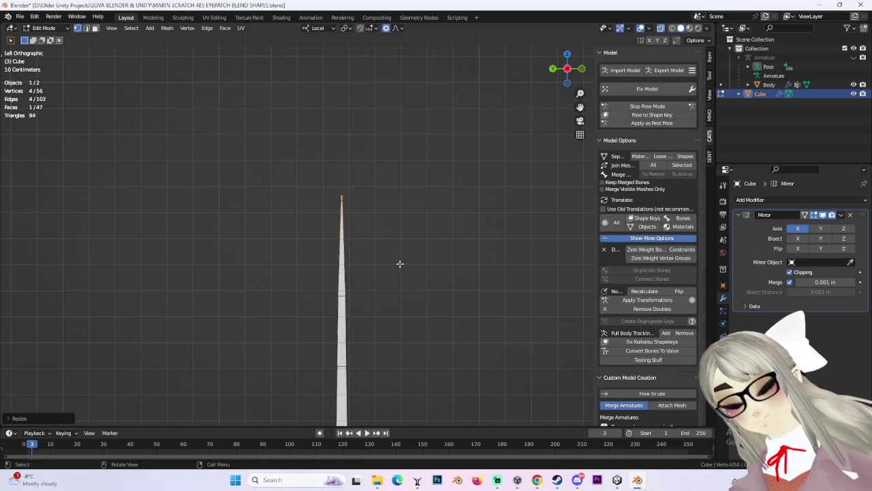
# Step: Orbit and zoom to inspect the pointed tip from the back view
pyautogui.moveTo(325, 203)
pyautogui.mouseDown(button='middle')
pyautogui.moveTo(456, 239)
pyautogui.moveTo(528, 238)
pyautogui.moveTo(511, 254)
pyautogui.moveTo(484, 191)
pyautogui.mouseUp(button='middle')
pyautogui.click(567, 70)
pyautogui.scroll(5, 382, 212)
pyautogui.scroll(3, 382, 212)
pyautogui.scroll(2, 382, 212)
pyautogui.scroll(-3, 393, 200)
pyautogui.scroll(2, 325, 149)
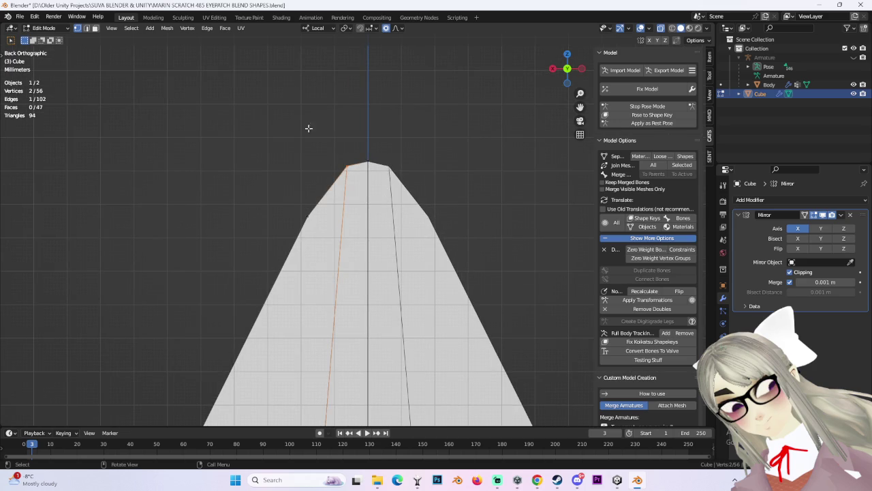
# Step: Grow the tip selection and try reshaping it along X, undoing the attempt
pyautogui.press('ctrl+KP_Add')
pyautogui.press('s')
pyautogui.press('x')
pyautogui.press('Escape')
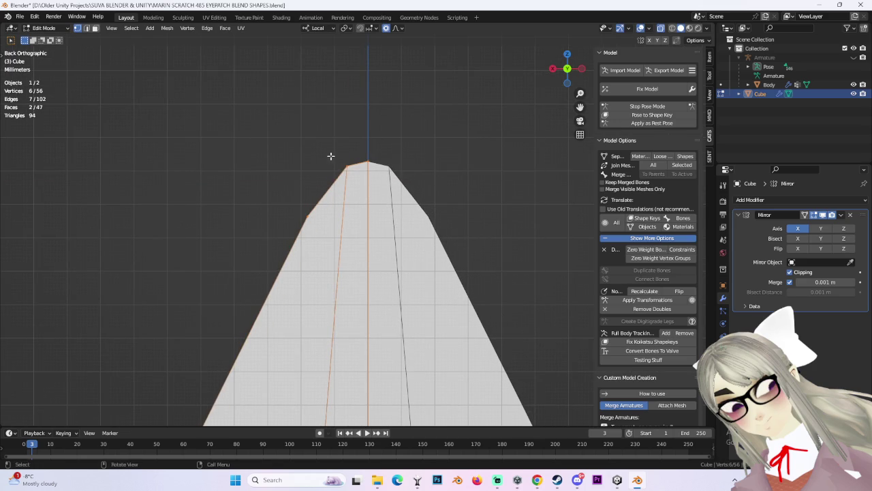
pyautogui.press('g')
pyautogui.press('x')
pyautogui.click(349, 254)
pyautogui.hotkey('ctrl', 'z')
pyautogui.scroll(2, 454, 121)
pyautogui.scroll(-3, 454, 121)
# Step: Narrow the tip by moving its edges along X with falloff, then select the peak vertex
pyautogui.press('g')
pyautogui.press('x')
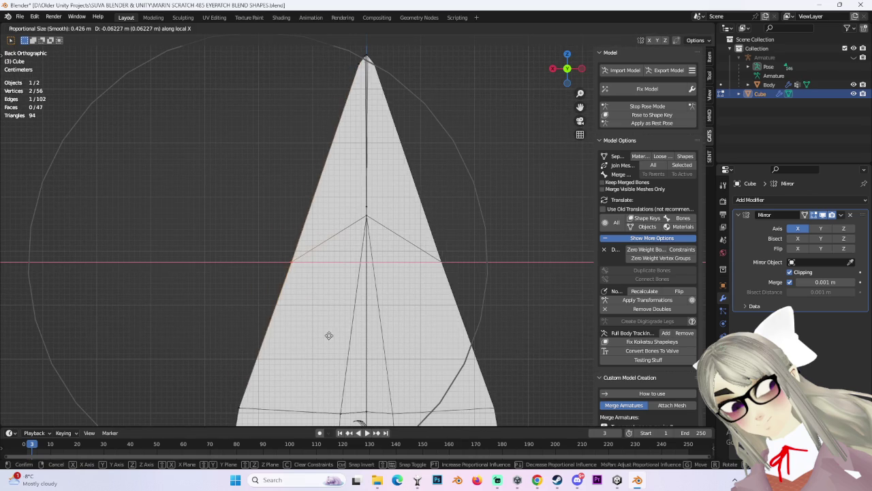
pyautogui.click(312, 333)
pyautogui.scroll(-2, 361, 215)
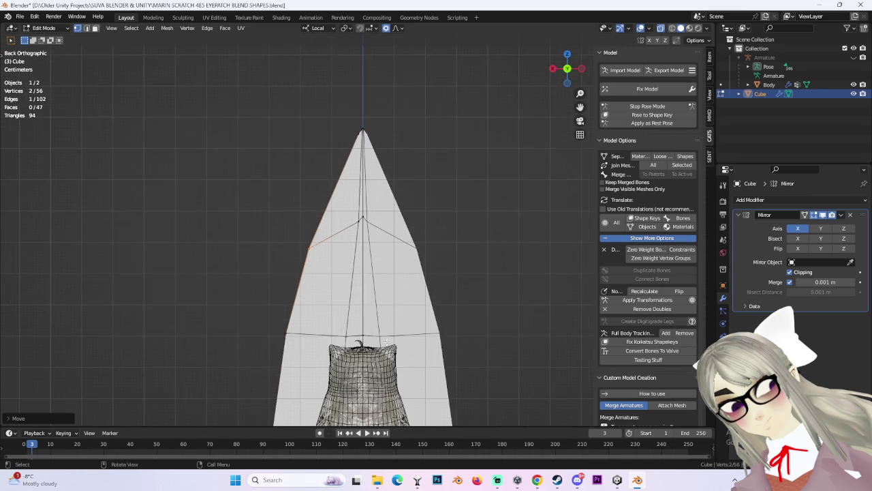
pyautogui.scroll(2, 361, 216)
pyautogui.scroll(2, 400, 233)
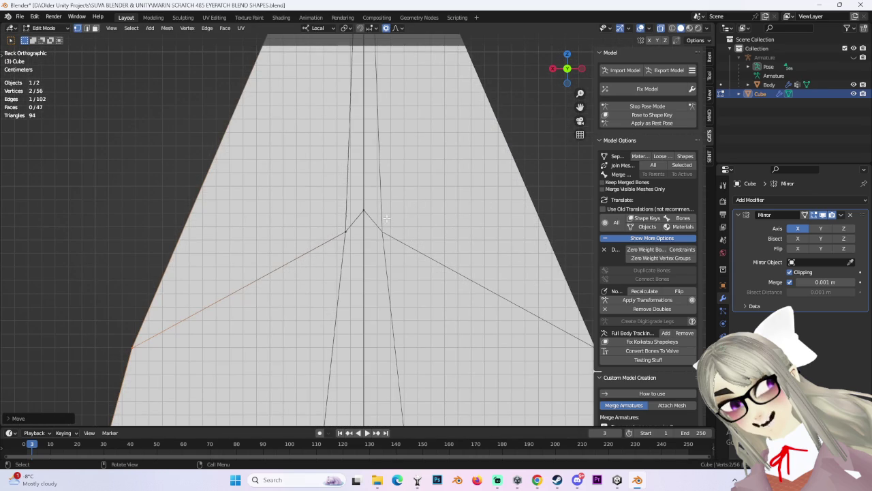
pyautogui.click(357, 207)
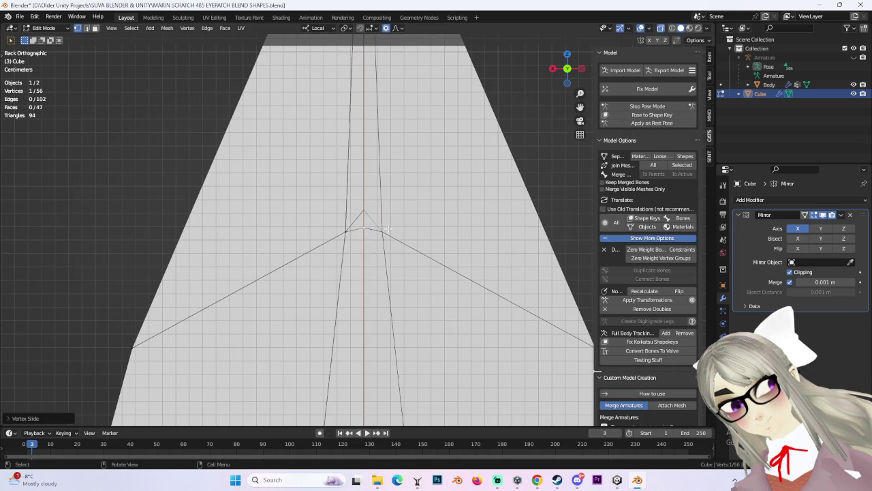
pyautogui.scroll(-1, 388, 238)
pyautogui.scroll(-2, 400, 251)
pyautogui.moveTo(400, 252)
pyautogui.mouseDown(button='middle')
pyautogui.moveTo(487, 282)
pyautogui.moveTo(394, 222)
pyautogui.mouseUp(button='middle')
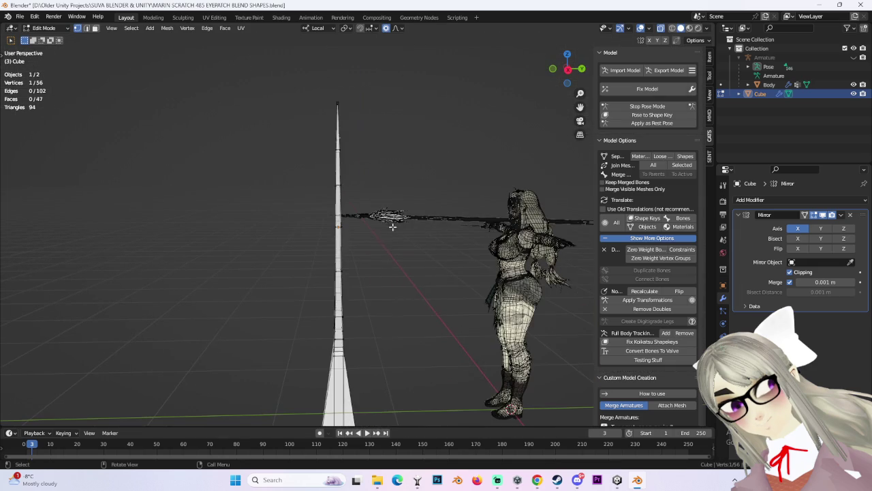
# Step: From the right side view, scale the selected blade vertices inward with soft falloff
pyautogui.click(567, 69)
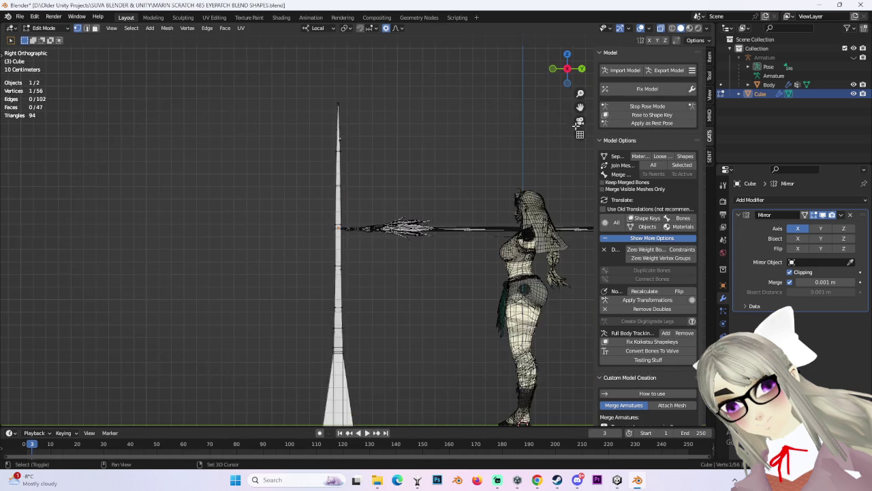
pyautogui.scroll(3, 352, 221)
pyautogui.press('s')
pyautogui.scroll(-2, 406, 232)
pyautogui.scroll(-2, 399, 233)
pyautogui.click(393, 234)
# Step: From a near-front view, shrink the blade-edge vertices again with soft falloff
pyautogui.moveTo(393, 234)
pyautogui.mouseDown(button='middle')
pyautogui.moveTo(485, 243)
pyautogui.moveTo(509, 178)
pyautogui.moveTo(476, 200)
pyautogui.mouseUp(button='middle')
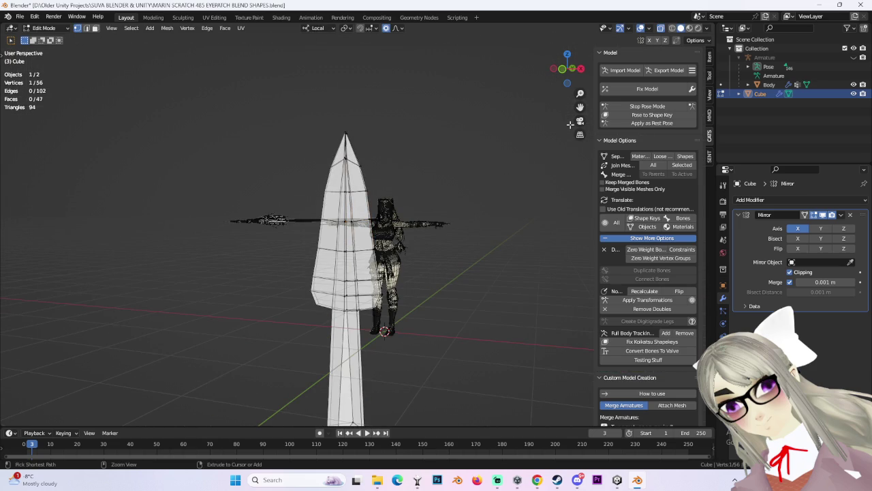
pyautogui.click(559, 70)
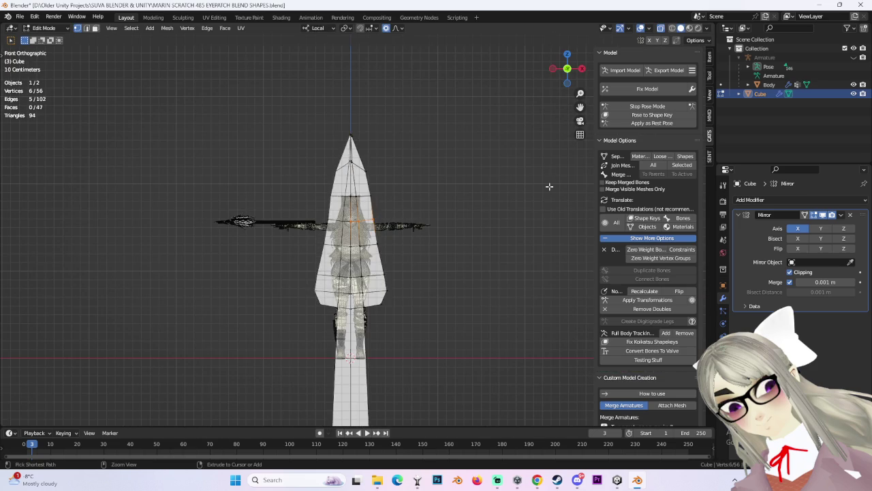
pyautogui.moveTo(499, 252); pyautogui.dragTo(348, 243, button='middle')
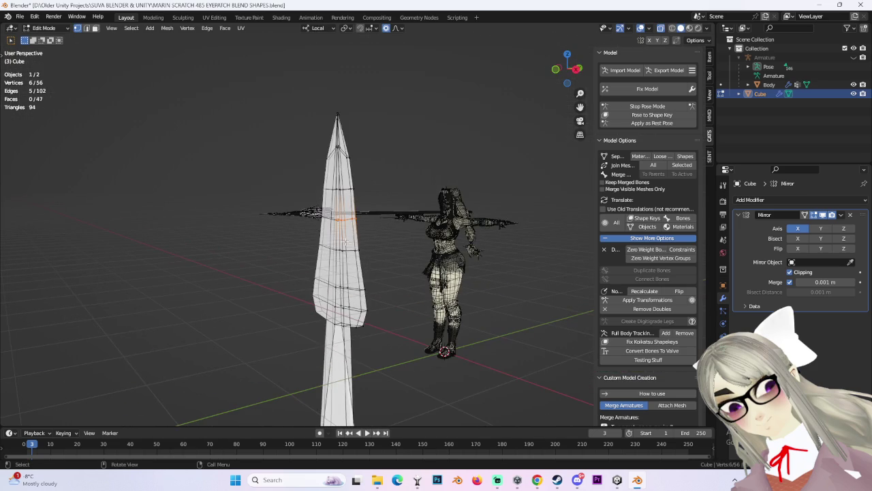
pyautogui.moveTo(405, 262)
pyautogui.mouseDown(button='middle')
pyautogui.moveTo(443, 252)
pyautogui.moveTo(517, 255)
pyautogui.moveTo(468, 231)
pyautogui.moveTo(425, 229)
pyautogui.mouseUp(button='middle')
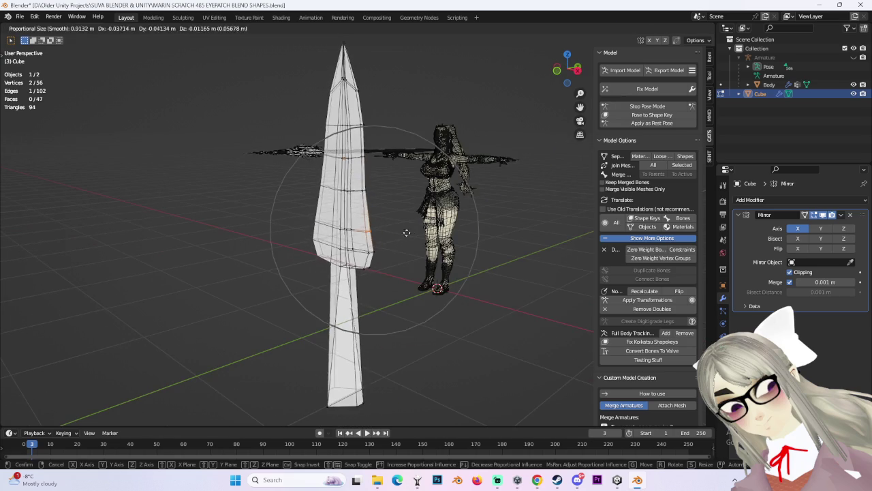
pyautogui.press('s')
pyautogui.click(420, 234)
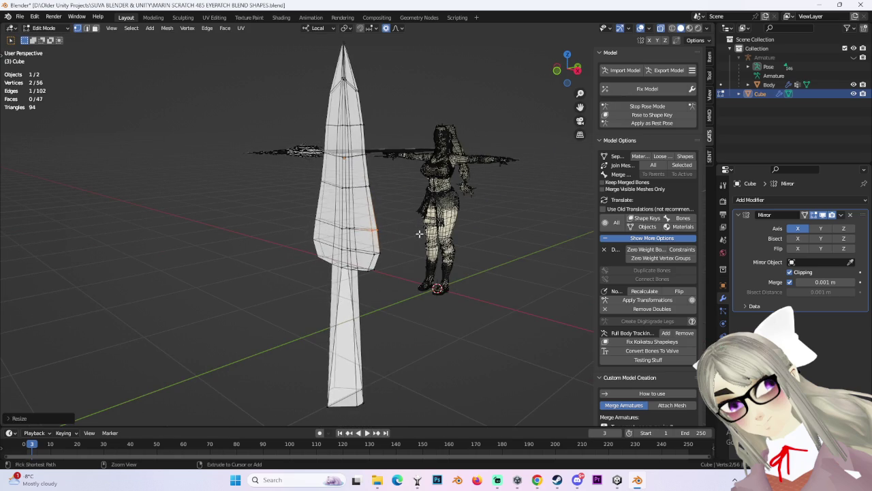
# Step: Check the spear from front and back views, then switch to Object Mode
pyautogui.moveTo(420, 234); pyautogui.dragTo(452, 200, button='middle')
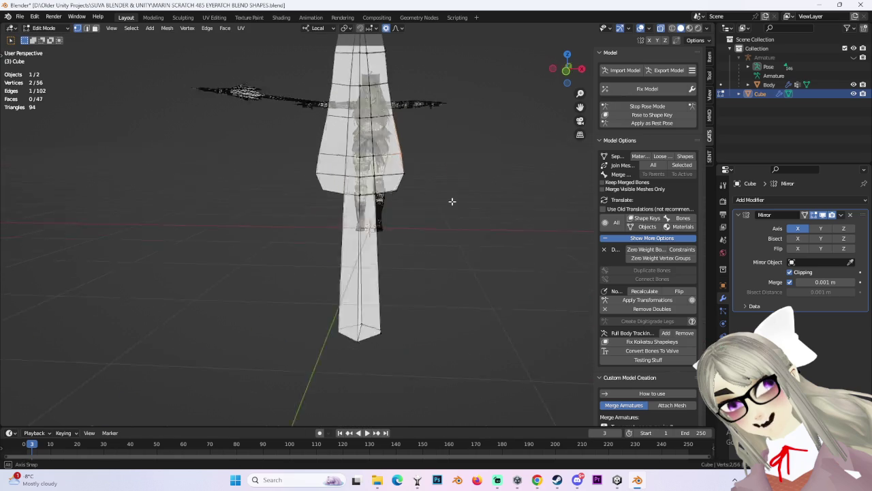
pyautogui.click(567, 68)
pyautogui.moveTo(400, 282)
pyautogui.mouseDown(button='middle')
pyautogui.moveTo(436, 198)
pyautogui.moveTo(483, 253)
pyautogui.moveTo(430, 268)
pyautogui.moveTo(413, 259)
pyautogui.moveTo(410, 196)
pyautogui.mouseUp(button='middle')
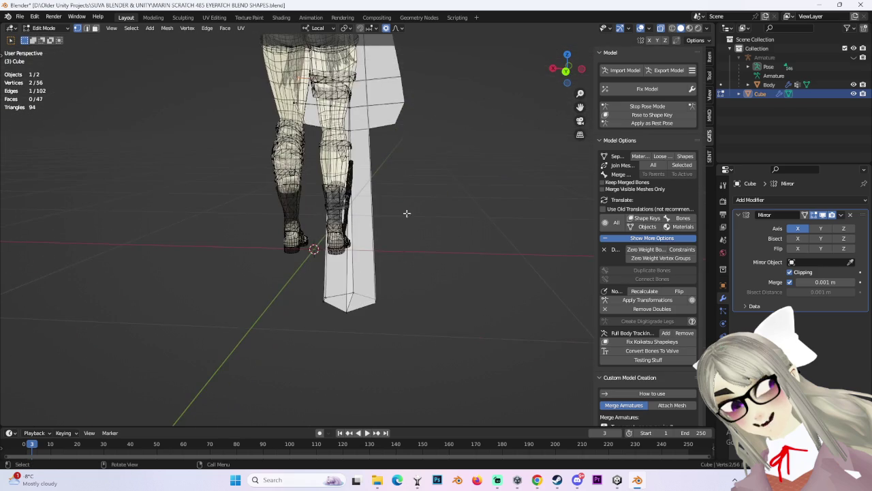
pyautogui.click(565, 71)
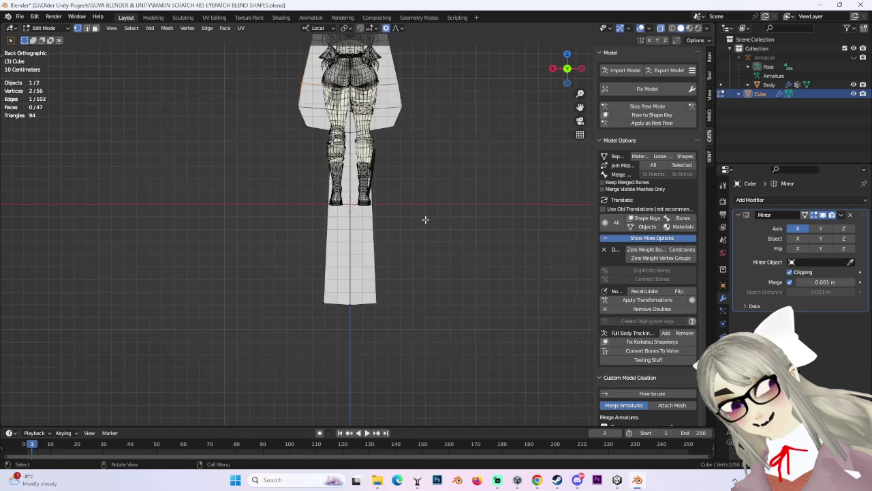
pyautogui.rightClick(365, 339)
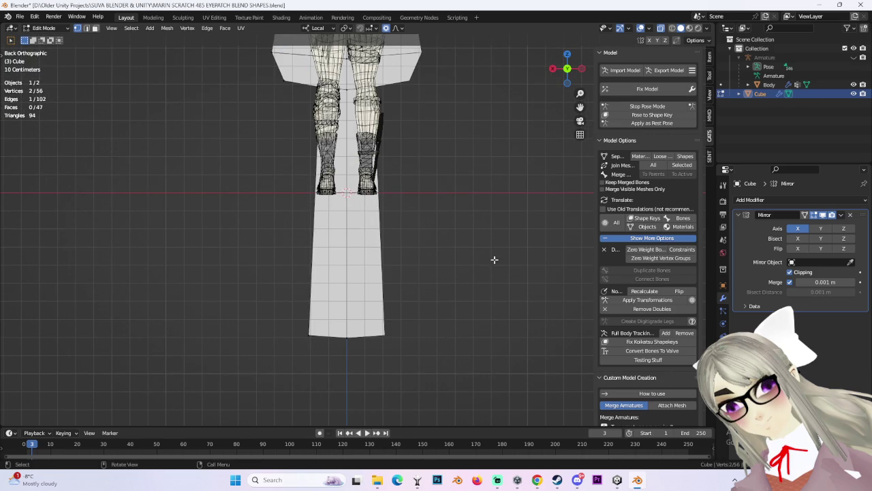
pyautogui.click(49, 31)
pyautogui.click(51, 38)
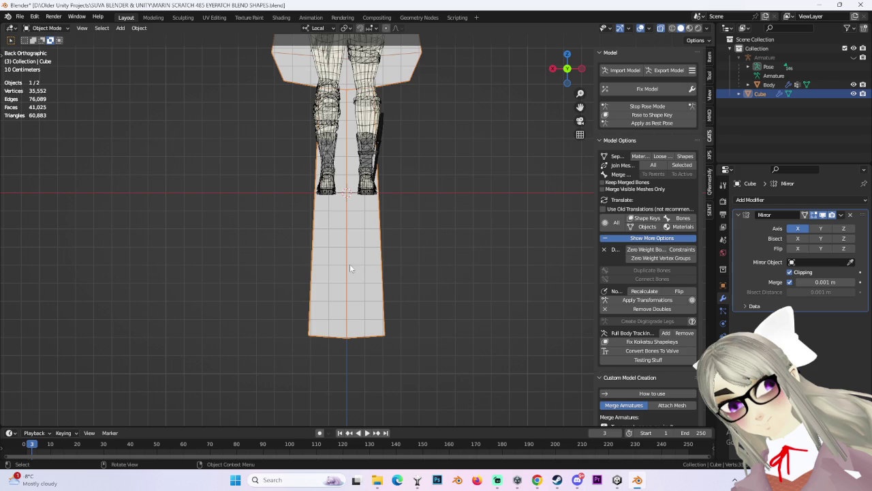
# Step: Return to Edit Mode and add a loop cut across the spear's handle
pyautogui.click(60, 28)
pyautogui.click(54, 48)
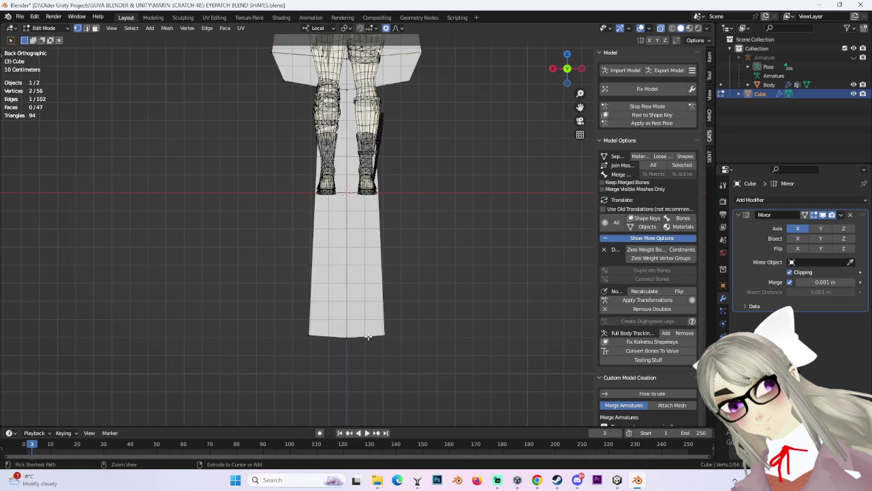
pyautogui.moveTo(505, 218)
pyautogui.mouseDown(button='middle')
pyautogui.moveTo(450, 189)
pyautogui.moveTo(356, 323)
pyautogui.mouseUp(button='middle')
pyautogui.press('Escape')
pyautogui.moveTo(517, 238)
pyautogui.mouseDown(button='middle')
pyautogui.moveTo(463, 220)
pyautogui.moveTo(383, 359)
pyautogui.moveTo(414, 300)
pyautogui.moveTo(415, 366)
pyautogui.moveTo(431, 350)
pyautogui.moveTo(412, 309)
pyautogui.moveTo(443, 313)
pyautogui.mouseUp(button='middle')
pyautogui.click(372, 332)
# Step: Select a handle-end vertex and try extruding it, undoing the extra geometry
pyautogui.click(461, 321)
pyautogui.press('g')
pyautogui.press('Escape')
pyautogui.press('e')
pyautogui.click(477, 310)
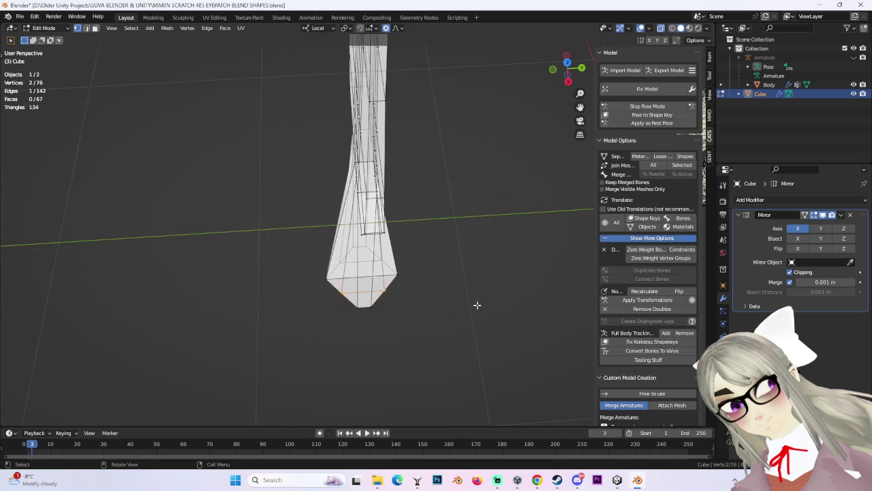
pyautogui.press('e')
pyautogui.press('y')
pyautogui.press('Escape')
pyautogui.hotkey('ctrl', 'z')
pyautogui.moveTo(488, 303)
pyautogui.mouseDown(button='middle')
pyautogui.moveTo(459, 302)
pyautogui.moveTo(491, 268)
pyautogui.mouseUp(button='middle')
# Step: Scale the handle's base vertices along local Y with proportional falloff
pyautogui.click(410, 342)
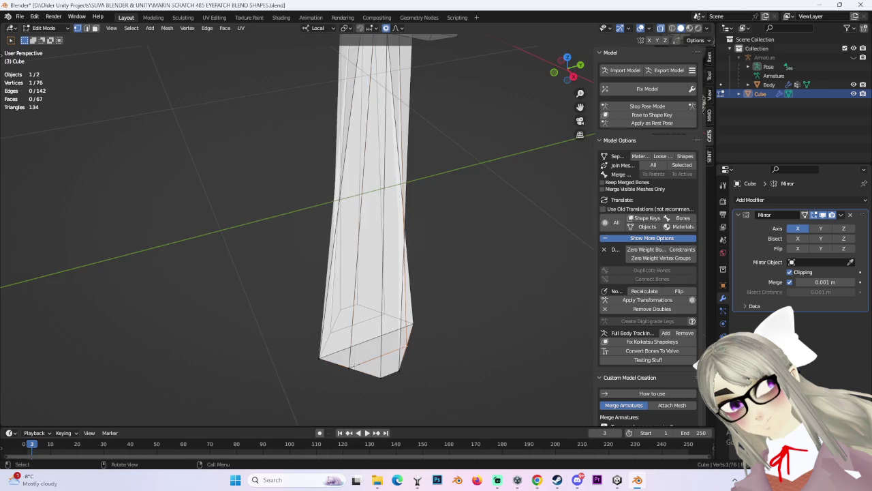
pyautogui.moveTo(409, 342); pyautogui.dragTo(481, 331, button='middle')
pyautogui.press('r')
pyautogui.press('Escape')
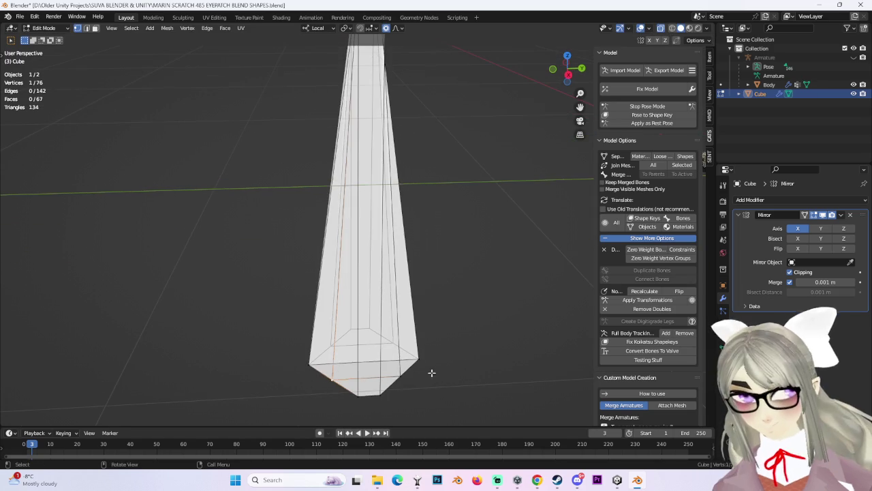
pyautogui.press('s')
pyautogui.press('y')
pyautogui.press('y')
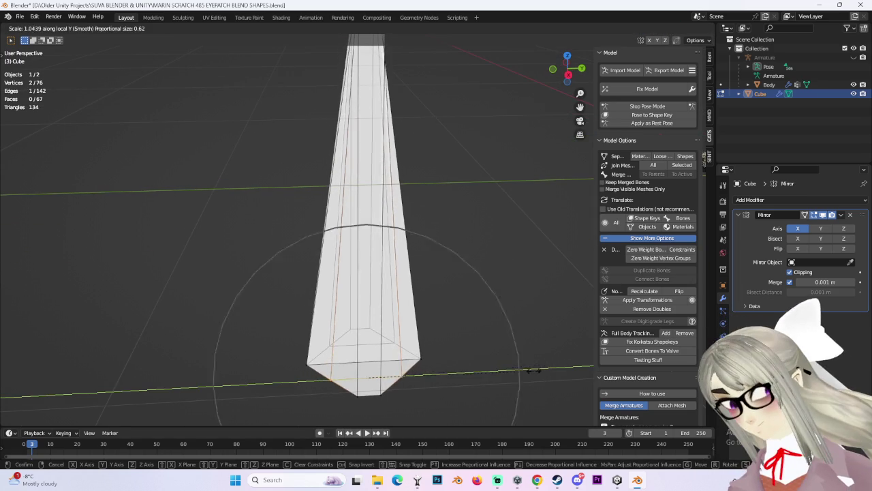
pyautogui.click(522, 375)
# Step: Scale the handle end further along local Y from a close-up angle
pyautogui.moveTo(500, 252)
pyautogui.mouseDown(button='middle')
pyautogui.moveTo(435, 271)
pyautogui.moveTo(483, 272)
pyautogui.moveTo(389, 317)
pyautogui.mouseUp(button='middle')
pyautogui.scroll(3, 469, 254)
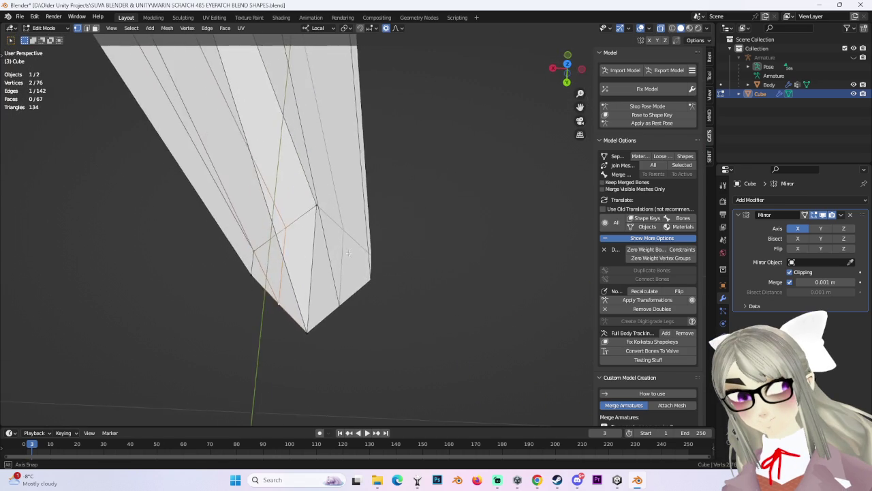
pyautogui.moveTo(403, 279); pyautogui.dragTo(349, 314, button='middle')
pyautogui.press('s')
pyautogui.press('y')
pyautogui.scroll(2, 350, 314)
pyautogui.scroll(1, 349, 314)
pyautogui.scroll(2, 349, 315)
pyautogui.click(349, 316)
# Step: Adjust the base once more with a soft-falloff scale and view it from the front
pyautogui.moveTo(359, 311)
pyautogui.mouseDown(button='middle')
pyautogui.moveTo(381, 312)
pyautogui.moveTo(432, 272)
pyautogui.moveTo(416, 277)
pyautogui.moveTo(381, 329)
pyautogui.moveTo(432, 308)
pyautogui.moveTo(366, 347)
pyautogui.moveTo(334, 347)
pyautogui.moveTo(342, 316)
pyautogui.mouseUp(button='middle')
pyautogui.scroll(-2, 381, 329)
pyautogui.press('s')
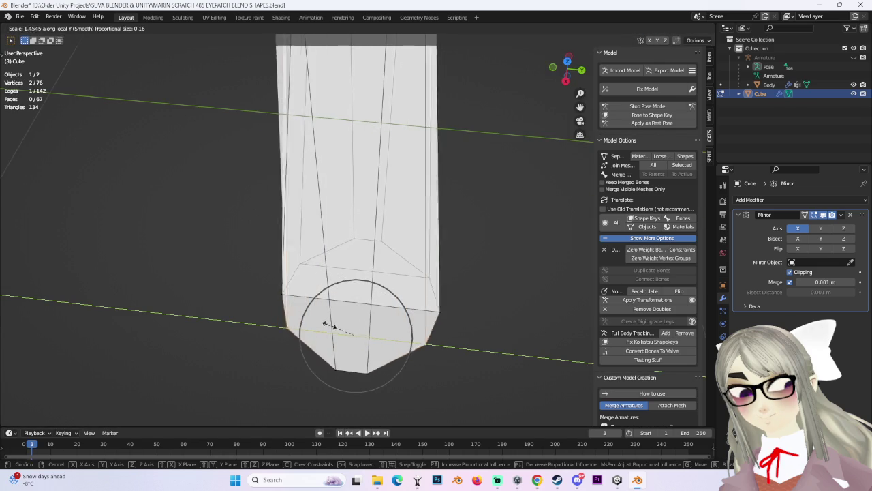
pyautogui.click(331, 327)
pyautogui.moveTo(332, 327); pyautogui.dragTo(443, 292, button='middle')
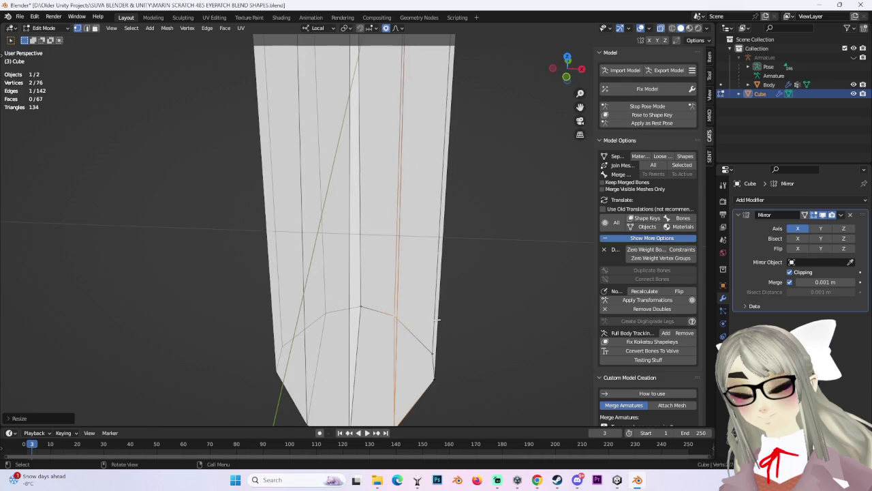
pyautogui.click(567, 78)
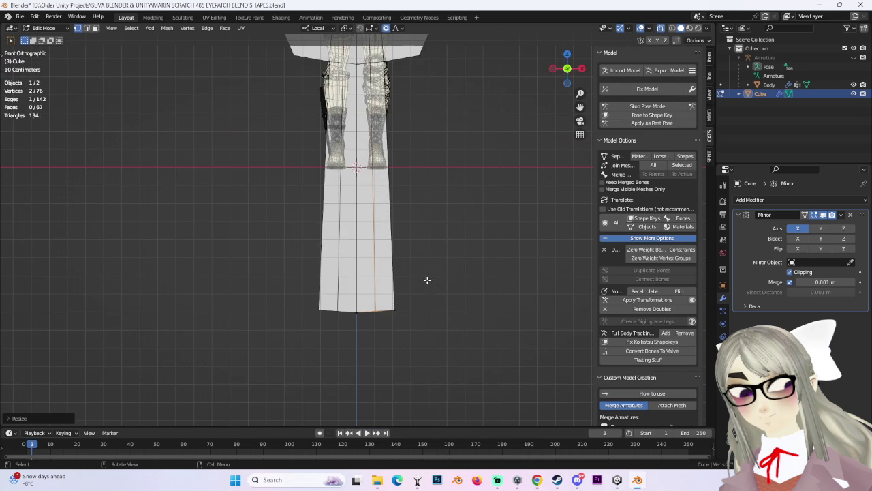
# Step: Scale the handle-base vertices along Y several times, then nudge them with proportional falloff
pyautogui.press('s')
pyautogui.press('y')
pyautogui.press('y')
pyautogui.click(445, 287)
pyautogui.moveTo(471, 202)
pyautogui.mouseDown(button='middle')
pyautogui.moveTo(457, 289)
pyautogui.moveTo(397, 318)
pyautogui.moveTo(480, 288)
pyautogui.moveTo(413, 283)
pyautogui.moveTo(493, 296)
pyautogui.mouseUp(button='middle')
pyautogui.press('s')
pyautogui.press('y')
pyautogui.press('y')
pyautogui.click(386, 315)
pyautogui.press('s')
pyautogui.press('y')
pyautogui.press('y')
pyautogui.click(379, 305)
pyautogui.press('g')
pyautogui.click(485, 289)
# Step: Select the left edge of the handle base and shift it to the left
pyautogui.click(395, 291)
pyautogui.press('s')
pyautogui.rightClick(472, 294)
pyautogui.press('s')
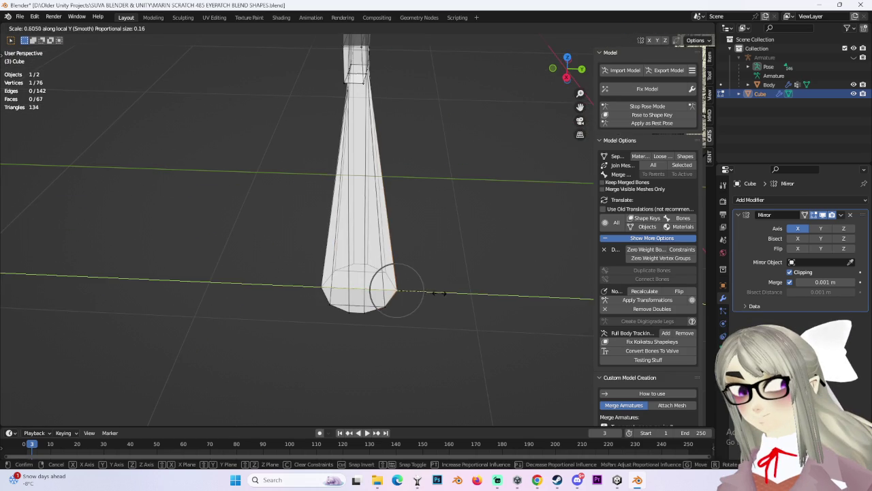
pyautogui.rightClick(445, 292)
pyautogui.keyDown('shift'); pyautogui.click(322, 287); pyautogui.keyUp('shift')
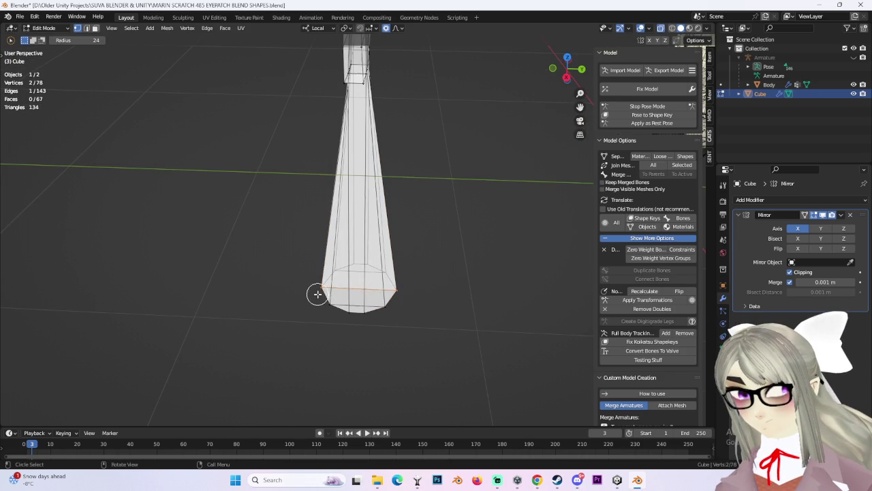
pyautogui.rightClick(443, 280)
pyautogui.moveTo(463, 292); pyautogui.dragTo(455, 203, button='middle')
pyautogui.scroll(5, 455, 202)
pyautogui.scroll(-4, 436, 254)
pyautogui.press('g')
pyautogui.click(419, 291)
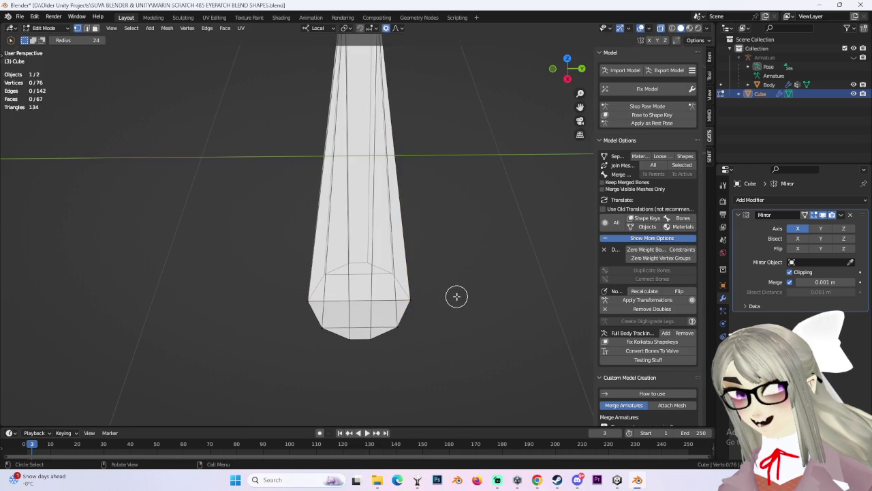
# Step: Circle-select base vertices, scale them along Y, then clear the selection
pyautogui.click(416, 291)
pyautogui.press('c')
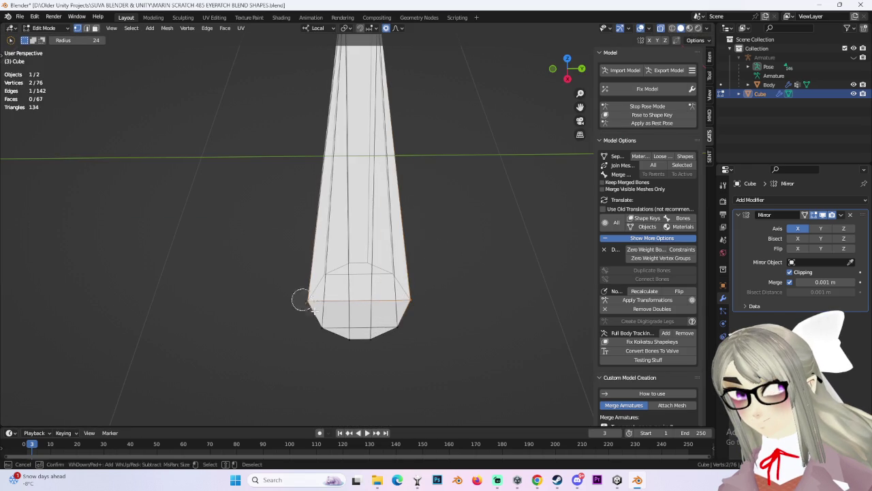
pyautogui.press('s')
pyautogui.press('y')
pyautogui.press('y')
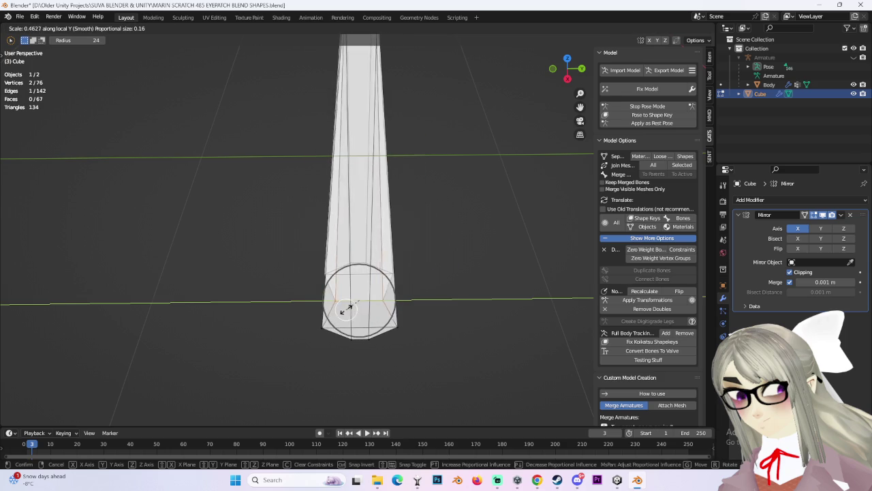
pyautogui.click(327, 311)
pyautogui.moveTo(327, 311)
pyautogui.mouseDown(button='middle')
pyautogui.moveTo(428, 282)
pyautogui.moveTo(454, 306)
pyautogui.moveTo(432, 248)
pyautogui.moveTo(473, 200)
pyautogui.moveTo(402, 201)
pyautogui.moveTo(421, 220)
pyautogui.moveTo(404, 209)
pyautogui.moveTo(361, 204)
pyautogui.moveTo(465, 212)
pyautogui.mouseUp(button='middle')
pyautogui.click(465, 212)
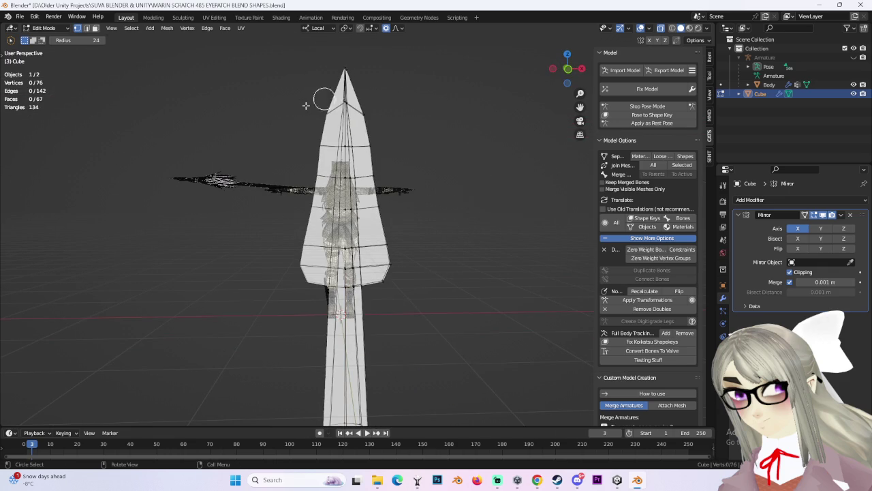
# Step: Switch the spear to Object Mode and view it angled beside the avatar
pyautogui.click(44, 28)
pyautogui.click(41, 34)
pyautogui.moveTo(409, 225)
pyautogui.mouseDown(button='middle')
pyautogui.moveTo(427, 235)
pyautogui.moveTo(438, 300)
pyautogui.moveTo(379, 260)
pyautogui.moveTo(400, 214)
pyautogui.moveTo(435, 231)
pyautogui.moveTo(477, 204)
pyautogui.mouseUp(button='middle')
pyautogui.moveTo(567, 68); pyautogui.dragTo(573, 72)
pyautogui.click(567, 69)
pyautogui.scroll(2, 402, 242)
pyautogui.moveTo(402, 241)
pyautogui.mouseDown(button='middle')
pyautogui.moveTo(426, 247)
pyautogui.moveTo(352, 249)
pyautogui.moveTo(591, 69)
pyautogui.mouseUp(button='middle')
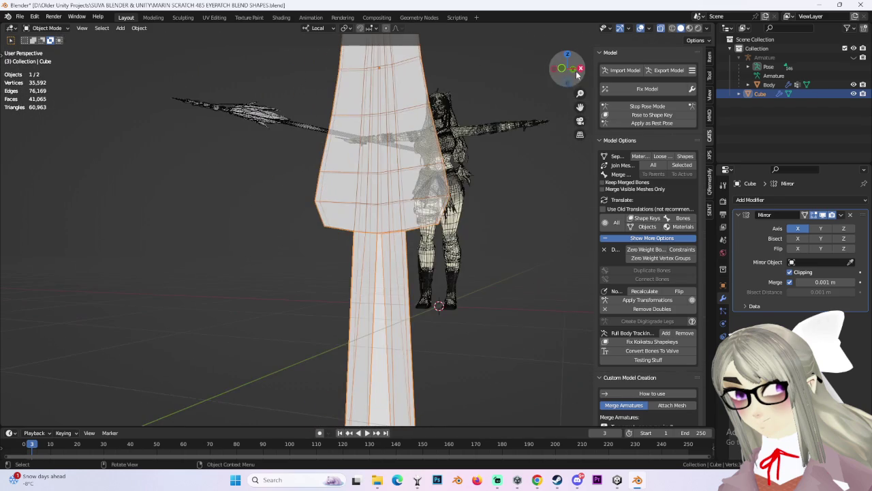
# Step: Frame the spear in a front view beside the avatar, cancelling a trial scale
pyautogui.click(562, 68)
pyautogui.scroll(-3, 404, 255)
pyautogui.scroll(-2, 407, 256)
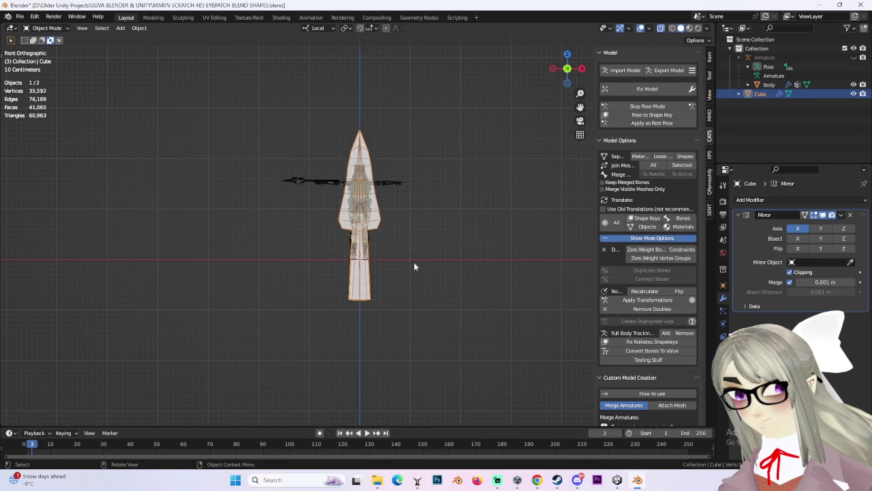
pyautogui.press('s')
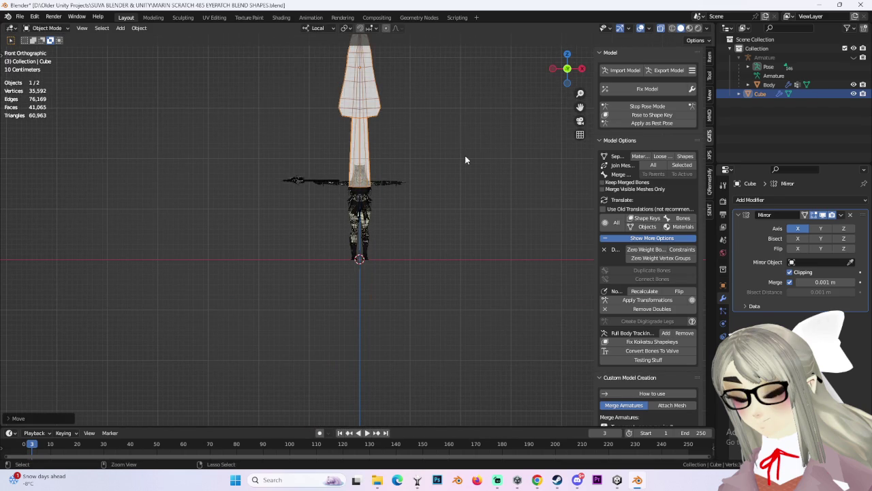
pyautogui.rightClick(457, 164)
pyautogui.scroll(2, 444, 197)
pyautogui.scroll(2, 411, 202)
pyautogui.scroll(-3, 410, 200)
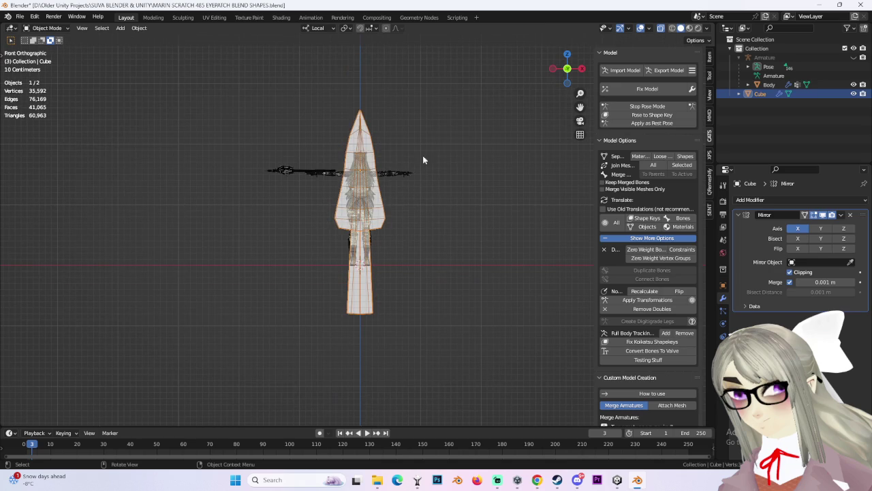
pyautogui.scroll(-1, 454, 274)
pyautogui.moveTo(439, 323)
pyautogui.keyDown('shift'); pyautogui.mouseDown(button='middle')
pyautogui.moveTo(392, 196)
pyautogui.moveTo(392, 277)
pyautogui.mouseUp(button='middle'); pyautogui.keyUp('shift')
pyautogui.scroll(3, 393, 276)
# Step: Add a Subdivision Surface modifier below the Mirror modifier and reselect the spear
pyautogui.click(839, 215)
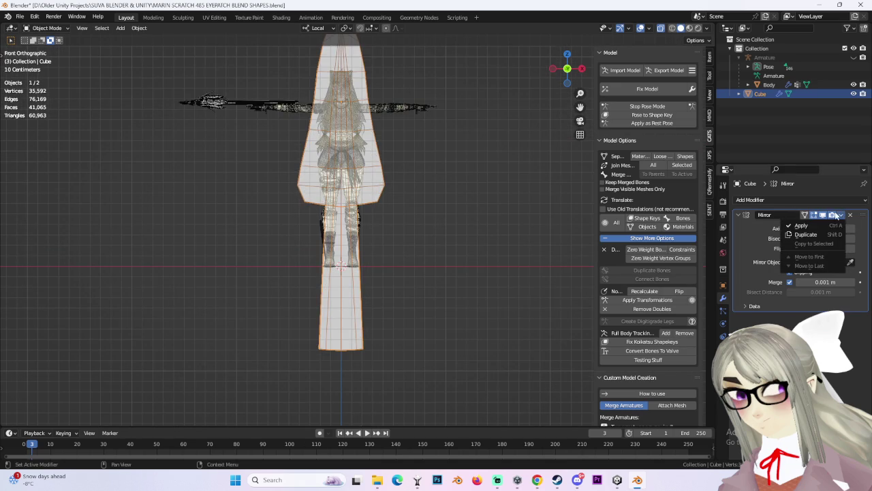
pyautogui.click(793, 199)
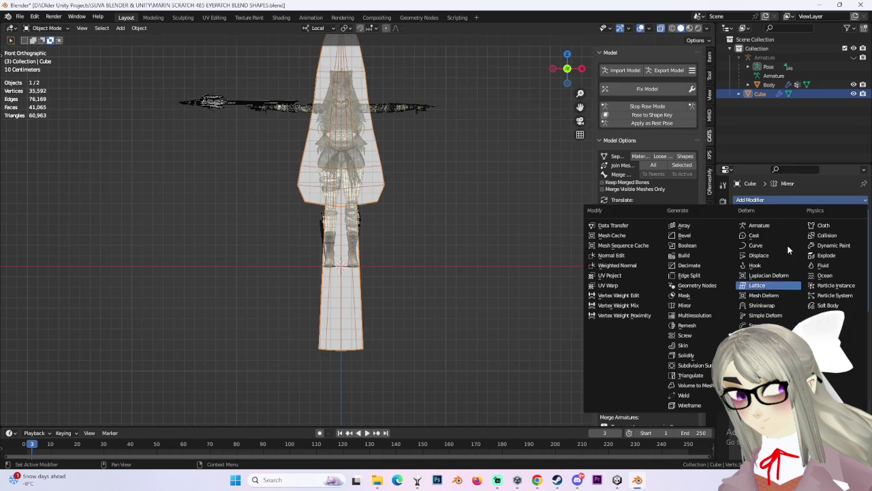
pyautogui.click(702, 366)
pyautogui.click(487, 206)
pyautogui.keyDown('shift'); pyautogui.moveTo(486, 206); pyautogui.dragTo(484, 312, button='middle'); pyautogui.keyUp('shift')
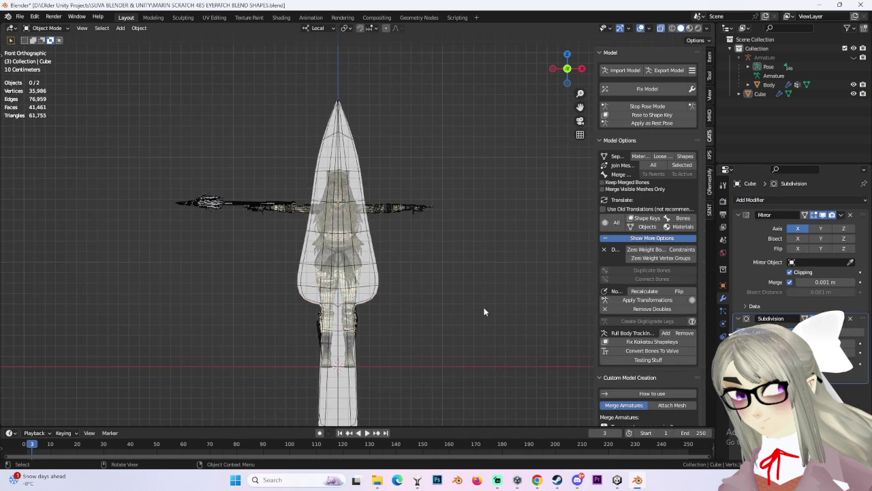
pyautogui.click(376, 277)
pyautogui.scroll(3, 443, 288)
pyautogui.click(42, 28)
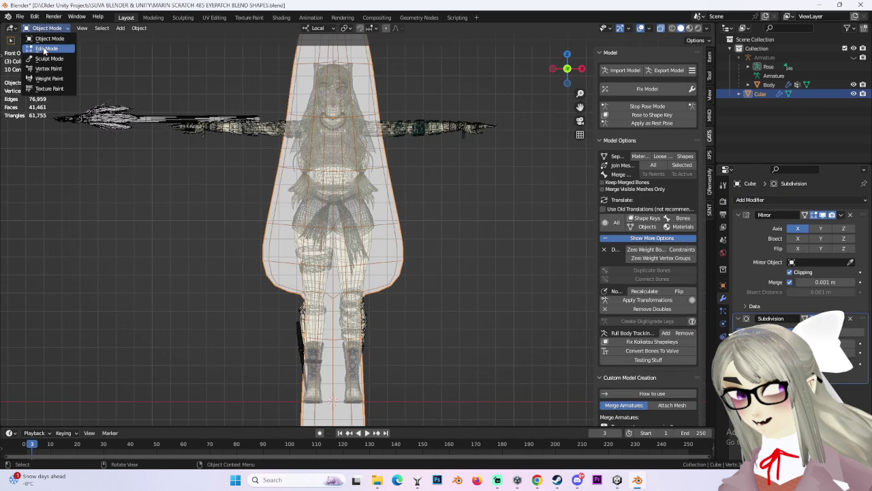
# Step: Enter Edit Mode, circle-select some spear vertices and move them
pyautogui.click(34, 44)
pyautogui.scroll(2, 448, 231)
pyautogui.press('c')
pyautogui.press('Escape')
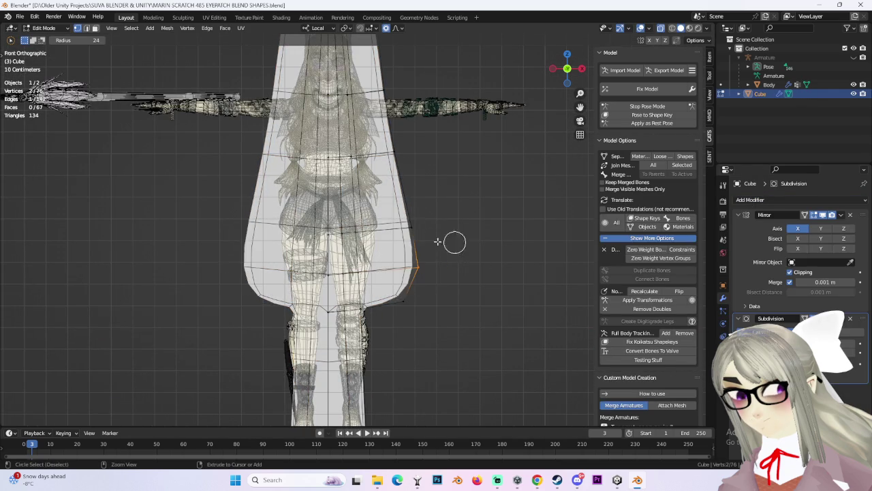
pyautogui.scroll(-2, 409, 205)
pyautogui.scroll(-2, 377, 160)
pyautogui.keyDown('shift'); pyautogui.scroll(4, 377, 159); pyautogui.keyUp('shift')
pyautogui.press('g')
pyautogui.click(455, 182)
# Step: Add two loop cuts across the blade from the back view, then clear the selection
pyautogui.keyDown('shift'); pyautogui.scroll(-3, 422, 176); pyautogui.keyUp('shift')
pyautogui.scroll(3, 388, 252)
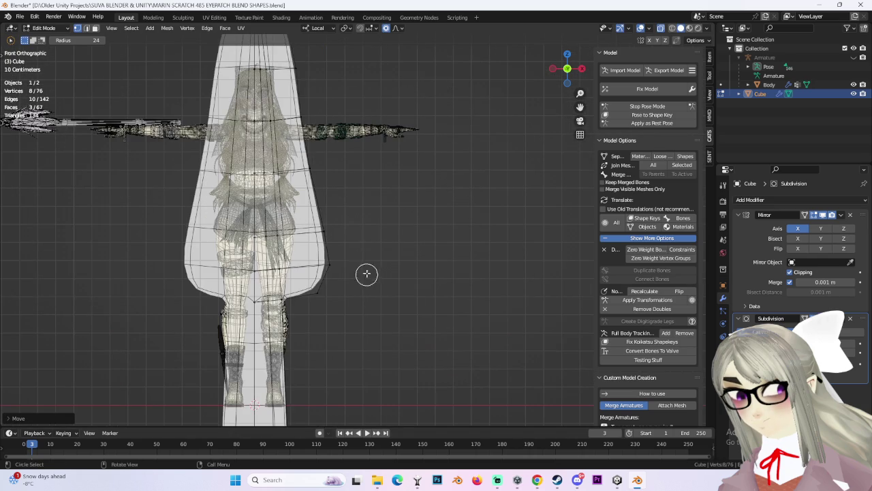
pyautogui.moveTo(367, 276)
pyautogui.mouseDown(button='middle')
pyautogui.moveTo(421, 213)
pyautogui.moveTo(402, 239)
pyautogui.mouseUp(button='middle')
pyautogui.scroll(5, 392, 254)
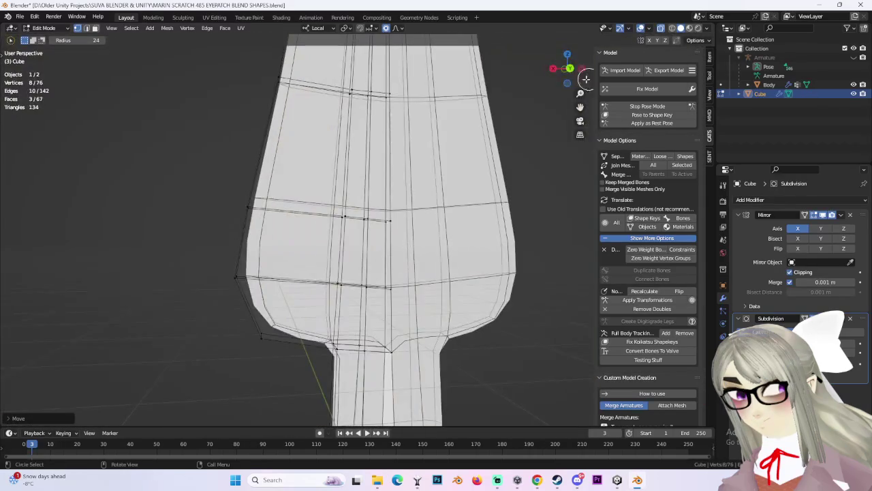
pyautogui.click(569, 68)
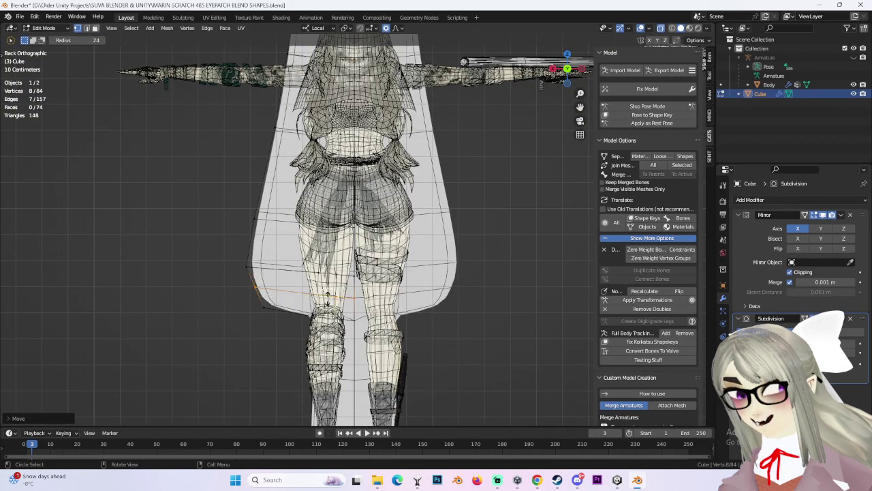
pyautogui.click(334, 297)
pyautogui.click(341, 311)
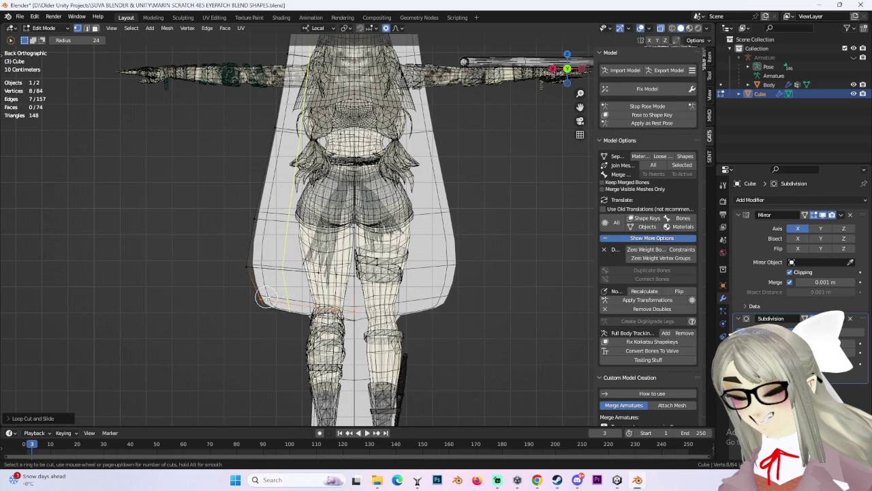
pyautogui.click(224, 293)
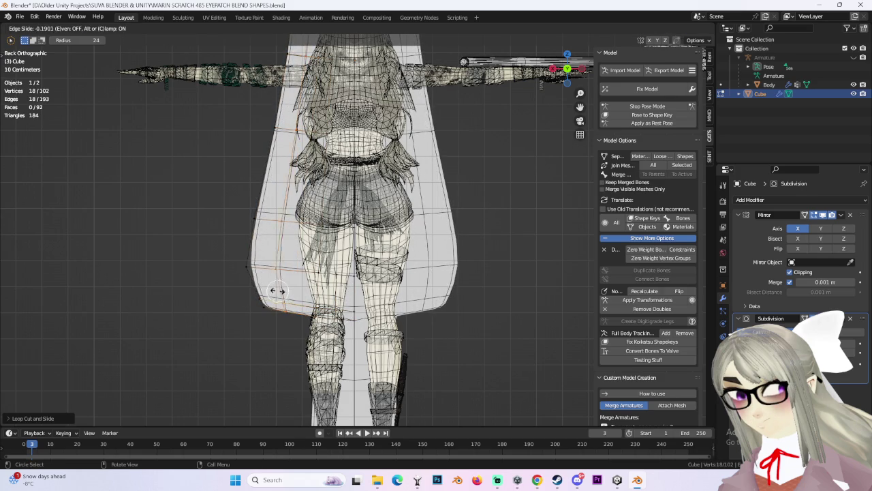
pyautogui.click(262, 293)
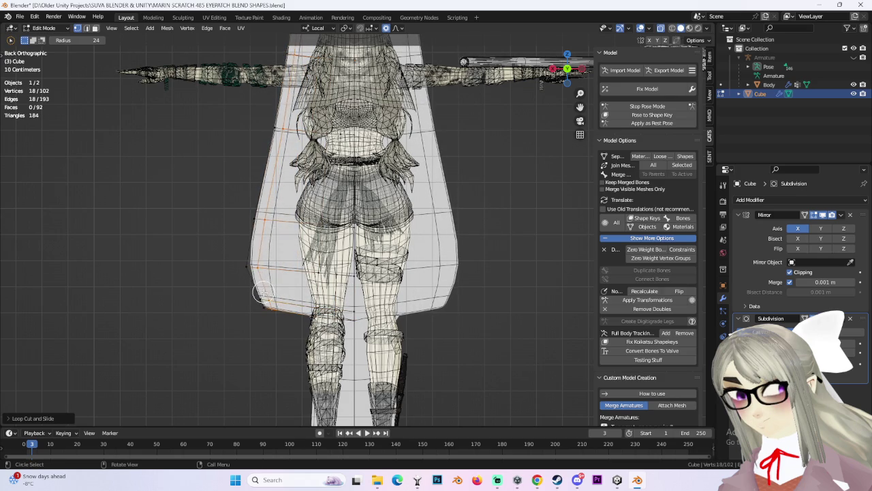
pyautogui.scroll(-3, 500, 232)
pyautogui.click(501, 233)
# Step: Try circle selections of blade vertices from the front and back views
pyautogui.moveTo(439, 153)
pyautogui.mouseDown(button='middle')
pyautogui.moveTo(537, 238)
pyautogui.moveTo(579, 251)
pyautogui.moveTo(553, 90)
pyautogui.mouseUp(button='middle')
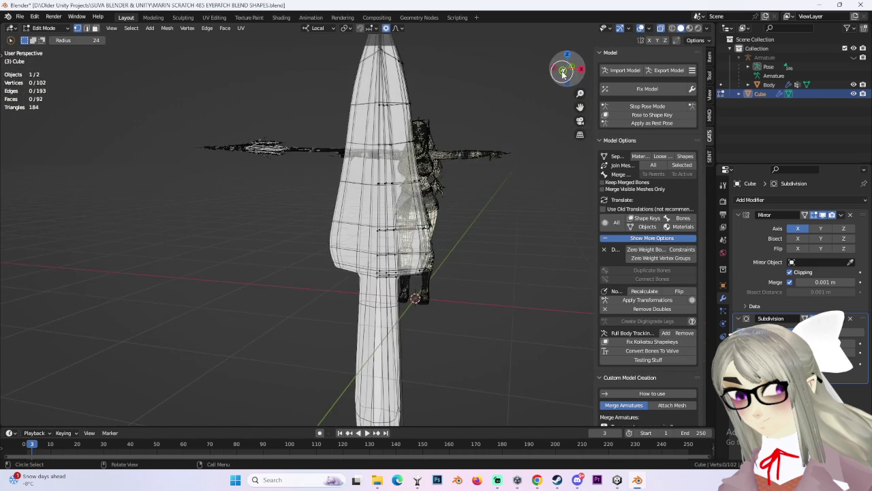
pyautogui.click(562, 70)
pyautogui.press('c')
pyautogui.scroll(3, 444, 286)
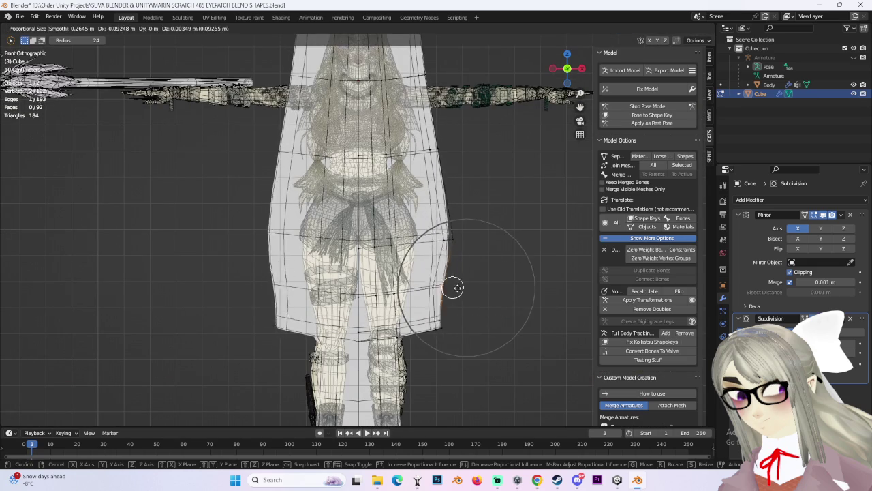
pyautogui.scroll(2, 464, 297)
pyautogui.press('Escape')
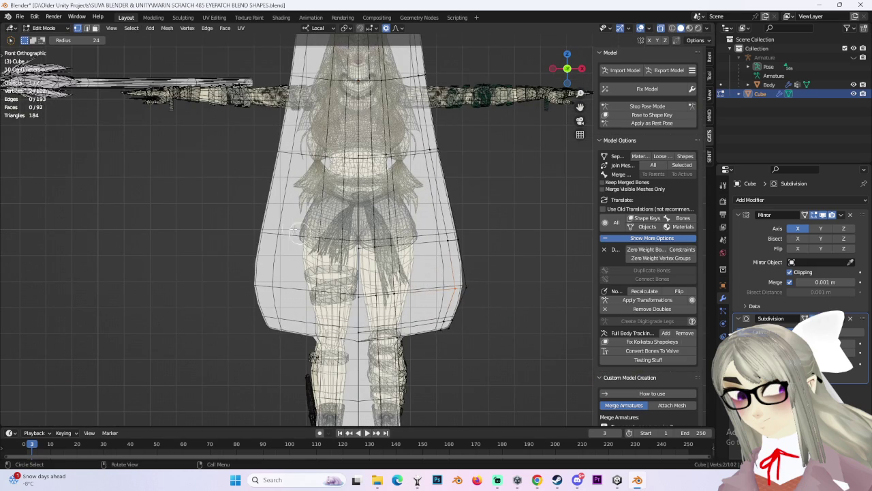
pyautogui.click(577, 71)
pyautogui.press('c')
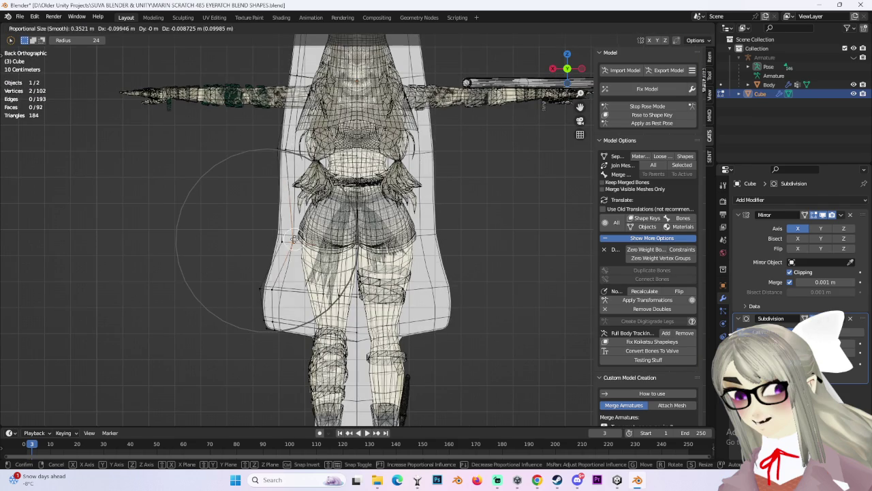
pyautogui.click(266, 241)
pyautogui.press('Escape')
# Step: Undo the loop cuts and Subdivision Surface modifier, returning to Object Mode
pyautogui.keyDown('ctrl'); pyautogui.moveTo(258, 291); pyautogui.dragTo(333, 242); pyautogui.keyUp('ctrl')
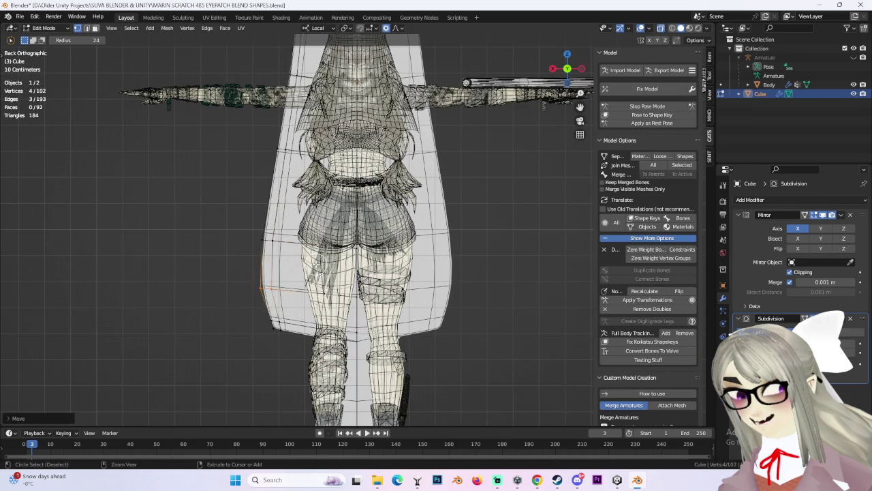
pyautogui.scroll(-6, 414, 195)
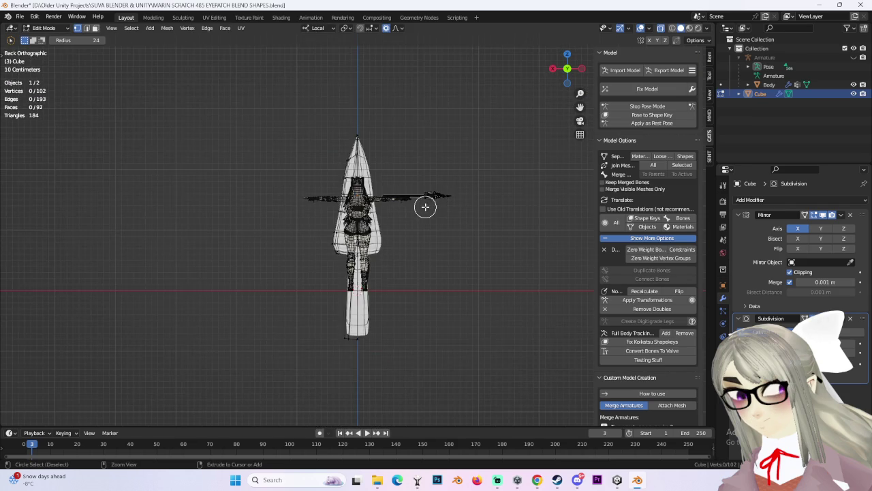
pyautogui.scroll(3, 425, 205)
pyautogui.scroll(-2, 440, 213)
pyautogui.hotkey('ctrl', 'z')
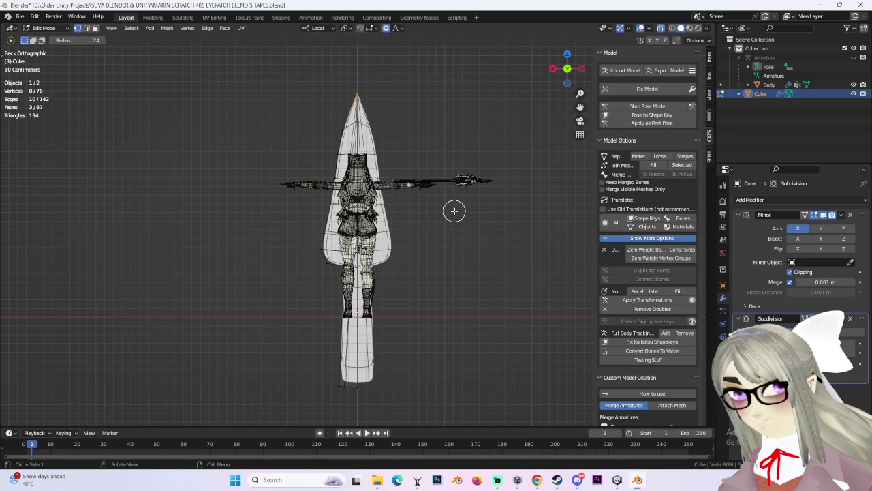
pyautogui.scroll(4, 456, 211)
pyautogui.hotkey('ctrl', 'z')
pyautogui.hotkey('ctrl', 'z')
pyautogui.hotkey('ctrl', 'z')
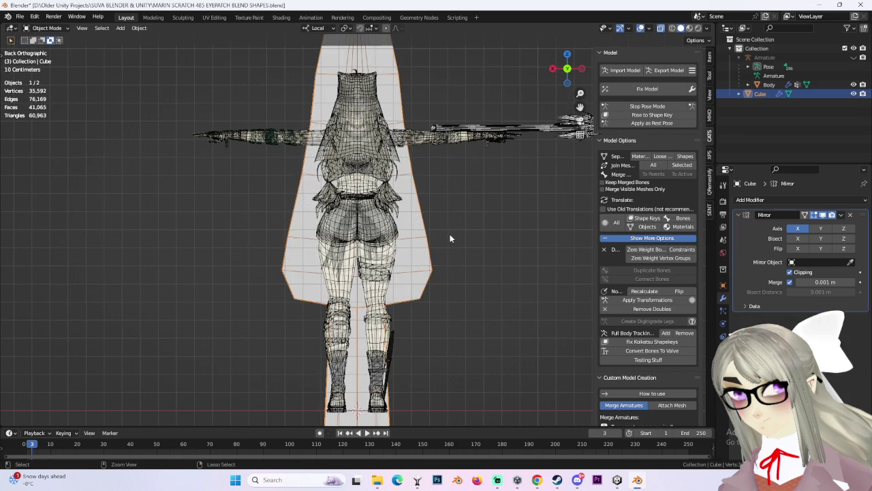
# Step: Reselect the spear mesh and switch it into Edit Mode
pyautogui.keyDown('shift'); pyautogui.moveTo(455, 235); pyautogui.dragTo(423, 279, button='middle'); pyautogui.keyUp('shift')
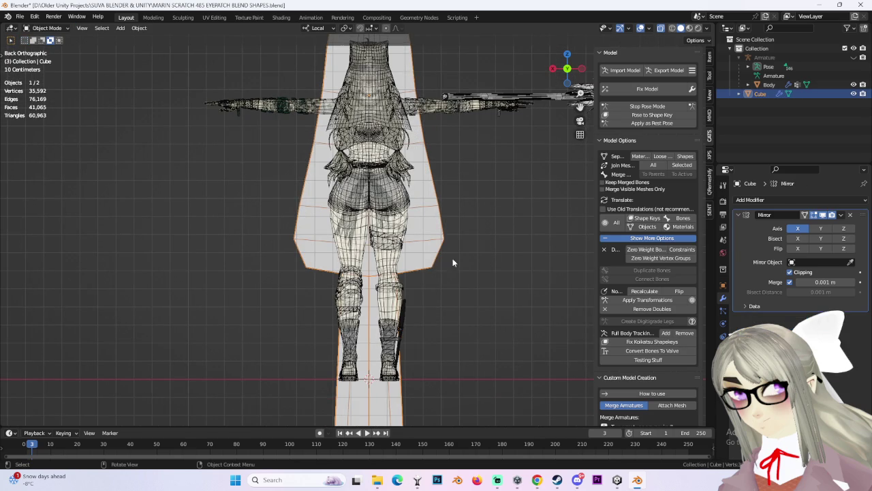
pyautogui.scroll(-3, 531, 245)
pyautogui.click(510, 232)
pyautogui.scroll(3, 436, 242)
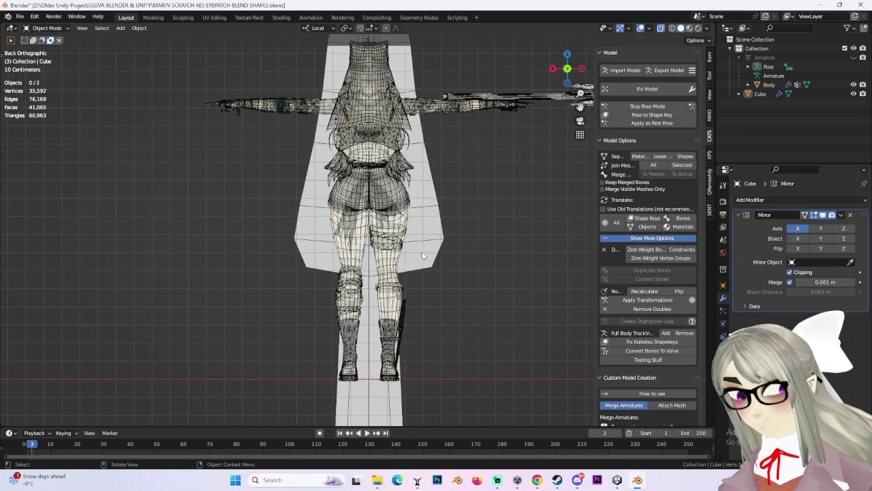
pyautogui.click(415, 256)
pyautogui.click(47, 28)
pyautogui.click(42, 45)
# Step: After two cancelled attempts, make a small proportional move of the blade's lower corner vertices
pyautogui.scroll(2, 303, 231)
pyautogui.press('g')
pyautogui.press('Escape')
pyautogui.press('g')
pyautogui.press('Escape')
pyautogui.press('g')
pyautogui.click(321, 285)
pyautogui.scroll(-2, 321, 284)
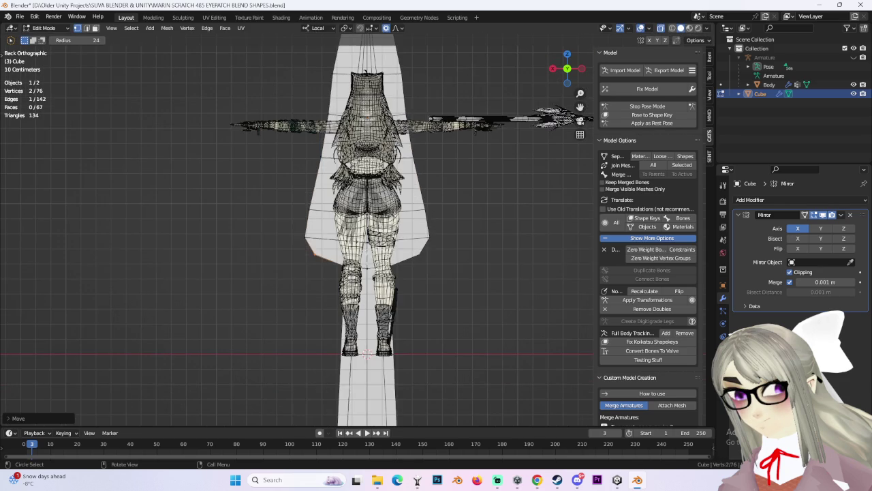
# Step: In wireframe view, circle-select the blade tip vertices and raise them along Z
pyautogui.press('g')
pyautogui.click(320, 264)
pyautogui.scroll(-2, 509, 237)
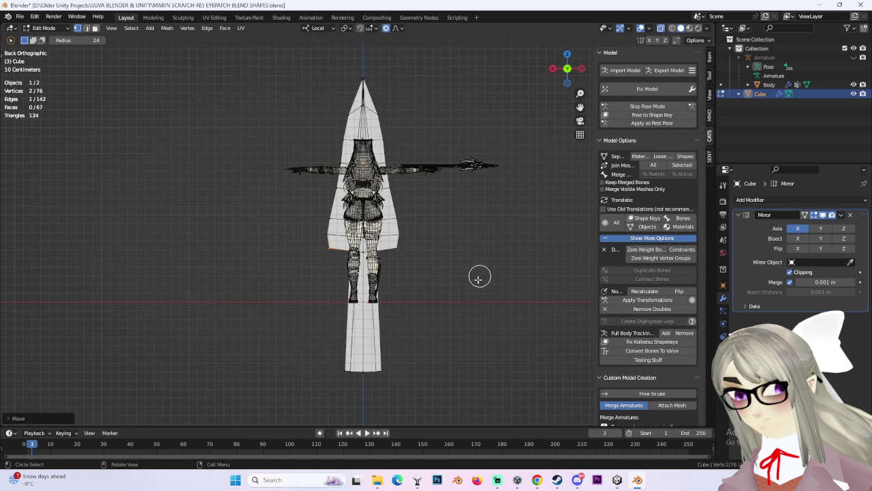
pyautogui.keyDown('shift'); pyautogui.moveTo(468, 201); pyautogui.dragTo(457, 307, button='middle'); pyautogui.keyUp('shift')
pyautogui.click(351, 191)
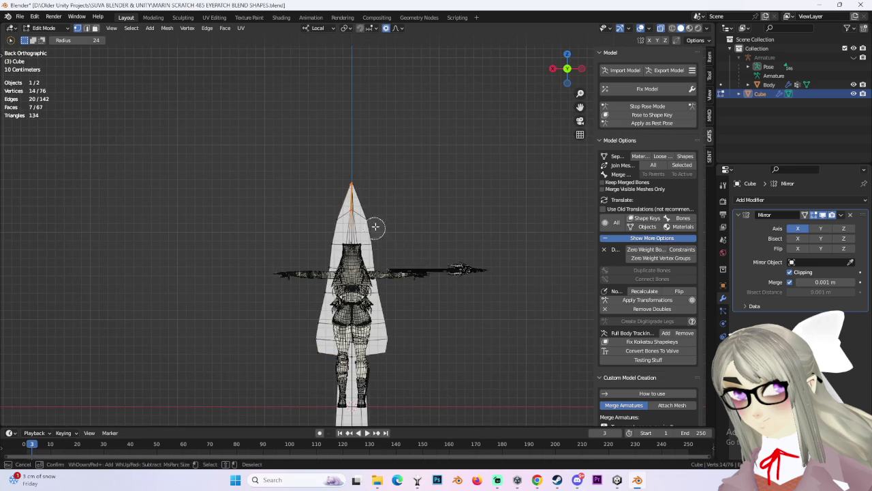
pyautogui.click(671, 28)
pyautogui.press('c')
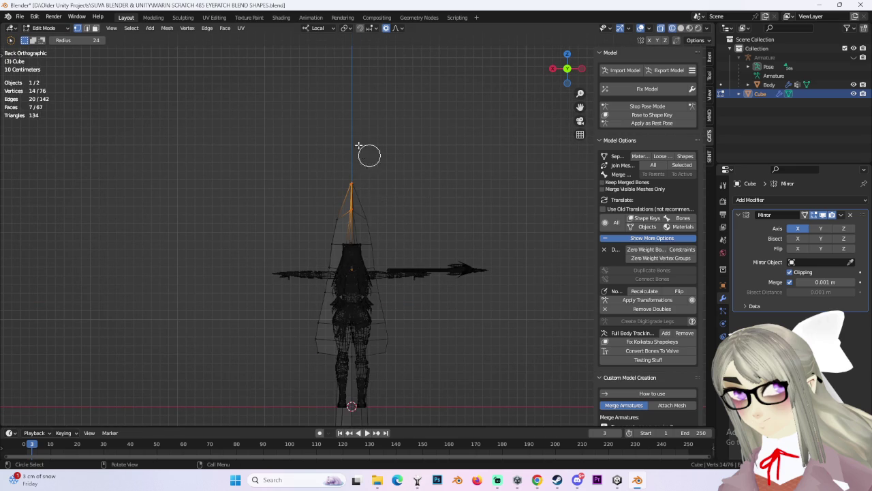
pyautogui.press('Escape')
pyautogui.press('g')
pyautogui.press('z')
pyautogui.press('z')
pyautogui.click(382, 132)
# Step: Move a blade edge with falloff and scale it down to taper the point
pyautogui.click(393, 218)
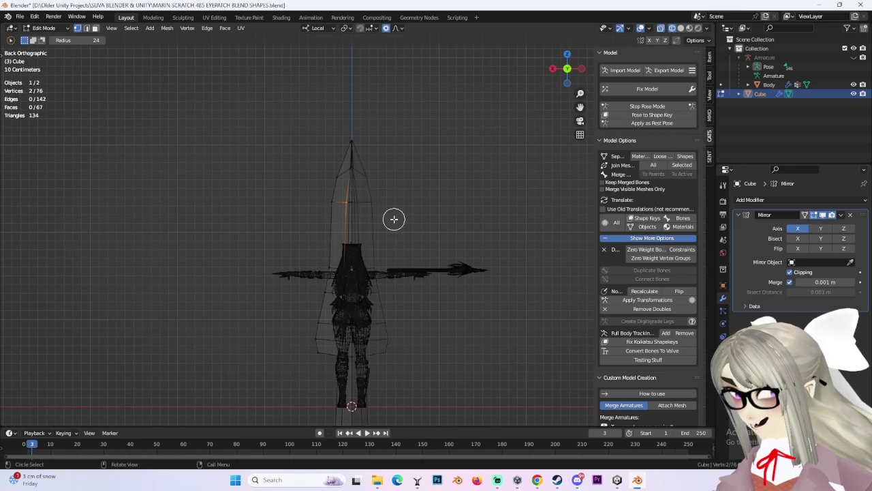
pyautogui.press('g')
pyautogui.click(377, 220)
pyautogui.press('s')
pyautogui.click(389, 198)
pyautogui.scroll(2, 385, 218)
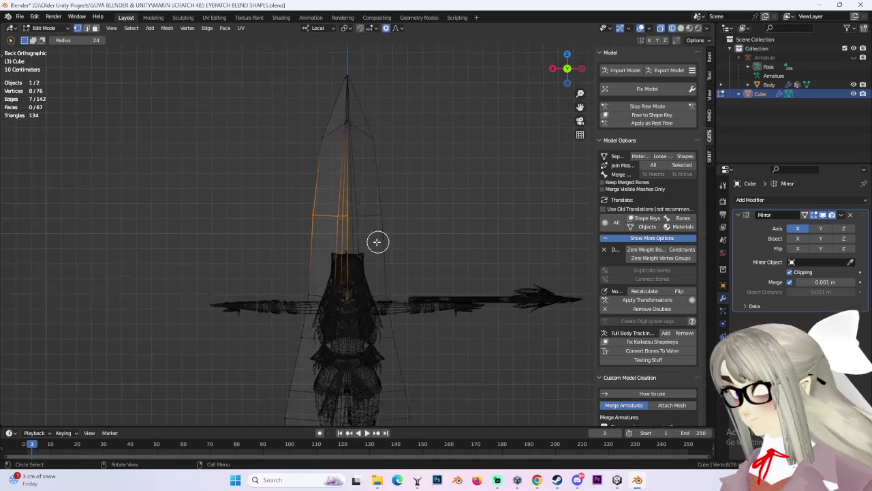
pyautogui.scroll(2, 379, 242)
pyautogui.moveTo(582, 52); pyautogui.dragTo(504, 204)
pyautogui.scroll(-2, 475, 168)
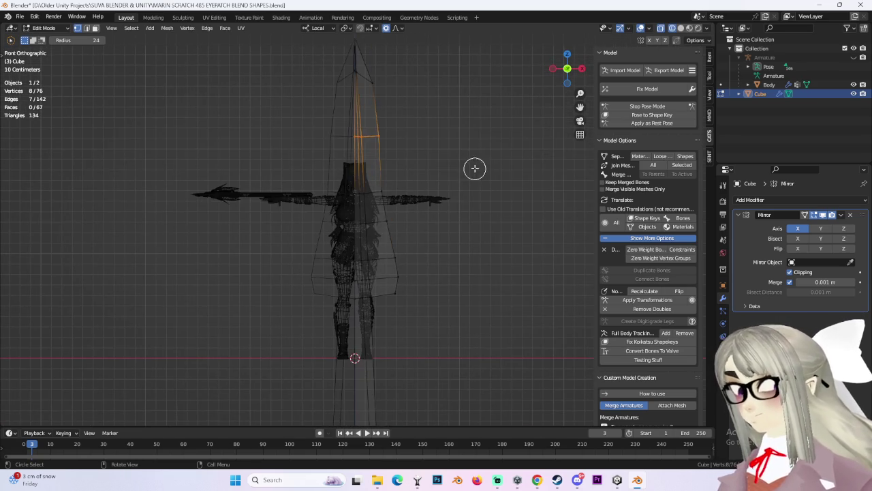
# Step: Shift the blade vertices and an edge along X, then select the blade's lower right edge
pyautogui.press('g')
pyautogui.click(399, 149)
pyautogui.click(388, 152)
pyautogui.press('g')
pyautogui.press('x')
pyautogui.click(388, 152)
pyautogui.scroll(-2, 470, 192)
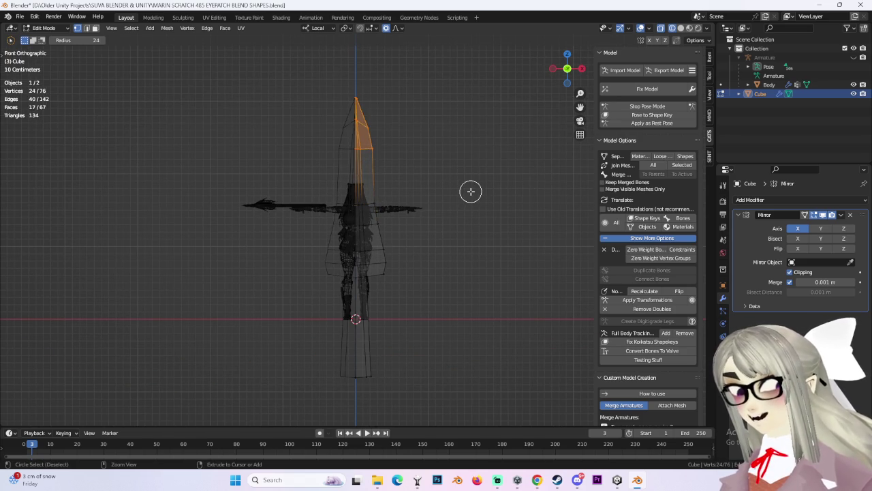
pyautogui.scroll(2, 471, 192)
pyautogui.hotkey('alt', 'a')
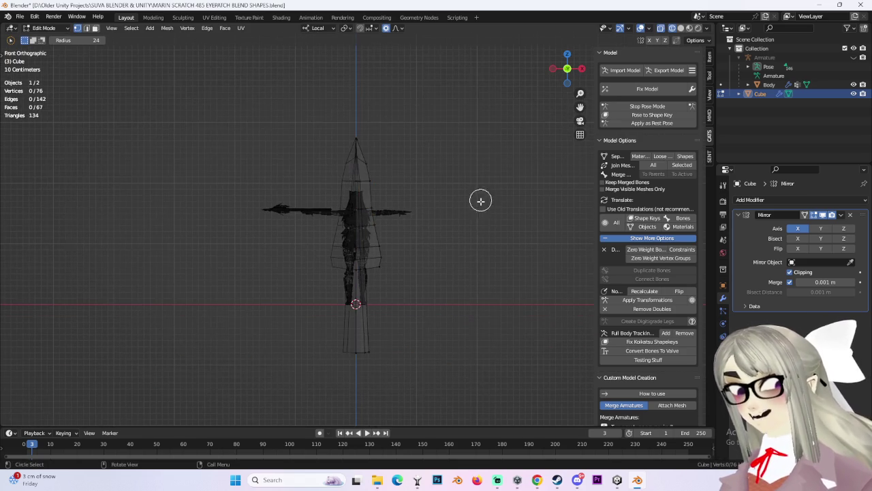
pyautogui.keyDown('shift'); pyautogui.scroll(-3, 470, 286); pyautogui.keyUp('shift')
pyautogui.click(393, 238)
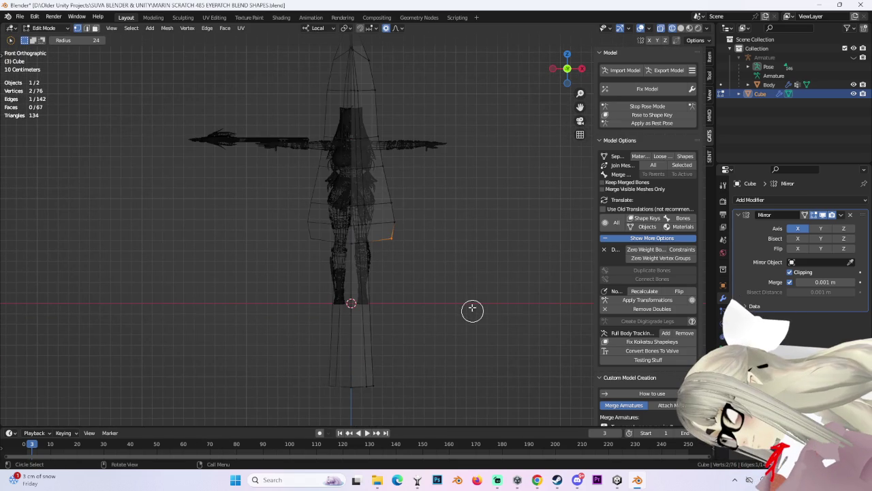
# Step: Select the blade's lower right vertices and move them vertically along Z
pyautogui.keyDown('shift'); pyautogui.scroll(1, 463, 293); pyautogui.keyUp('shift')
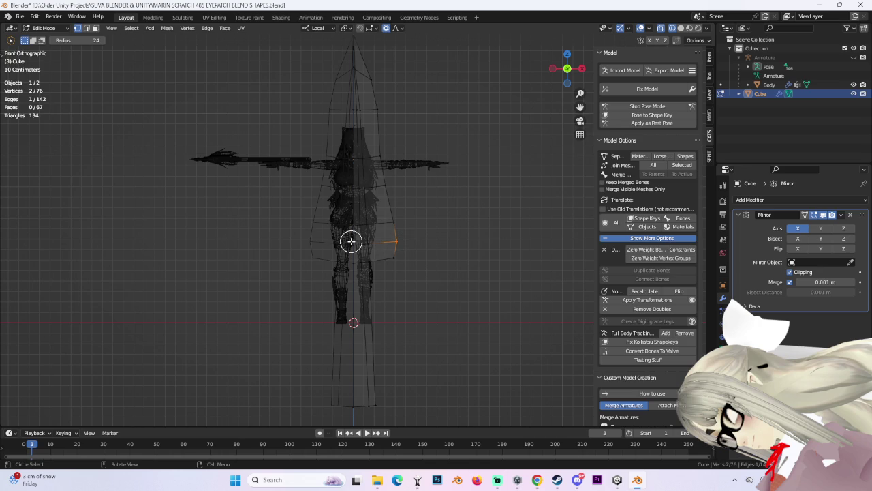
pyautogui.moveTo(307, 221); pyautogui.dragTo(286, 224)
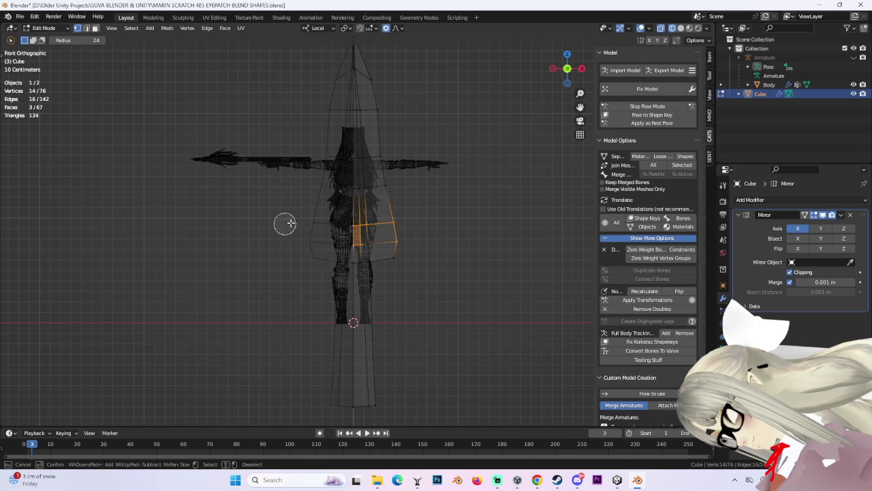
pyautogui.press('g')
pyautogui.press('z')
pyautogui.rightClick(427, 241)
pyautogui.click(396, 256)
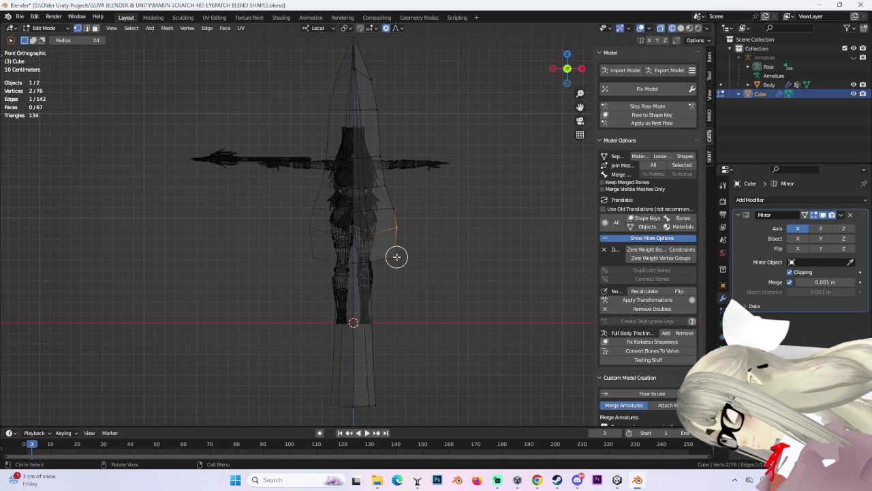
# Step: Cut a new edge loop across the spear and reposition two outline vertices
pyautogui.hotkey('ctrl', 'r')
pyautogui.click(409, 242)
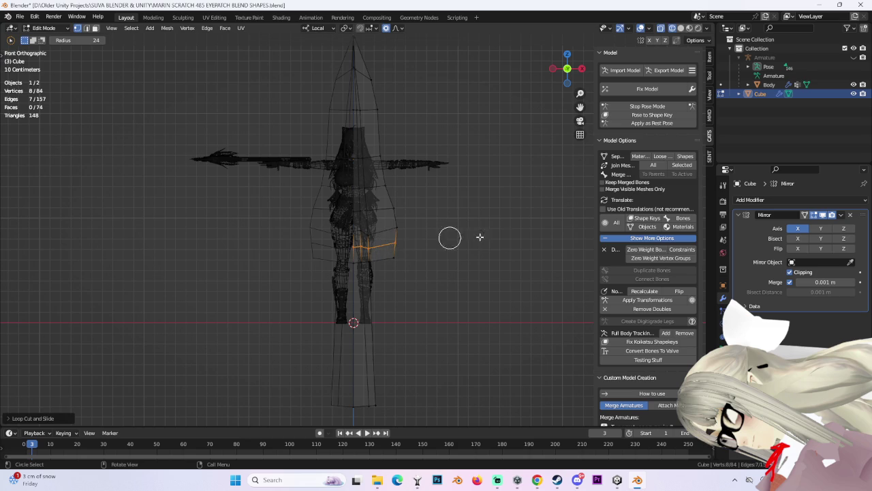
pyautogui.press('g')
pyautogui.click(387, 242)
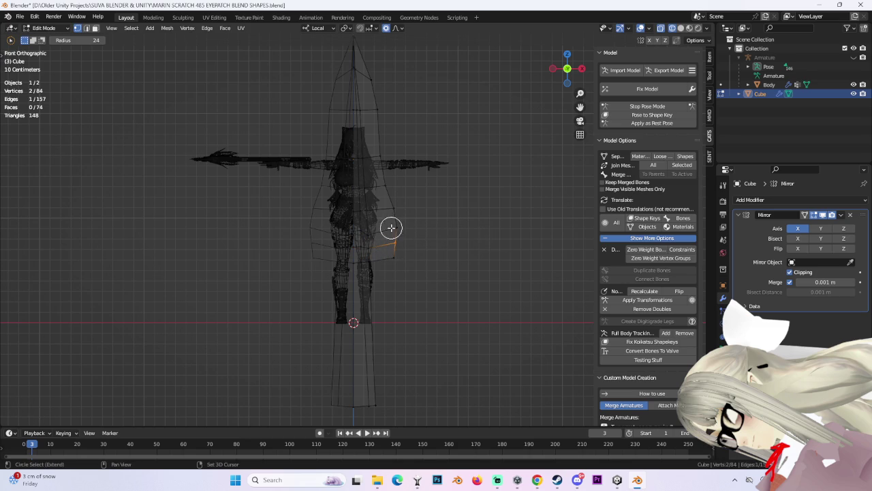
pyautogui.press('g')
pyautogui.click(438, 239)
# Step: Shift the blade-edge vertices sideways along the X axis
pyautogui.click(391, 259)
pyautogui.press('g')
pyautogui.press('x')
pyautogui.click(380, 259)
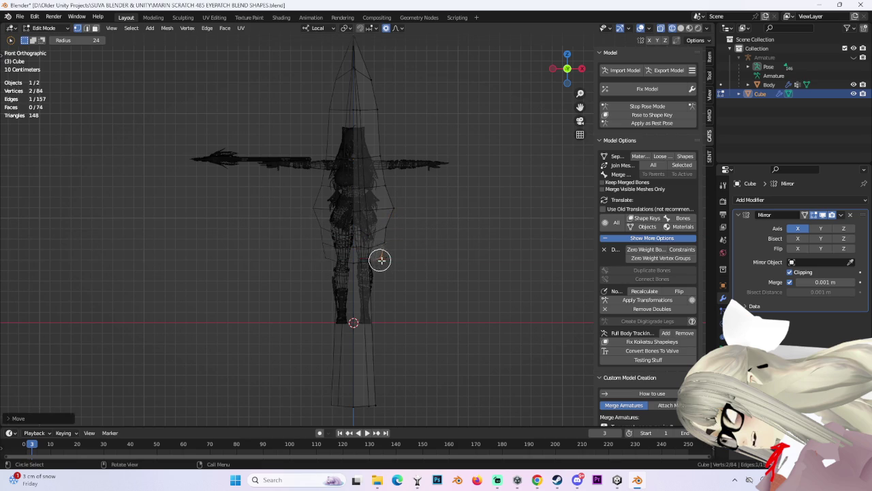
pyautogui.press('g')
pyautogui.press('x')
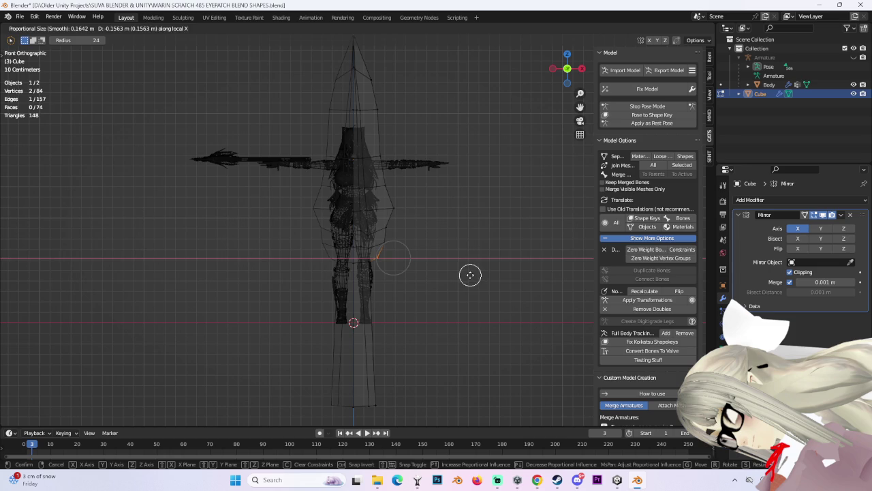
pyautogui.click(469, 274)
# Step: Refine the blade vertices with further X- and Z-constrained moves
pyautogui.scroll(-2, 449, 268)
pyautogui.scroll(3, 423, 239)
pyautogui.press('x')
pyautogui.click(400, 221)
pyautogui.press('g')
pyautogui.press('z')
pyautogui.click(399, 213)
pyautogui.press('g')
pyautogui.press('z')
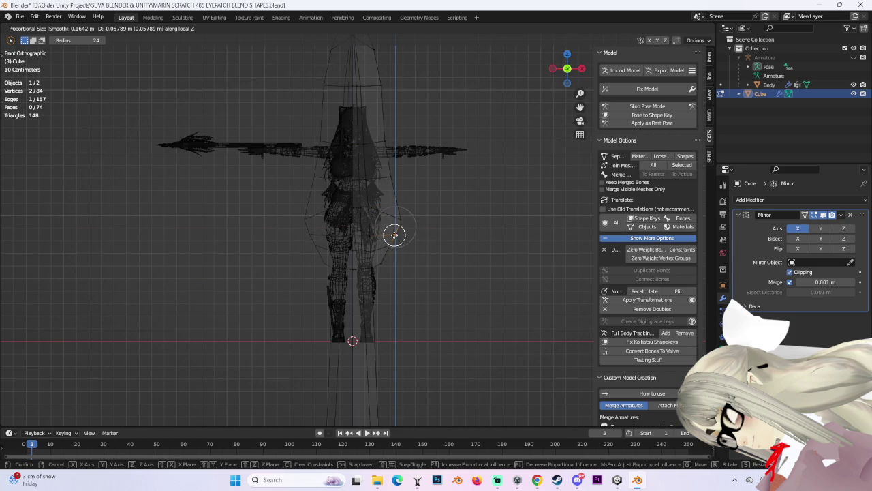
pyautogui.click(393, 234)
# Step: Select more vertices on the blade outline to widen the selection
pyautogui.scroll(-2, 459, 245)
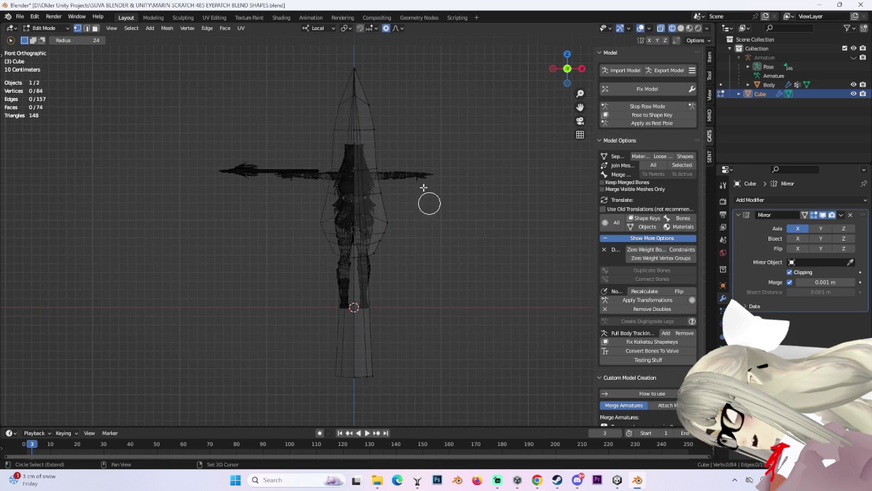
pyautogui.scroll(2, 430, 207)
pyautogui.keyDown('shift'); pyautogui.scroll(3, 409, 208); pyautogui.keyUp('shift')
pyautogui.click(403, 243)
pyautogui.press('g')
pyautogui.press('x')
pyautogui.click(404, 243)
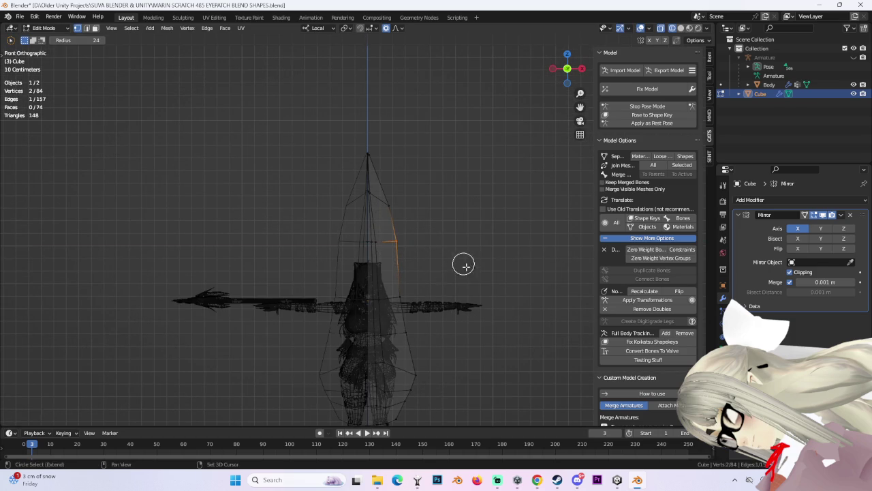
pyautogui.keyDown('shift'); pyautogui.scroll(-5, 460, 263); pyautogui.keyUp('shift')
# Step: Add edge loops along the blade and across and down the lower shaft
pyautogui.hotkey('ctrl', 'r')
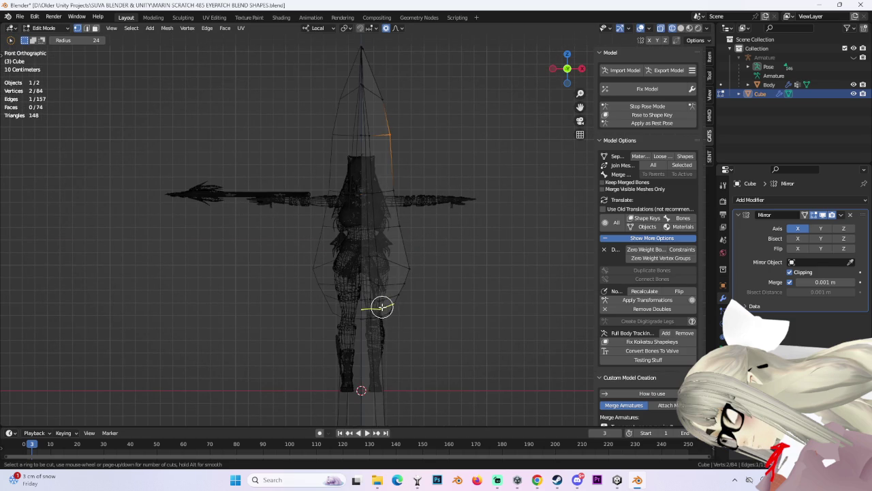
pyautogui.click(403, 264)
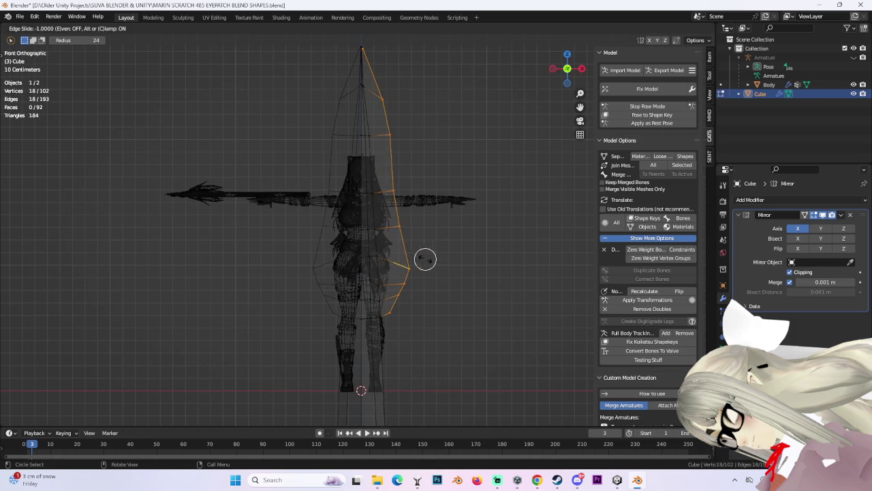
pyautogui.click(406, 259)
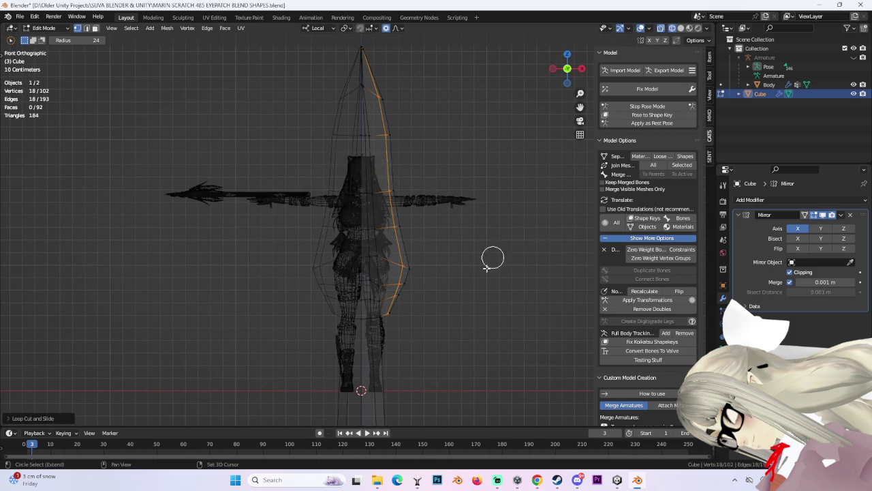
pyautogui.scroll(1, 502, 247)
pyautogui.scroll(2, 477, 291)
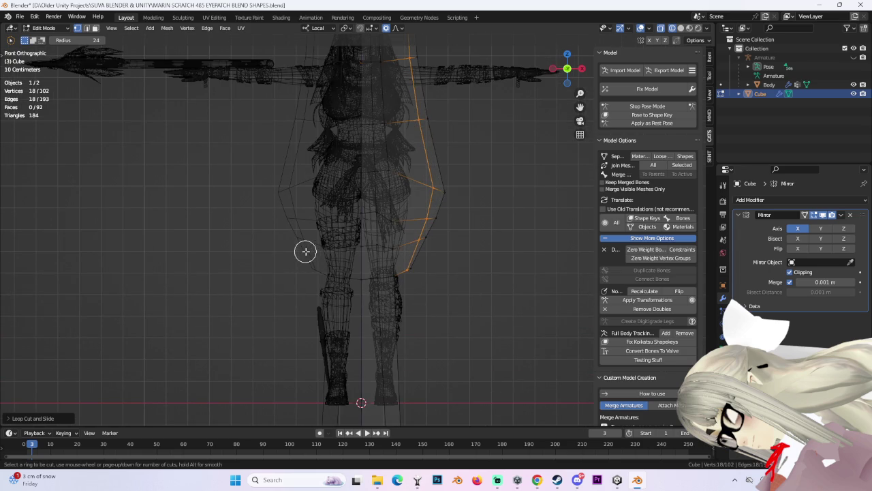
pyautogui.click(413, 254)
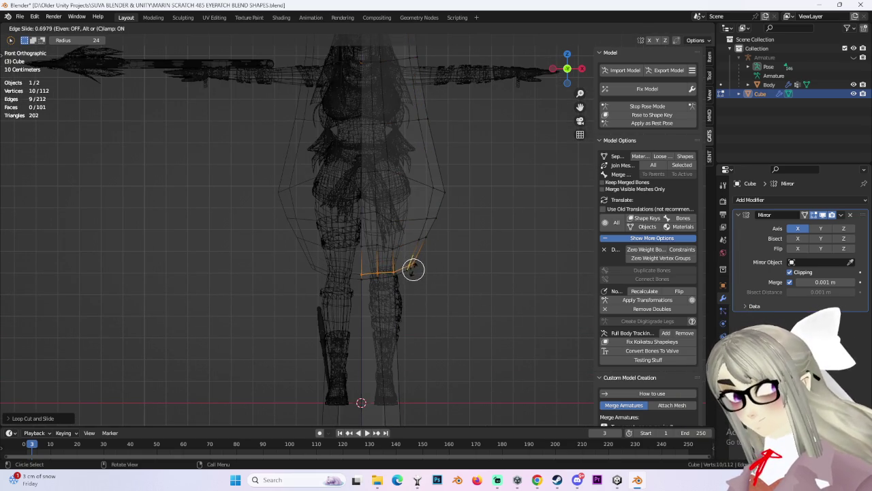
pyautogui.click(409, 267)
pyautogui.click(386, 314)
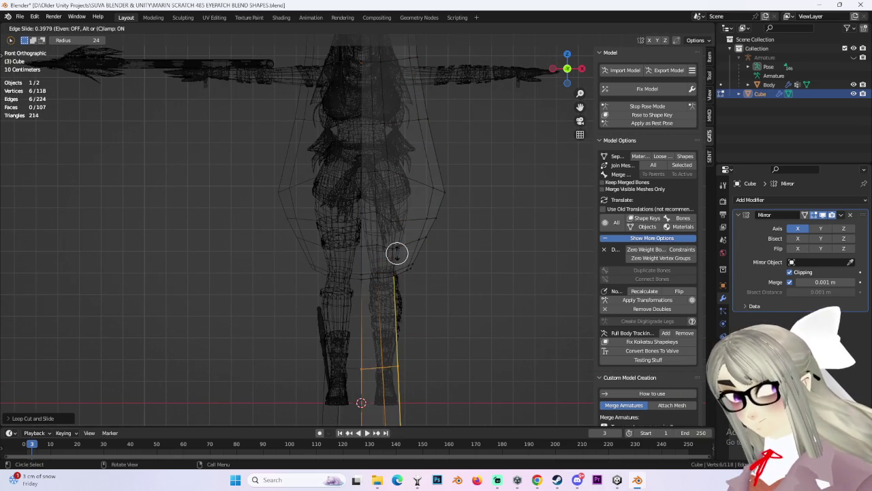
pyautogui.click(420, 170)
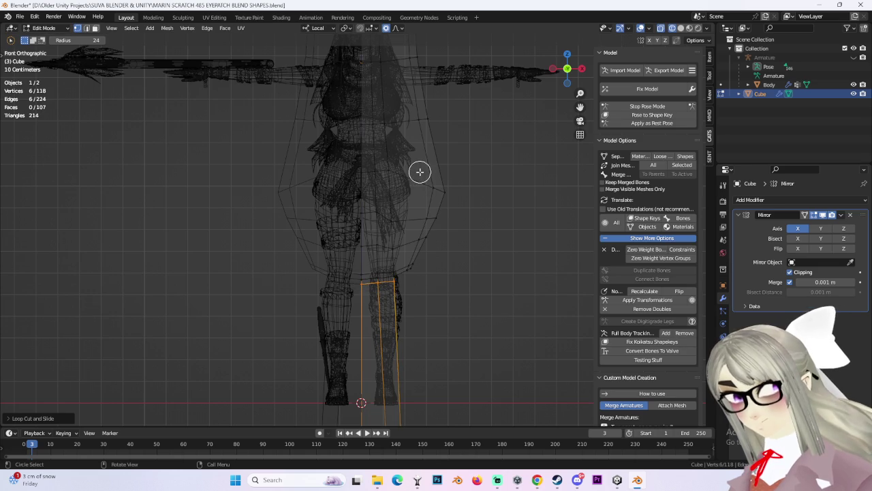
# Step: Cut another edge loop near the handle bottom, then view the spear in perspective
pyautogui.scroll(-3, 457, 288)
pyautogui.click(464, 293)
pyautogui.scroll(-2, 480, 273)
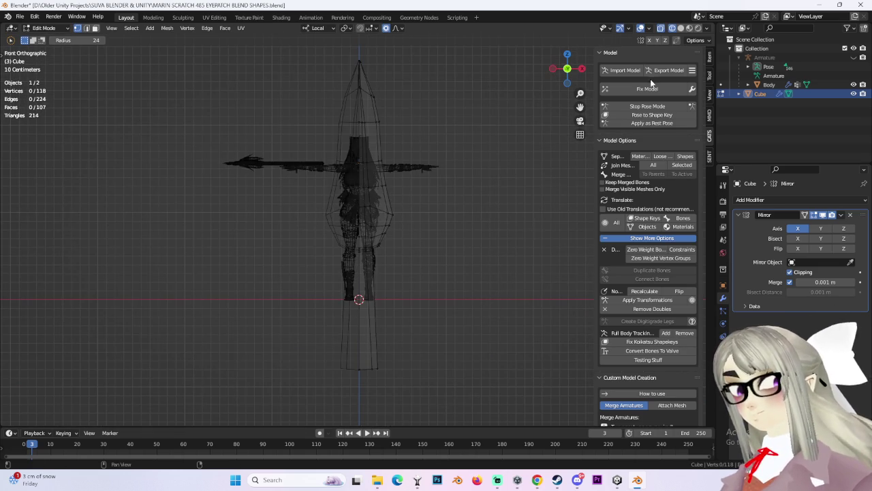
pyautogui.click(367, 339)
pyautogui.click(378, 393)
pyautogui.click(473, 321)
pyautogui.keyDown('shift'); pyautogui.scroll(-2, 469, 303); pyautogui.keyUp('shift')
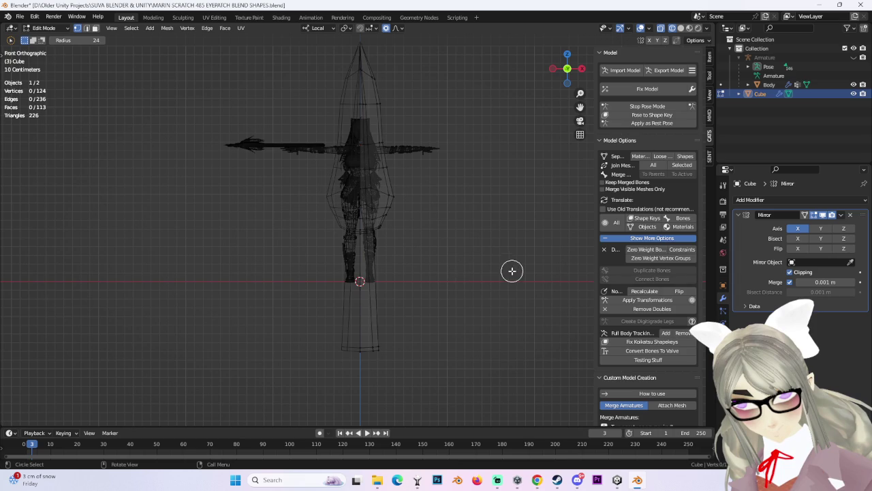
pyautogui.moveTo(534, 53); pyautogui.dragTo(411, 266, button='middle')
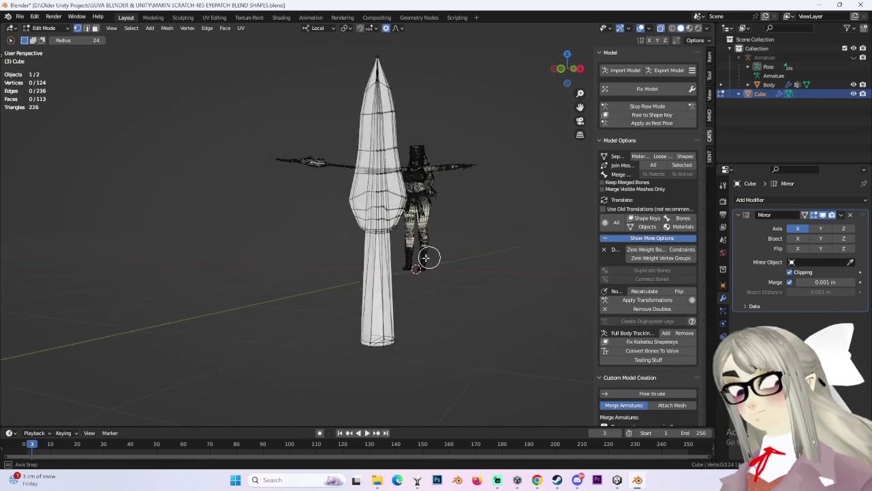
# Step: Select the shaft's bottom ring and try a Y-axis scale, then undo it
pyautogui.click(565, 69)
pyautogui.moveTo(358, 293); pyautogui.dragTo(406, 294)
pyautogui.press('s')
pyautogui.press('y')
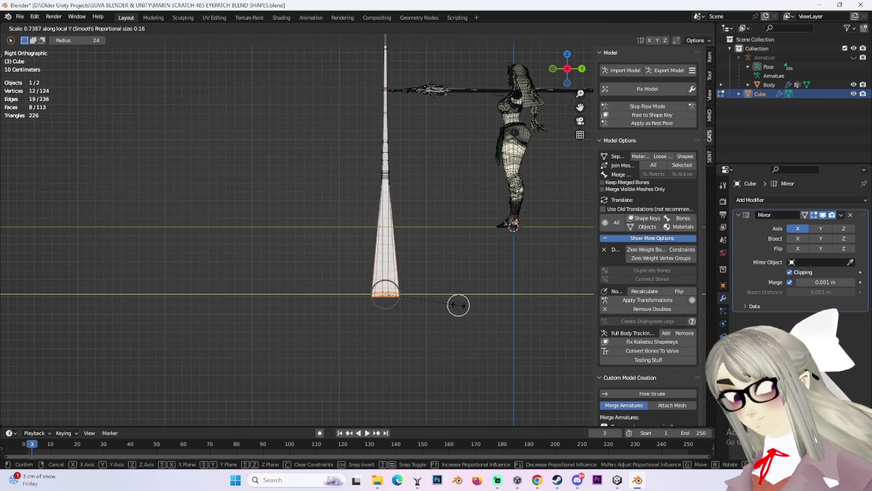
pyautogui.click(458, 303)
pyautogui.hotkey('ctrl', 'z')
# Step: Switch to the front view and undo the last extruded ring
pyautogui.moveTo(411, 270)
pyautogui.mouseDown(button='middle')
pyautogui.moveTo(430, 293)
pyautogui.moveTo(475, 265)
pyautogui.mouseUp(button='middle')
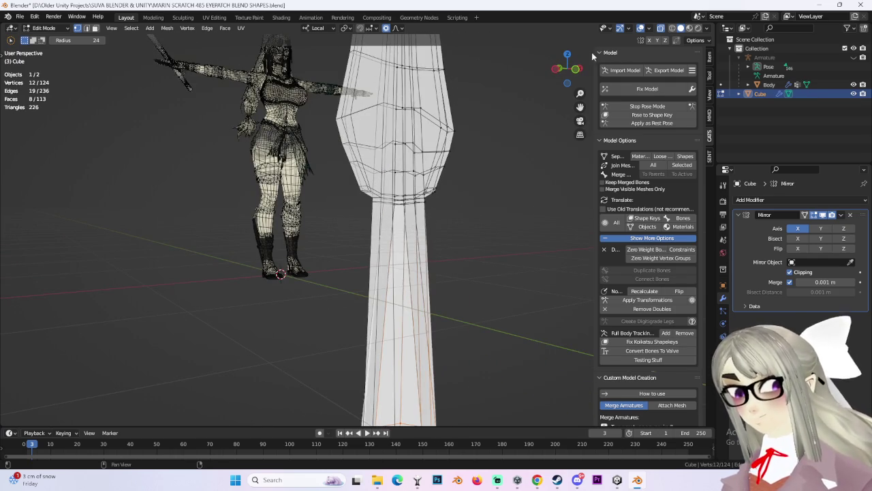
pyautogui.press('KP_1')
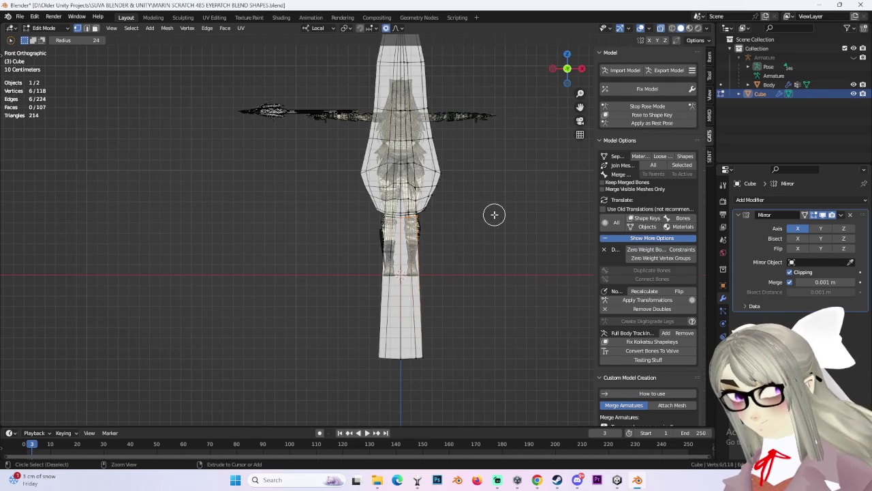
pyautogui.scroll(5, 493, 214)
pyautogui.hotkey('ctrl', 'z')
pyautogui.scroll(-5, 494, 214)
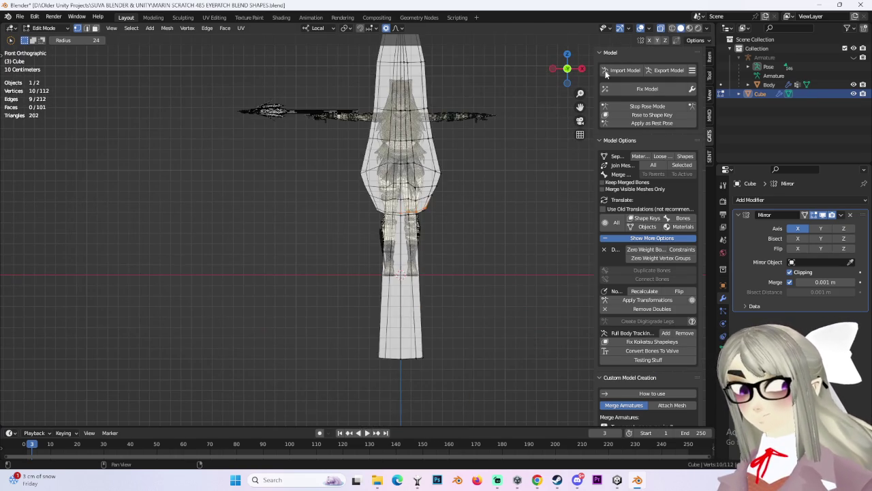
pyautogui.moveTo(665, 39); pyautogui.dragTo(396, 305, button='middle')
# Step: Cut a new edge loop on the shaft and slide another up the handle cone
pyautogui.click(422, 270)
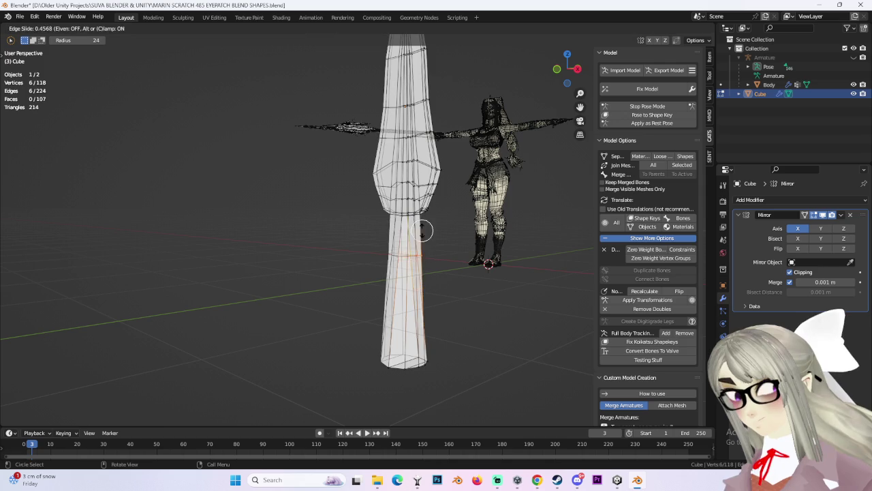
pyautogui.click(437, 203)
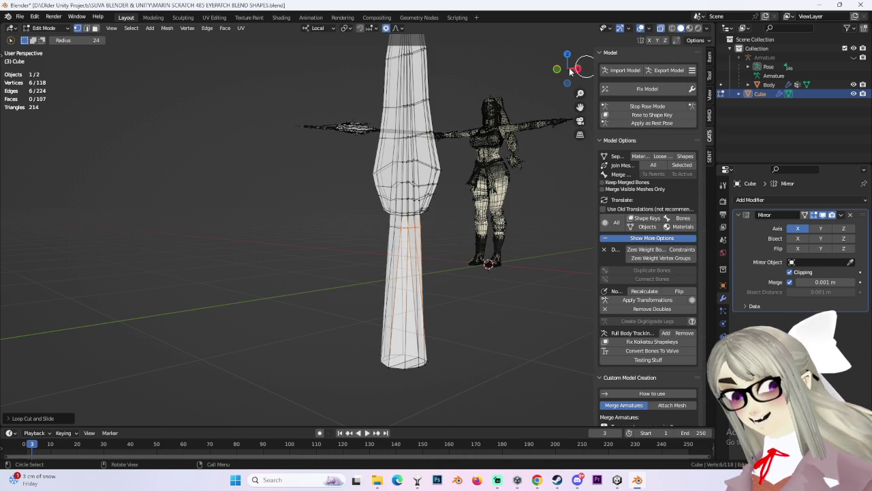
pyautogui.click(580, 66)
pyautogui.moveTo(355, 252); pyautogui.dragTo(436, 249, button='middle')
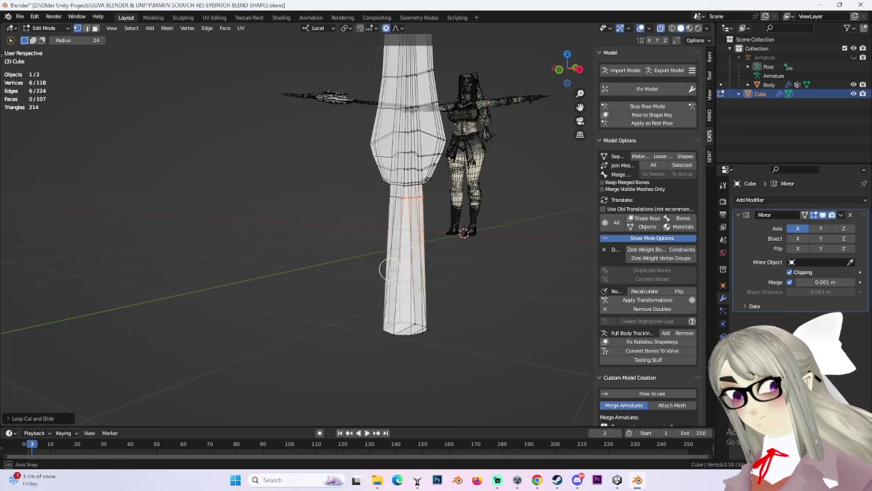
pyautogui.click(576, 60)
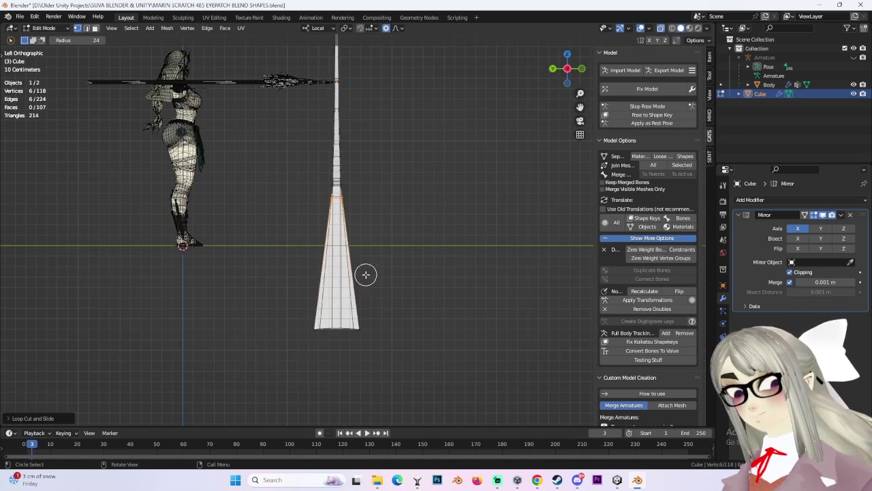
pyautogui.moveTo(354, 308); pyautogui.dragTo(358, 231)
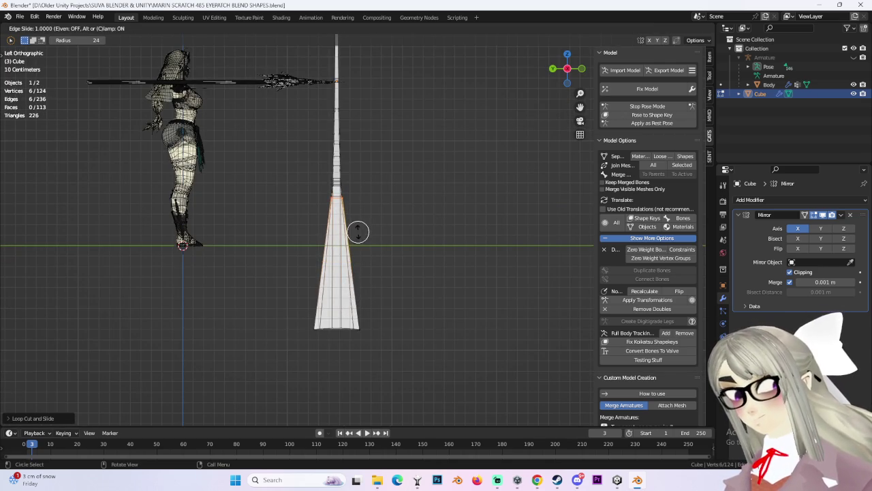
pyautogui.click(362, 237)
# Step: Scale the new loop outward into a bulge and add a loop near the handle bottom
pyautogui.press('s')
pyautogui.click(425, 195)
pyautogui.moveTo(424, 195)
pyautogui.mouseDown(button='middle')
pyautogui.moveTo(343, 213)
pyautogui.moveTo(480, 244)
pyautogui.moveTo(438, 291)
pyautogui.moveTo(440, 261)
pyautogui.moveTo(551, 334)
pyautogui.moveTo(429, 335)
pyautogui.mouseUp(button='middle')
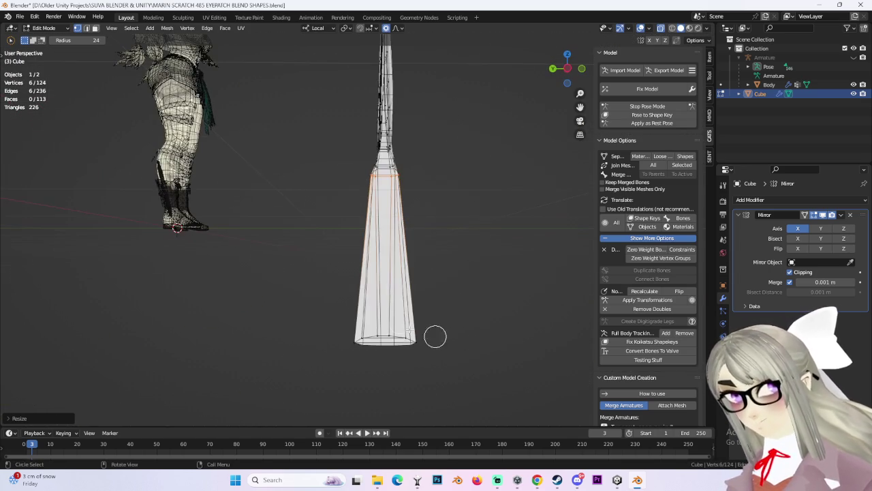
pyautogui.click(380, 185)
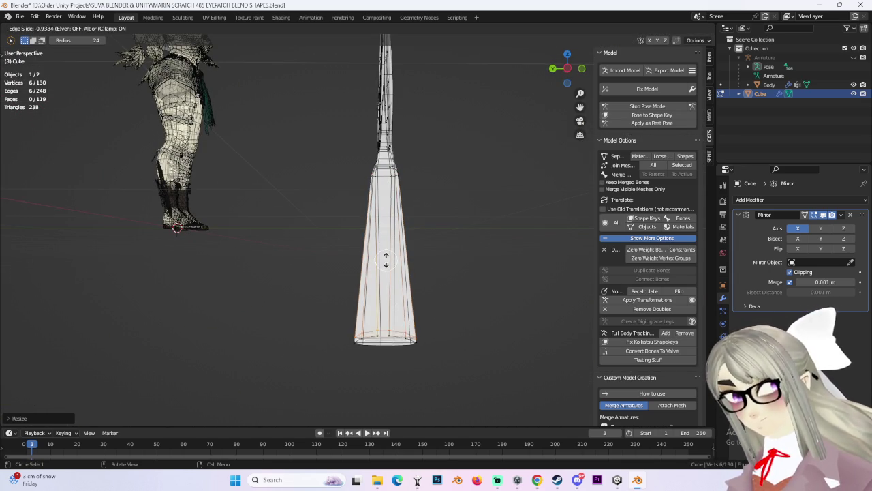
pyautogui.click(390, 254)
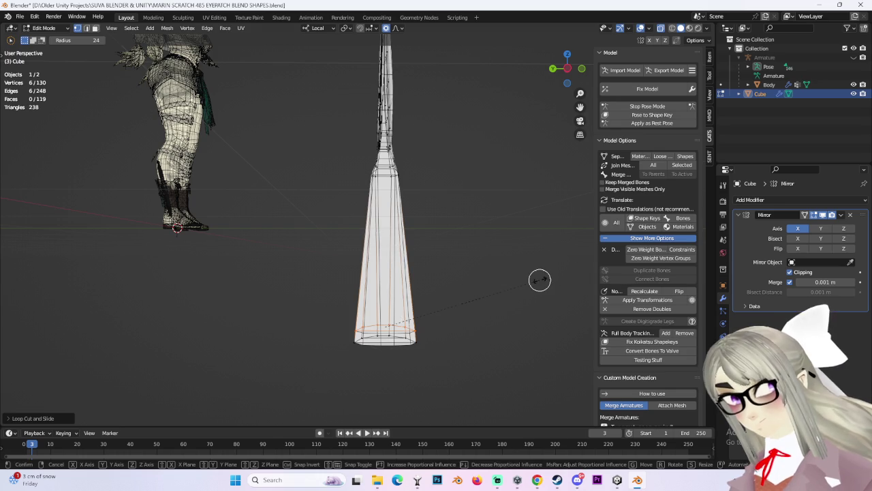
pyautogui.press('g')
pyautogui.click(502, 265)
pyautogui.moveTo(502, 265)
pyautogui.mouseDown(button='middle')
pyautogui.moveTo(440, 259)
pyautogui.moveTo(467, 273)
pyautogui.moveTo(590, 76)
pyautogui.mouseUp(button='middle')
# Step: Narrow the handle's bottom ring by scaling it along local Y
pyautogui.click(581, 68)
pyautogui.press('g')
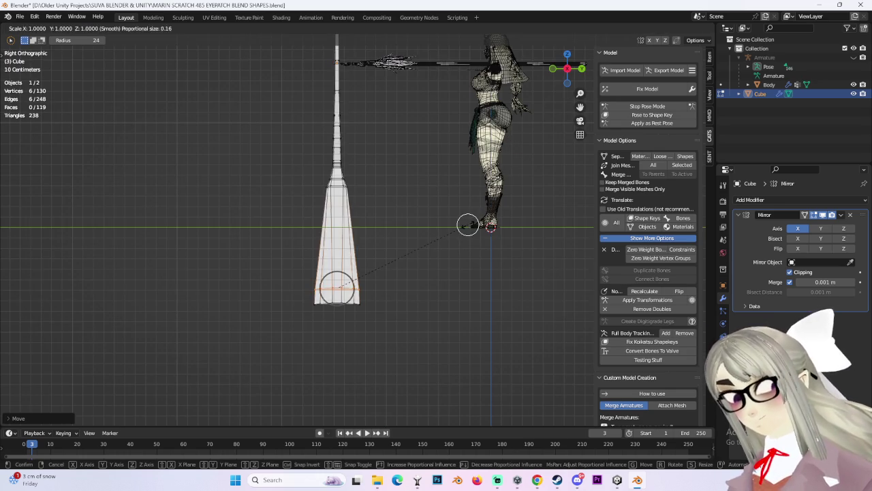
pyautogui.click(452, 229)
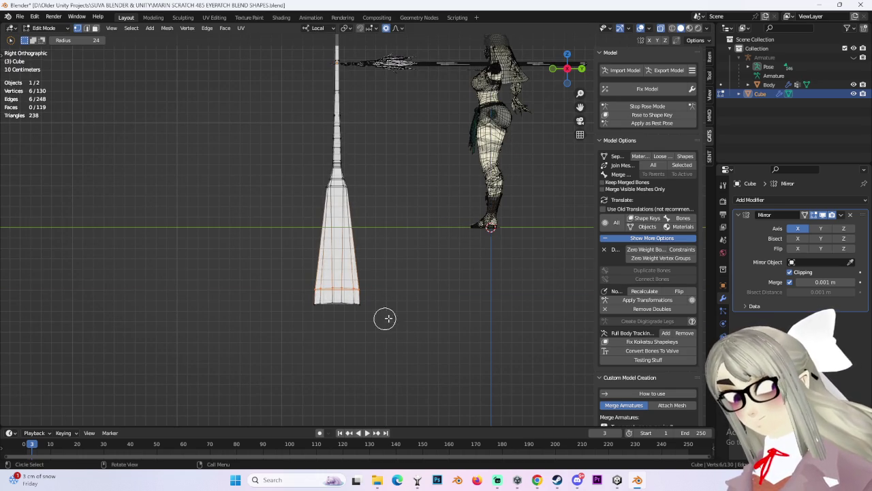
pyautogui.press('s')
pyautogui.click(315, 300)
pyautogui.press('t')
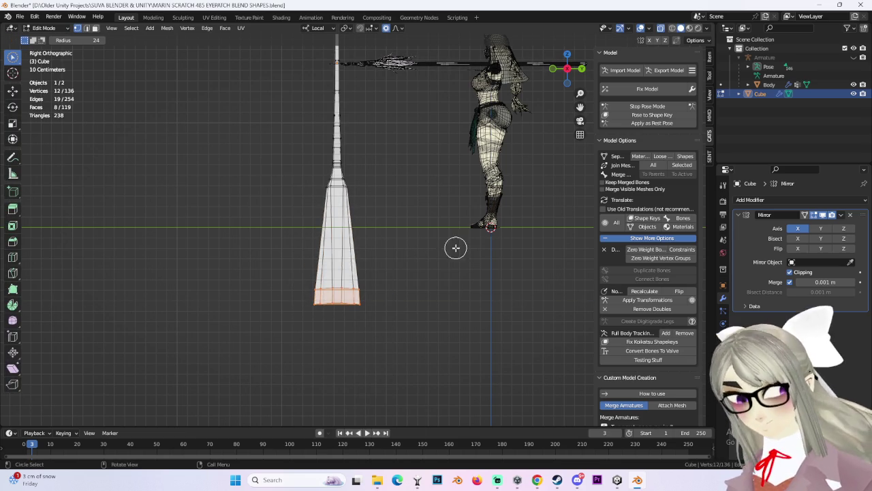
pyautogui.press('s')
pyautogui.press('y')
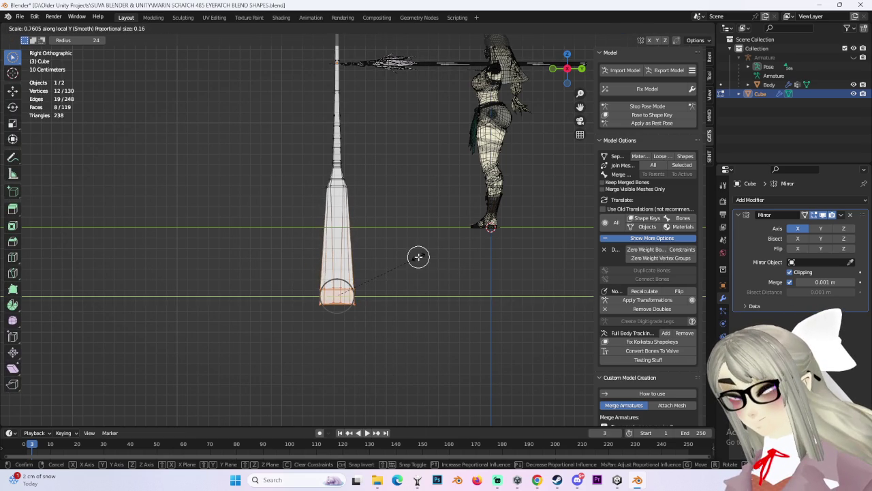
pyautogui.click(418, 256)
pyautogui.moveTo(415, 331)
pyautogui.mouseDown(button='middle')
pyautogui.moveTo(447, 332)
pyautogui.moveTo(452, 267)
pyautogui.moveTo(477, 271)
pyautogui.moveTo(405, 279)
pyautogui.moveTo(407, 296)
pyautogui.moveTo(434, 296)
pyautogui.moveTo(471, 259)
pyautogui.moveTo(385, 274)
pyautogui.moveTo(396, 255)
pyautogui.mouseUp(button='middle')
# Step: Add a new edge loop across the spear head and widen it along local X
pyautogui.click(434, 295)
pyautogui.scroll(2, 385, 274)
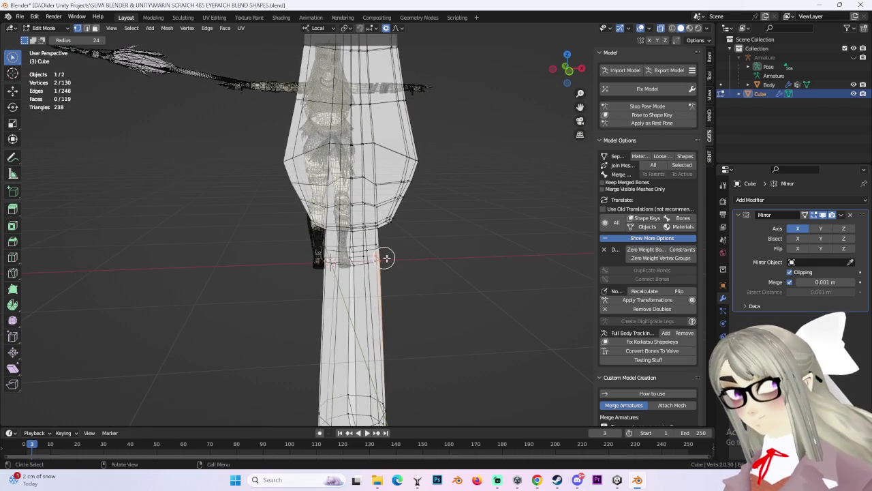
pyautogui.press('c')
pyautogui.moveTo(388, 247)
pyautogui.mouseDown(button='middle')
pyautogui.moveTo(473, 226)
pyautogui.moveTo(399, 248)
pyautogui.moveTo(381, 241)
pyautogui.moveTo(403, 233)
pyautogui.moveTo(447, 243)
pyautogui.moveTo(377, 214)
pyautogui.mouseUp(button='middle')
pyautogui.hotkey('ctrl', 'r')
pyautogui.click(405, 232)
pyautogui.click(407, 230)
pyautogui.press('s')
pyautogui.press('x')
pyautogui.click(405, 243)
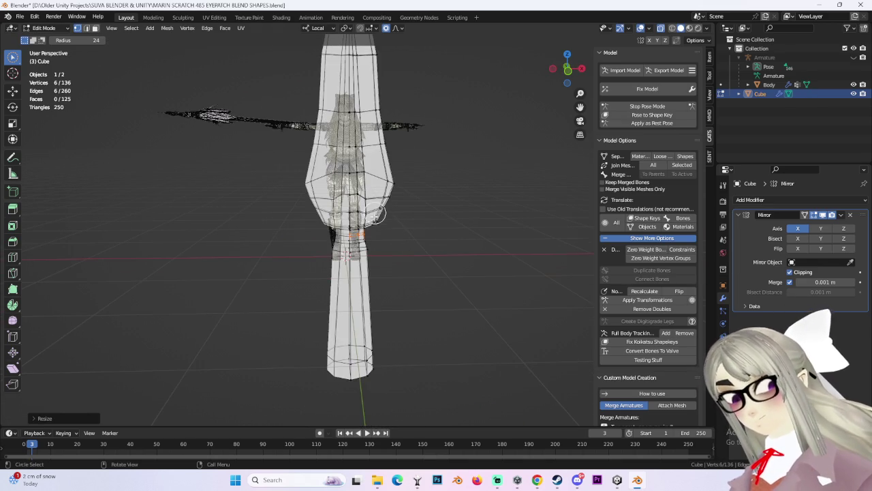
# Step: In Front Orthographic, shift the selected vertices along Z with proportional falloff
pyautogui.click(569, 70)
pyautogui.press('g')
pyautogui.press('z')
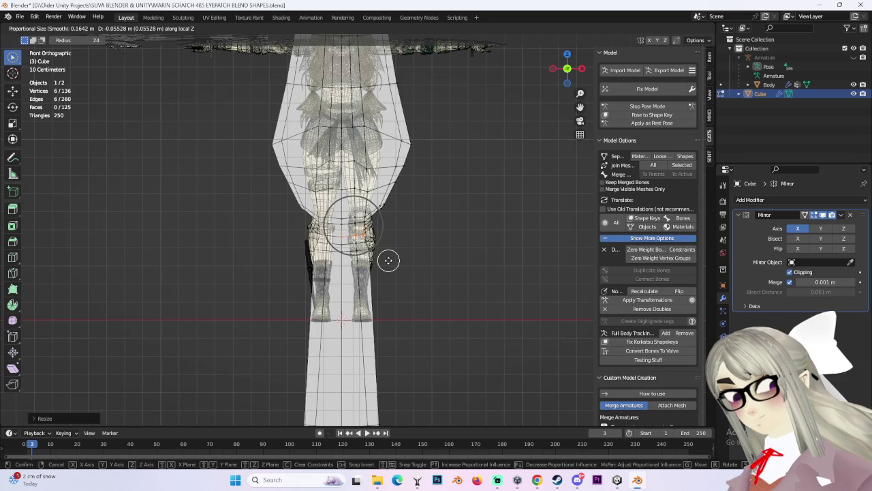
pyautogui.click(396, 259)
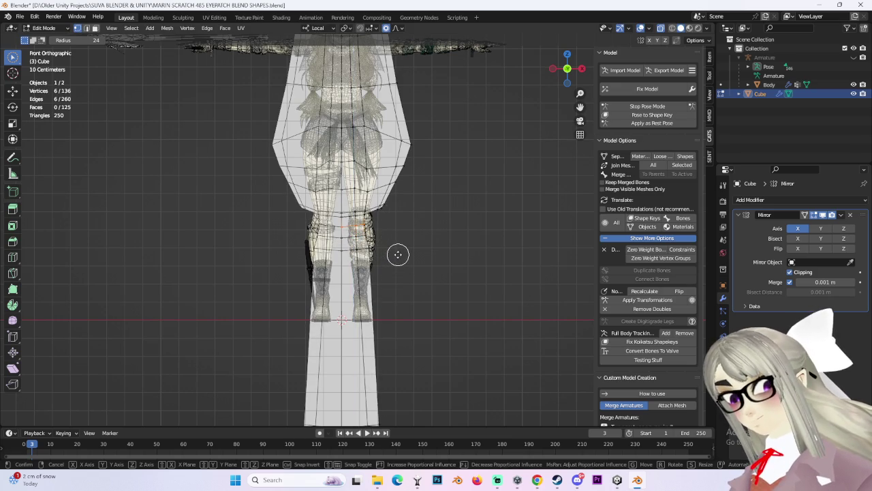
pyautogui.press('g')
pyautogui.press('z')
pyautogui.scroll(-3, 400, 266)
pyautogui.click(401, 275)
pyautogui.scroll(-2, 403, 267)
pyautogui.press('g')
pyautogui.press('z')
# Step: Shift the blade's shoulder vertices along Z, then push them and more blade vertices outward along X
pyautogui.click(377, 210)
pyautogui.press('g')
pyautogui.press('z')
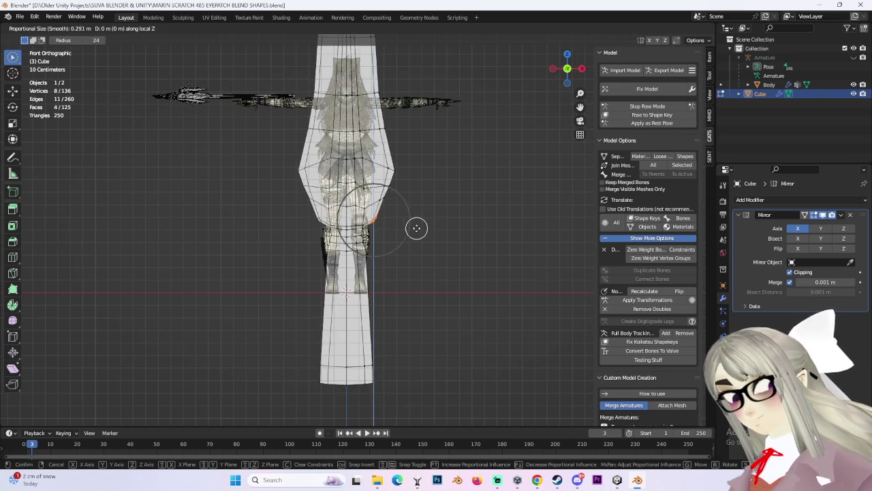
pyautogui.click(417, 214)
pyautogui.press('g')
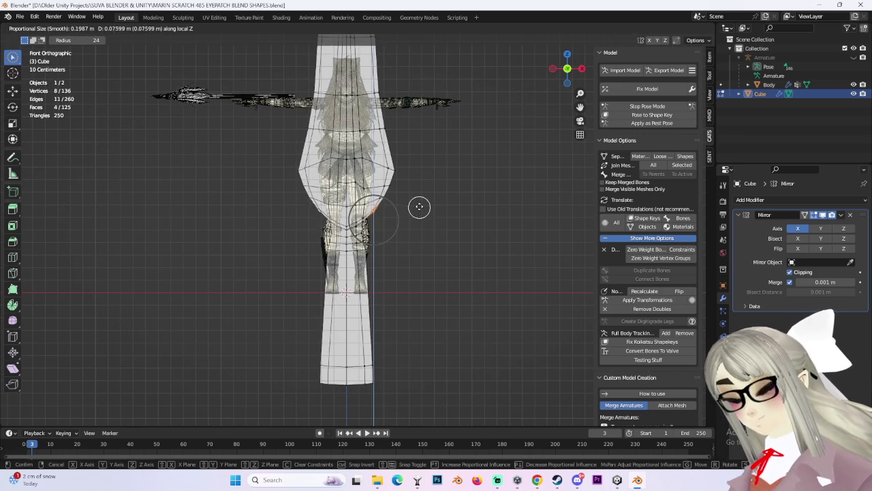
pyautogui.press('x')
pyautogui.click(430, 209)
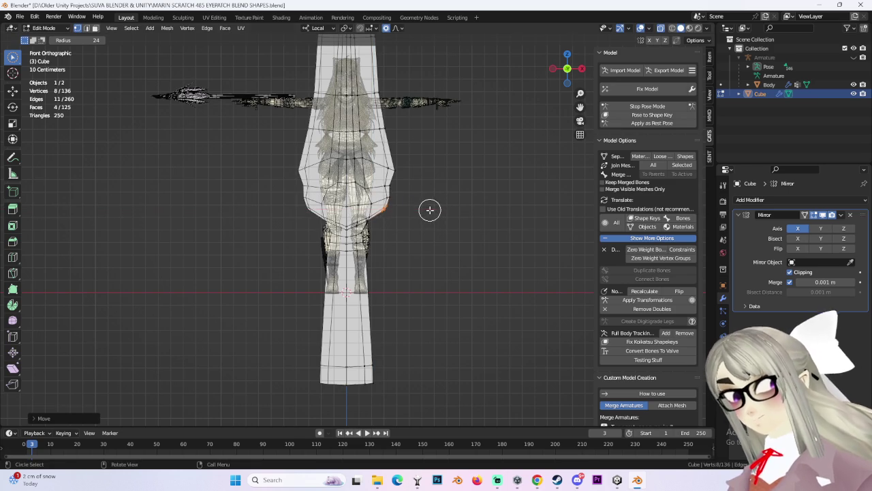
pyautogui.click(383, 198)
pyautogui.press('g')
pyautogui.press('x')
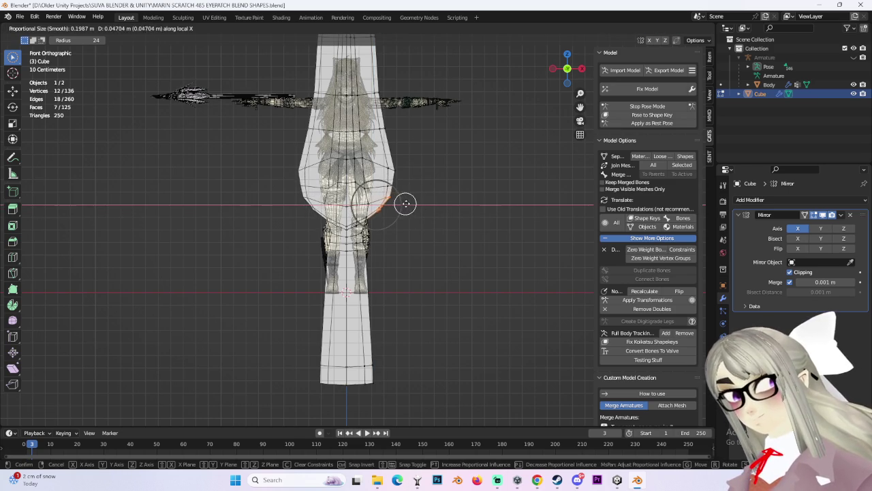
pyautogui.click(413, 205)
# Step: Adjust the blade's outer corner with a falloff move and recentre the view
pyautogui.scroll(2, 372, 235)
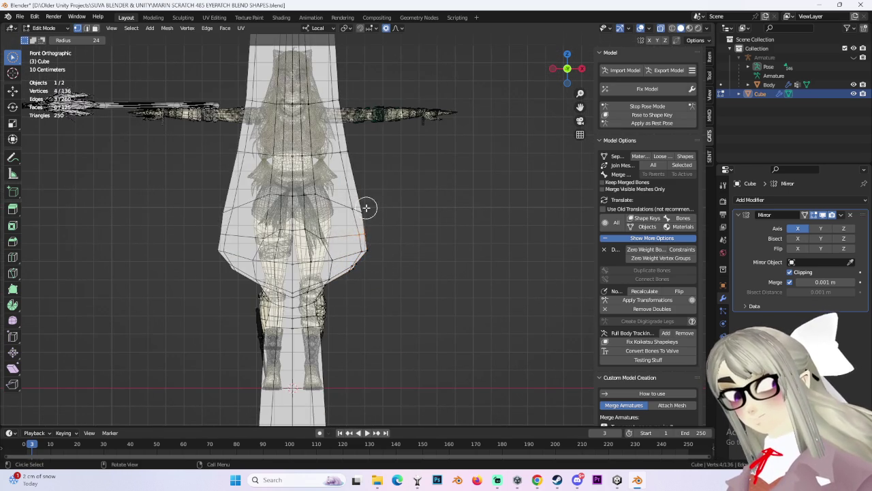
pyautogui.click(366, 208)
pyautogui.press('g')
pyautogui.click(362, 207)
pyautogui.keyDown('shift'); pyautogui.moveTo(238, 233); pyautogui.dragTo(339, 233, button='middle'); pyautogui.keyUp('shift')
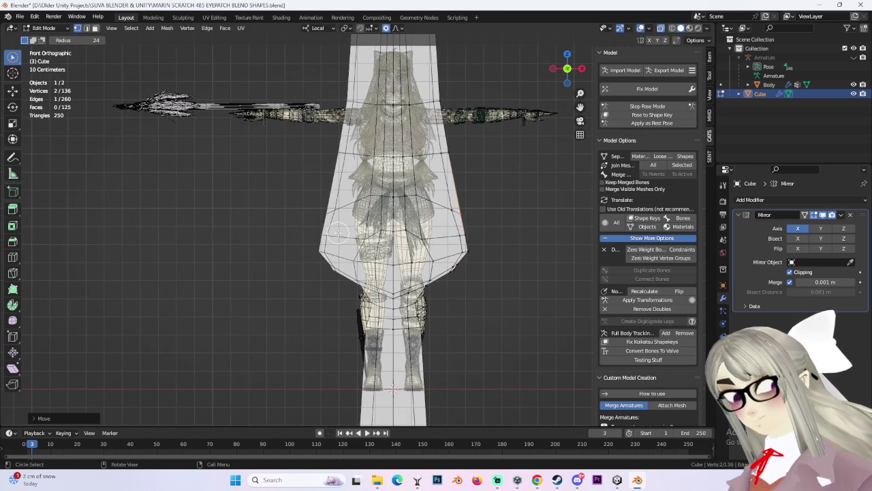
pyautogui.keyDown('shift'); pyautogui.moveTo(487, 223); pyautogui.dragTo(438, 226, button='middle'); pyautogui.keyUp('shift')
pyautogui.scroll(4, 389, 256)
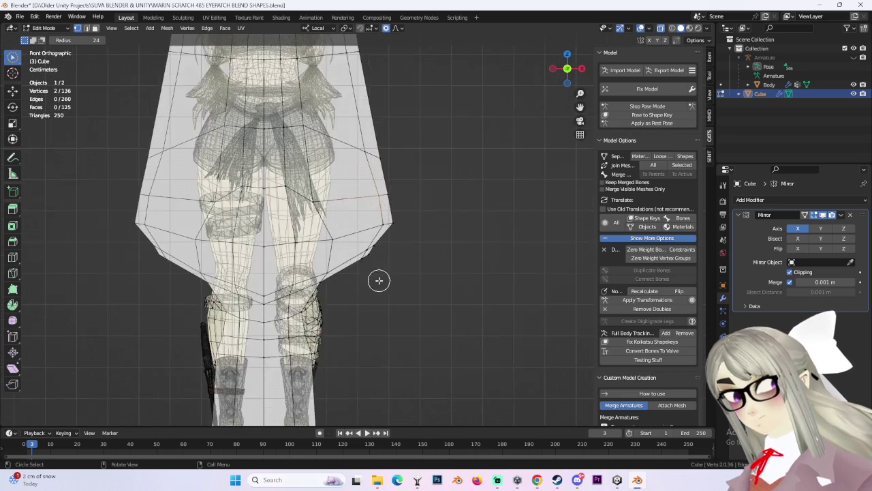
# Step: Widen the blade's lower outer corner along X and tweak the adjacent edge
pyautogui.keyDown('shift'); pyautogui.click(374, 259); pyautogui.keyUp('shift')
pyautogui.press('g')
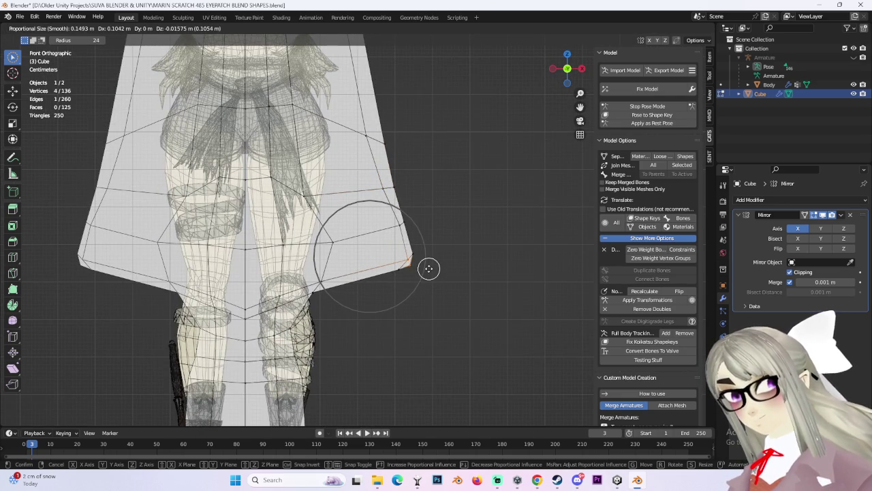
pyautogui.press('x')
pyautogui.click(435, 262)
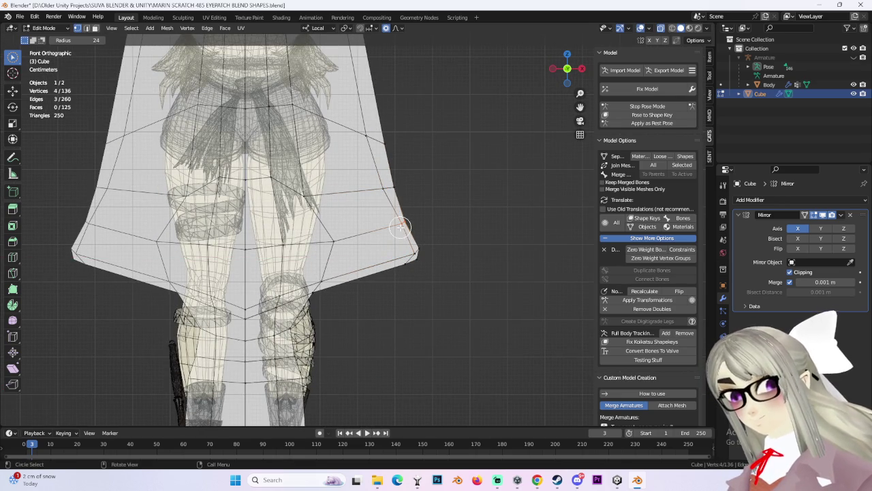
pyautogui.press('g')
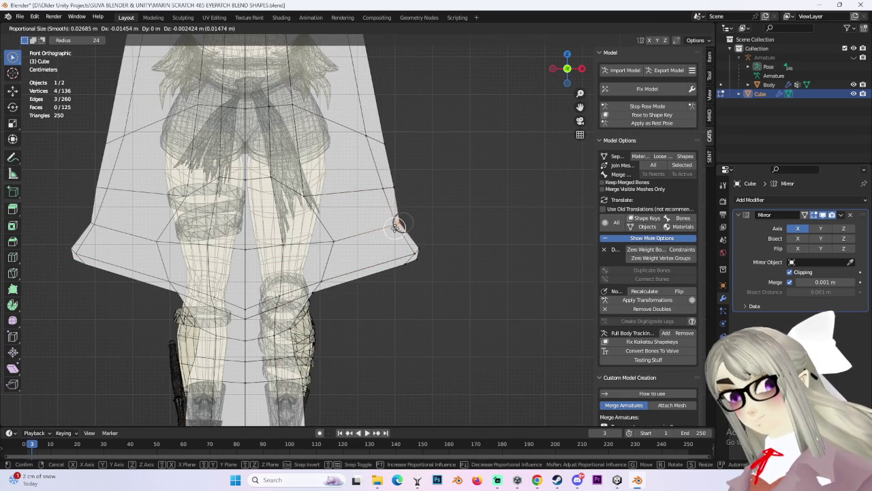
pyautogui.click(399, 225)
pyautogui.scroll(-2, 409, 215)
pyautogui.scroll(-2, 429, 219)
pyautogui.scroll(-4, 381, 282)
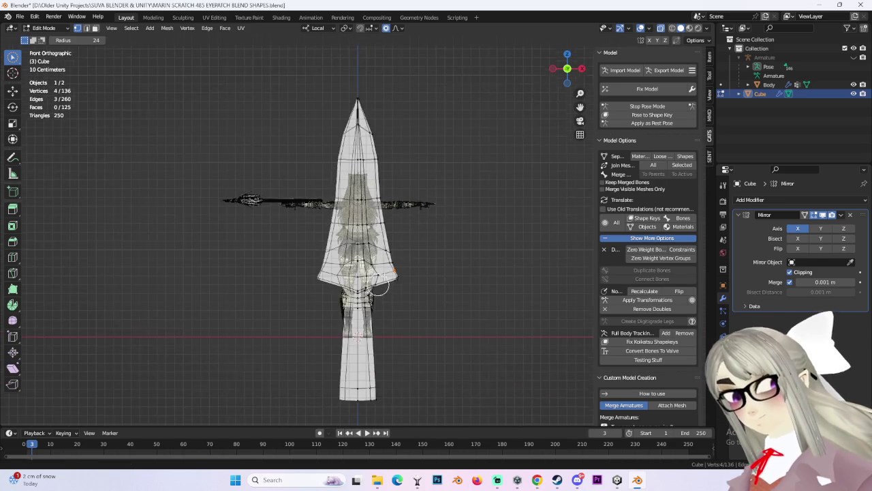
# Step: Move the blade's right-edge vertices along X, then nudge two edge vertices sideways
pyautogui.keyDown('shift'); pyautogui.moveTo(378, 286); pyautogui.dragTo(398, 249, button='middle'); pyautogui.keyUp('shift')
pyautogui.press('ctrl+KP_Add')
pyautogui.moveTo(446, 201); pyautogui.dragTo(406, 187)
pyautogui.press('g')
pyautogui.press('x')
pyautogui.click(432, 264)
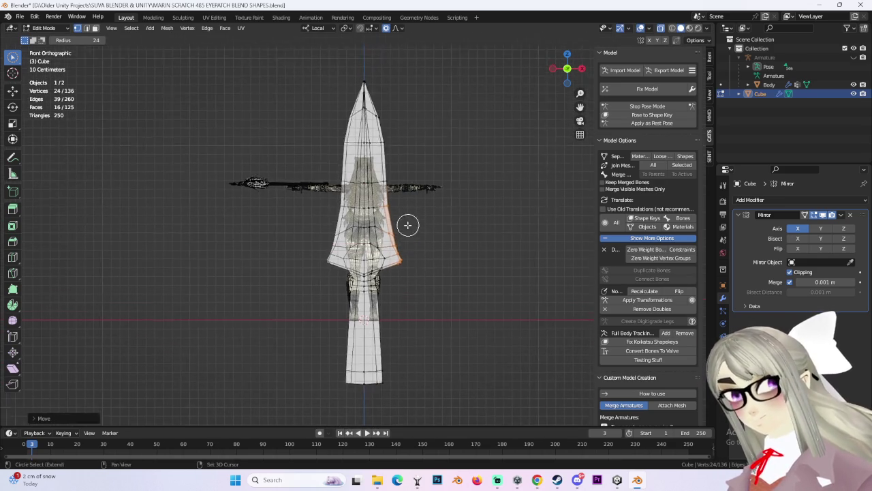
pyautogui.scroll(3, 409, 226)
pyautogui.scroll(3, 384, 228)
pyautogui.click(375, 216)
pyautogui.press('g')
pyautogui.press('x')
pyautogui.click(376, 215)
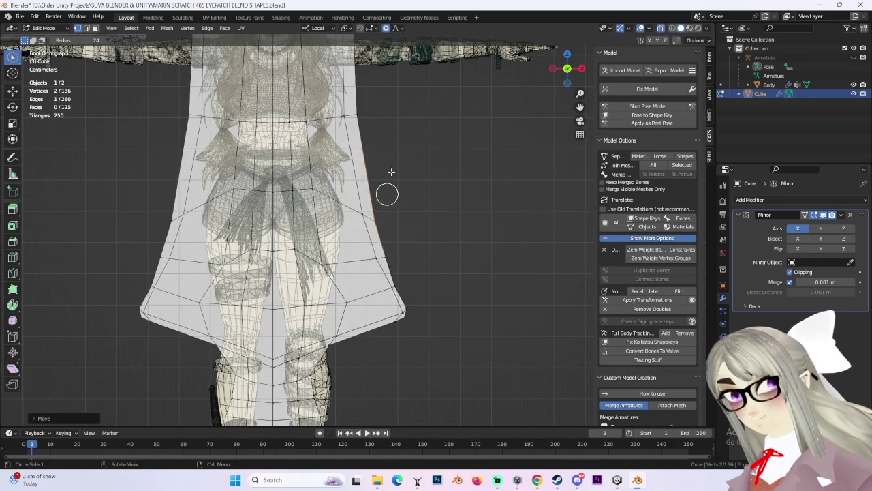
pyautogui.scroll(-4, 357, 244)
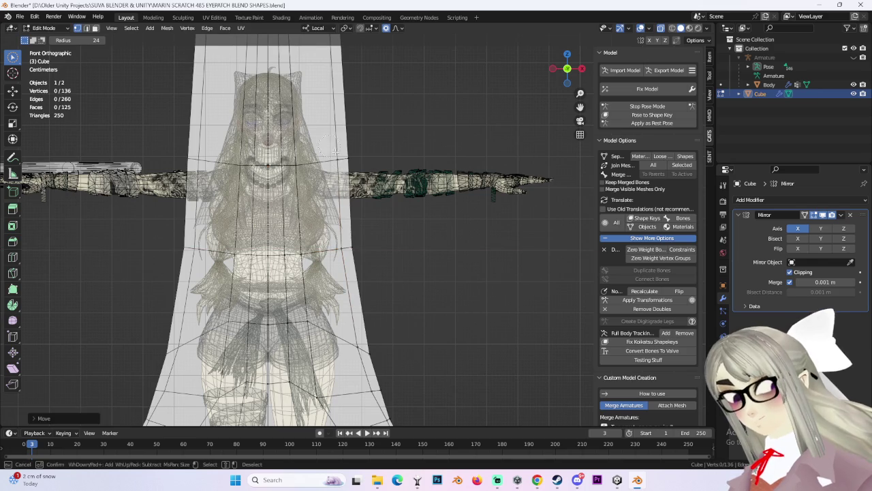
# Step: Pull the upper blade edge inward along X into a sharp tip, then deselect everything
pyautogui.click(329, 144)
pyautogui.press('g')
pyautogui.press('x')
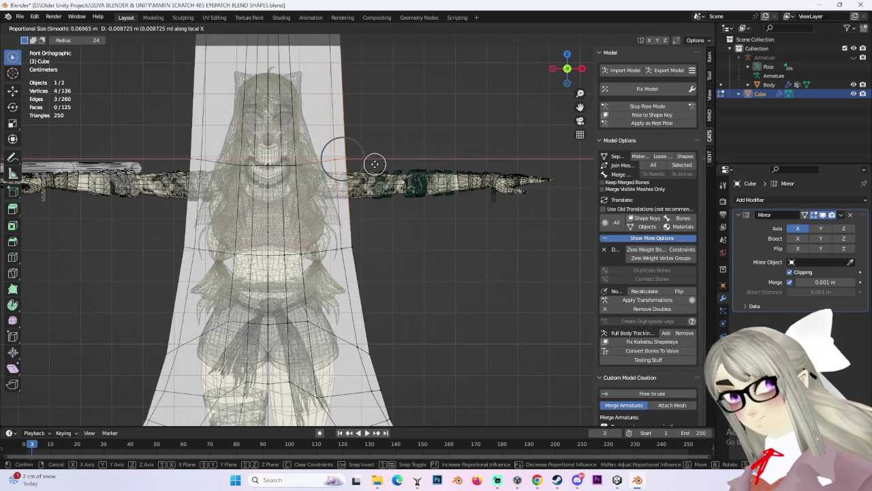
pyautogui.scroll(-2, 375, 167)
pyautogui.scroll(-2, 361, 204)
pyautogui.click(378, 262)
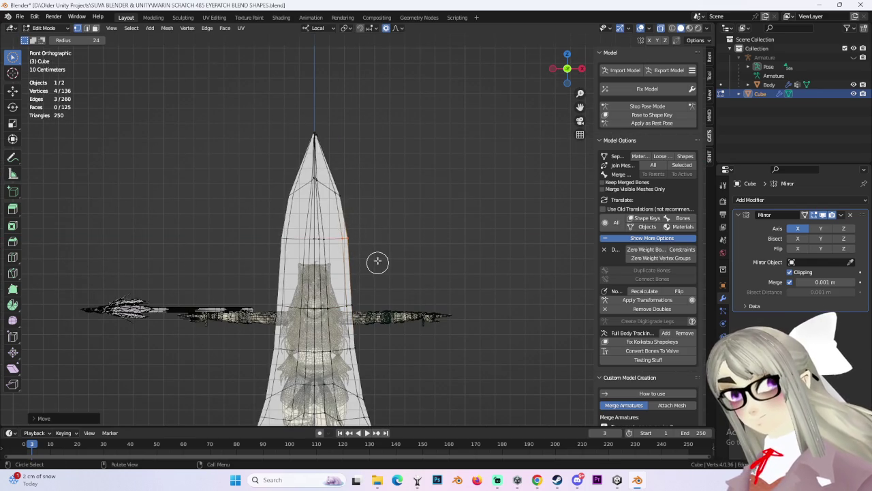
pyautogui.scroll(2, 331, 204)
pyautogui.scroll(2, 398, 255)
pyautogui.scroll(1, 397, 254)
pyautogui.click(321, 266)
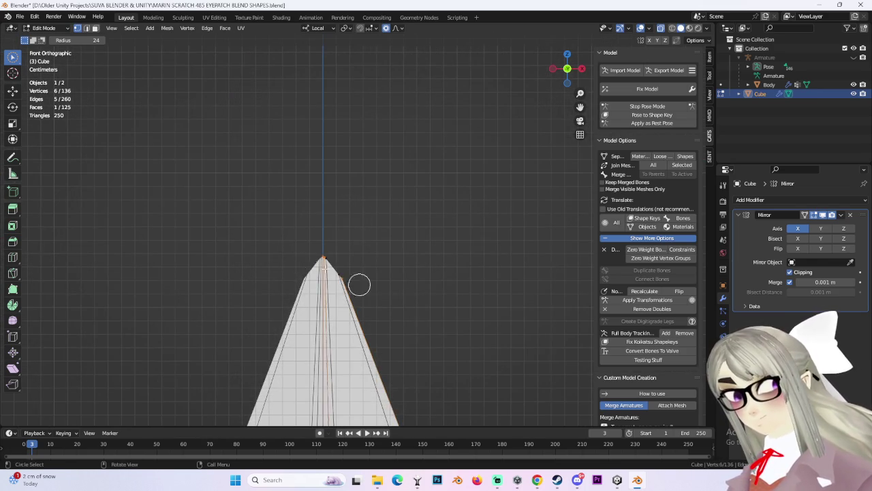
pyautogui.scroll(-1, 354, 253)
pyautogui.scroll(-1, 409, 307)
pyautogui.hotkey('alt', 'a')
pyautogui.scroll(-2, 440, 287)
# Step: In Right Orthographic view, brush-select vertices on the blade's lower loop
pyautogui.moveTo(437, 229)
pyautogui.mouseDown(button='middle')
pyautogui.moveTo(390, 229)
pyautogui.moveTo(411, 212)
pyautogui.mouseUp(button='middle')
pyautogui.click(575, 66)
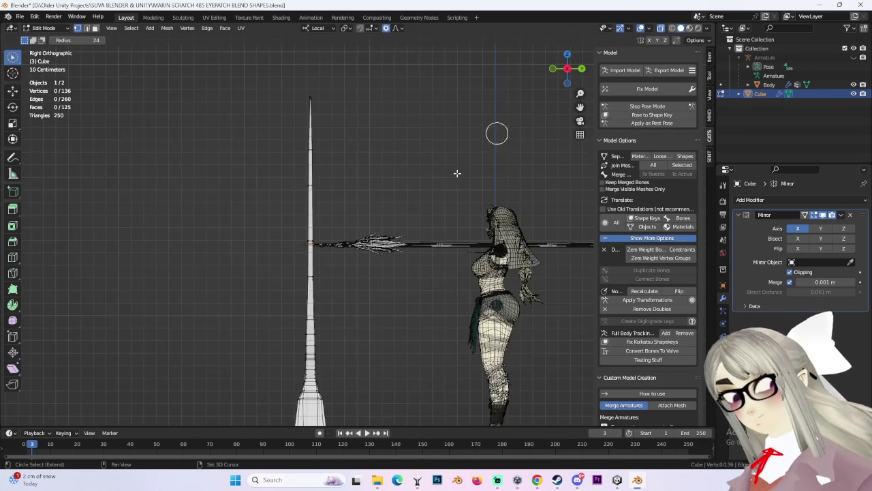
pyautogui.scroll(-2, 381, 298)
pyautogui.keyDown('shift'); pyautogui.scroll(-3, 381, 354); pyautogui.keyUp('shift')
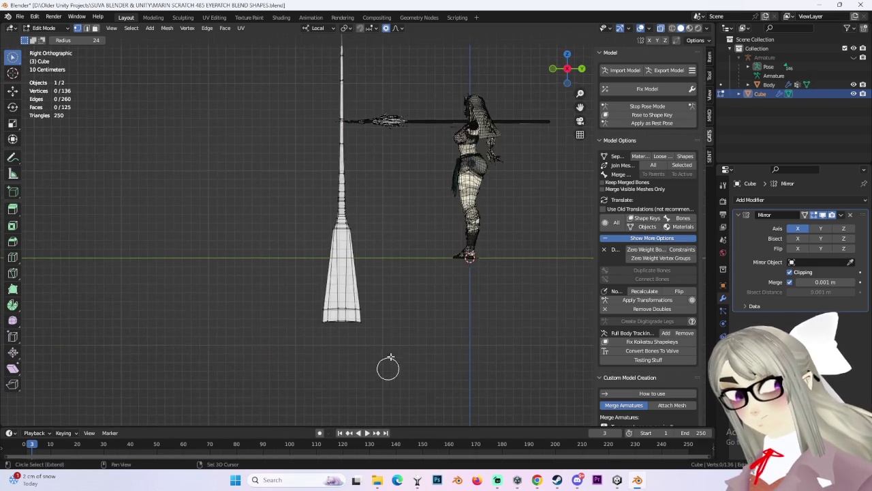
pyautogui.scroll(3, 431, 296)
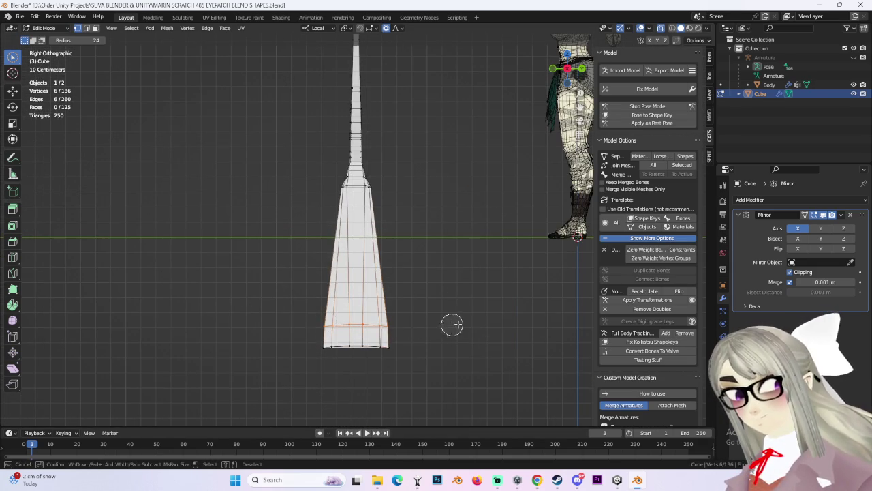
pyautogui.scroll(5, 442, 325)
pyautogui.scroll(3, 477, 348)
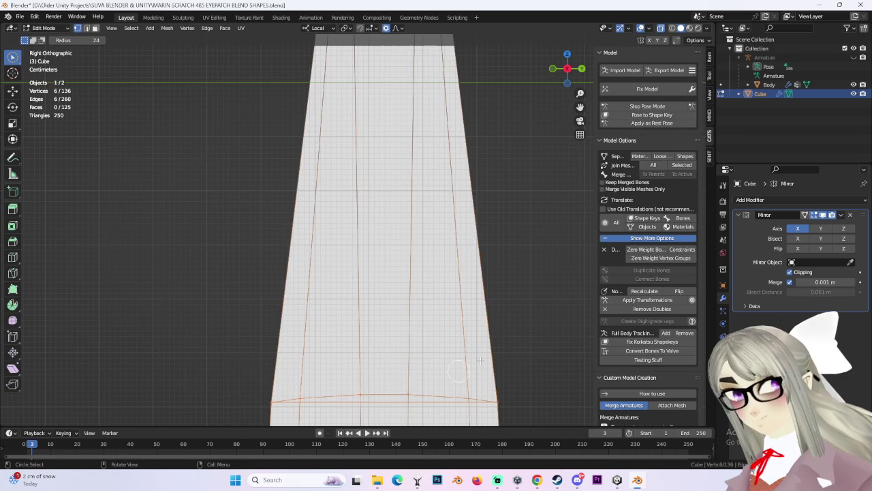
pyautogui.scroll(-2, 509, 364)
pyautogui.click(517, 252)
pyautogui.moveTo(320, 297); pyautogui.dragTo(486, 298)
pyautogui.moveTo(487, 298); pyautogui.dragTo(464, 304, button='middle')
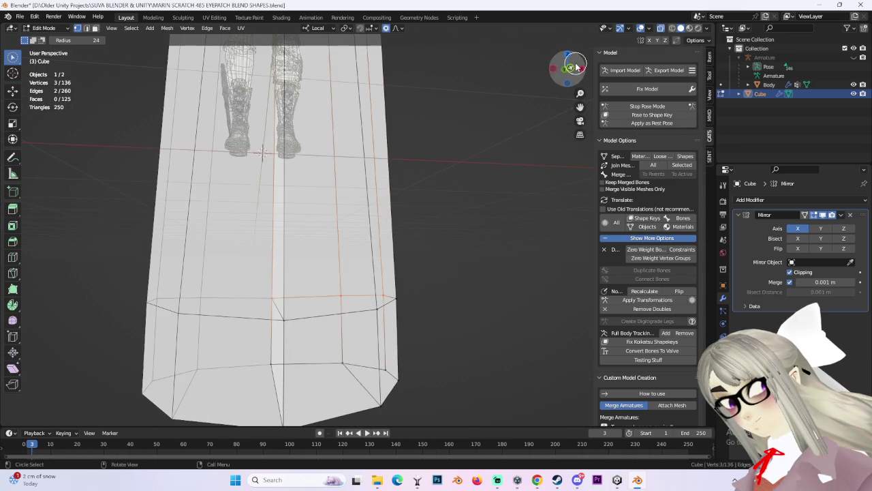
# Step: Add right-side vertices to the selection and scale the lower loop along local Y with falloff
pyautogui.click(575, 66)
pyautogui.moveTo(408, 303); pyautogui.dragTo(418, 302)
pyautogui.moveTo(418, 301)
pyautogui.mouseDown(button='middle')
pyautogui.moveTo(498, 296)
pyautogui.moveTo(433, 302)
pyautogui.mouseUp(button='middle')
pyautogui.moveTo(402, 292); pyautogui.dragTo(472, 279)
pyautogui.rightClick(472, 279)
pyautogui.click(581, 71)
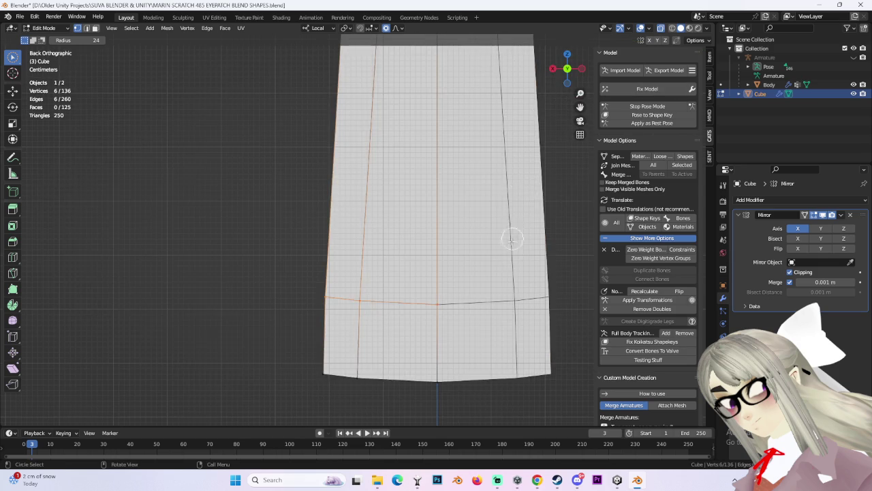
pyautogui.scroll(-2, 513, 236)
pyautogui.click(552, 68)
pyautogui.press('s')
pyautogui.press('y')
pyautogui.press('y')
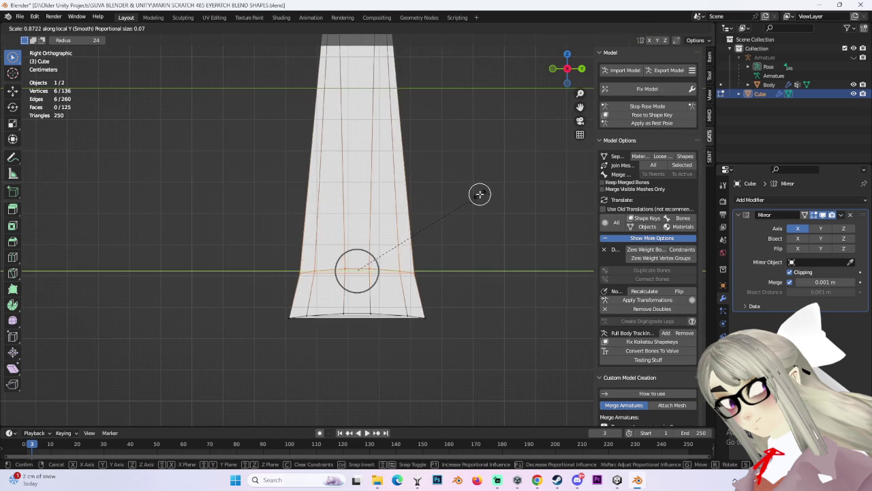
pyautogui.click(480, 194)
# Step: Add the handle's bottom vertices to the selection
pyautogui.scroll(-2, 490, 196)
pyautogui.scroll(-2, 428, 302)
pyautogui.scroll(1, 429, 301)
pyautogui.scroll(-1, 437, 271)
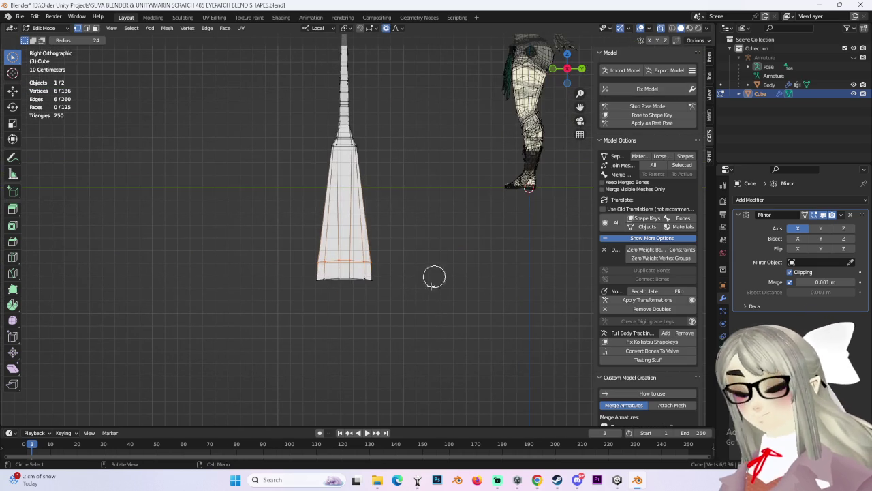
pyautogui.moveTo(437, 271); pyautogui.dragTo(324, 266)
pyautogui.press('Escape')
pyautogui.scroll(-2, 422, 294)
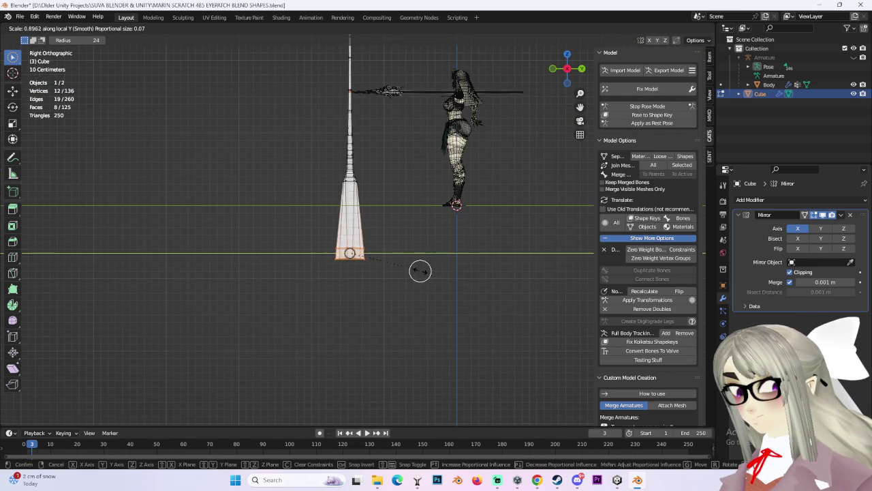
# Step: Deselect all vertices, view the spear from the side, and return to Object Mode
pyautogui.moveTo(421, 272)
pyautogui.mouseDown(button='middle')
pyautogui.moveTo(427, 168)
pyautogui.moveTo(415, 218)
pyautogui.mouseUp(button='middle')
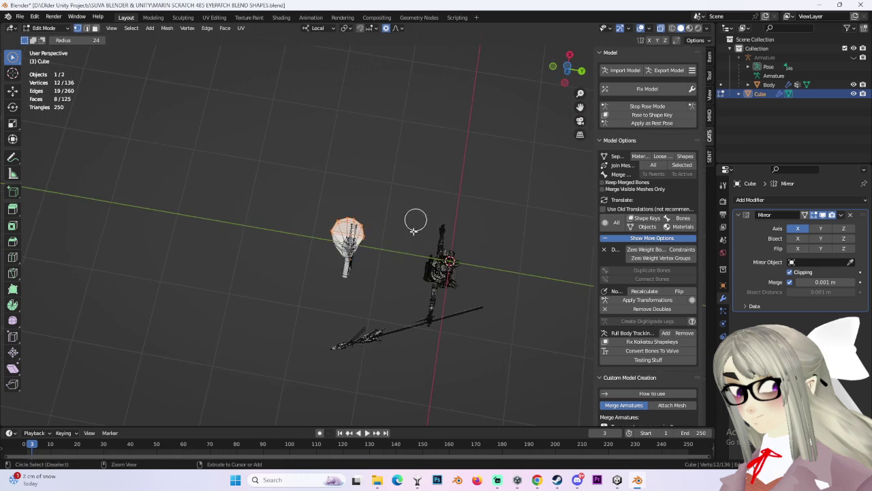
pyautogui.scroll(3, 381, 209)
pyautogui.scroll(3, 401, 186)
pyautogui.scroll(-3, 409, 185)
pyautogui.moveTo(434, 188)
pyautogui.mouseDown(button='middle')
pyautogui.moveTo(424, 175)
pyautogui.moveTo(486, 149)
pyautogui.mouseUp(button='middle')
pyautogui.hotkey('alt', 'a')
pyautogui.click(566, 70)
pyautogui.click(52, 30)
pyautogui.click(44, 32)
pyautogui.moveTo(395, 225); pyautogui.dragTo(497, 157, button='middle')
# Step: Deselect all, turn off X-ray, and orbit to frame the spear and avatar
pyautogui.hotkey('alt', 'a')
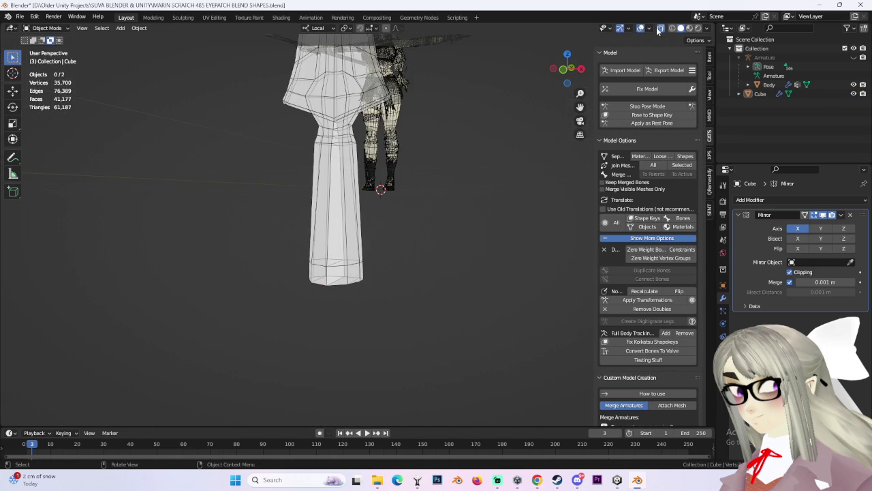
pyautogui.click(660, 29)
pyautogui.moveTo(443, 101)
pyautogui.mouseDown(button='middle')
pyautogui.moveTo(433, 233)
pyautogui.moveTo(493, 116)
pyautogui.mouseUp(button='middle')
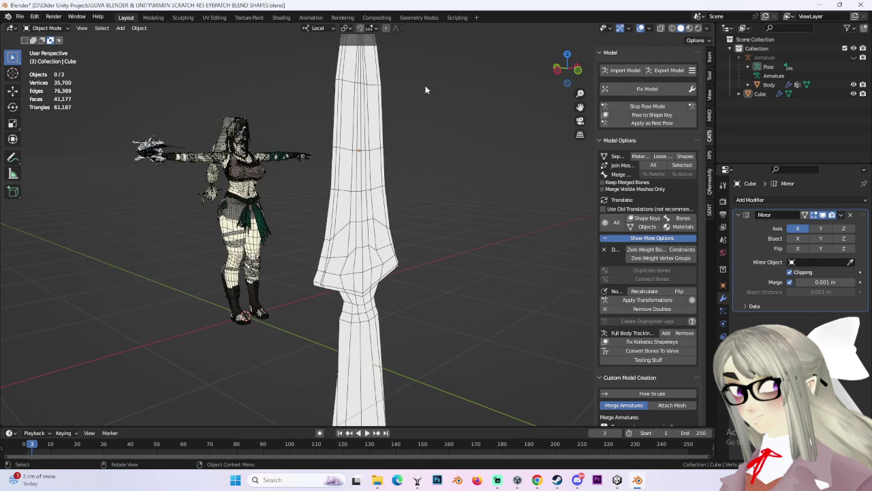
pyautogui.click(405, 117)
pyautogui.moveTo(405, 117)
pyautogui.mouseDown(button='middle')
pyautogui.moveTo(444, 192)
pyautogui.moveTo(419, 233)
pyautogui.moveTo(388, 245)
pyautogui.moveTo(441, 288)
pyautogui.moveTo(368, 231)
pyautogui.moveTo(388, 265)
pyautogui.moveTo(418, 268)
pyautogui.moveTo(395, 208)
pyautogui.moveTo(436, 212)
pyautogui.moveTo(434, 197)
pyautogui.mouseUp(button='middle')
pyautogui.moveTo(470, 171)
pyautogui.mouseDown(button='middle')
pyautogui.moveTo(386, 213)
pyautogui.moveTo(444, 208)
pyautogui.mouseUp(button='middle')
pyautogui.scroll(-3, 443, 209)
pyautogui.scroll(-2, 452, 210)
# Step: Add a cylinder mesh and give it a first stretch along Z
pyautogui.click(121, 28)
pyautogui.click(121, 28)
pyautogui.click(121, 28)
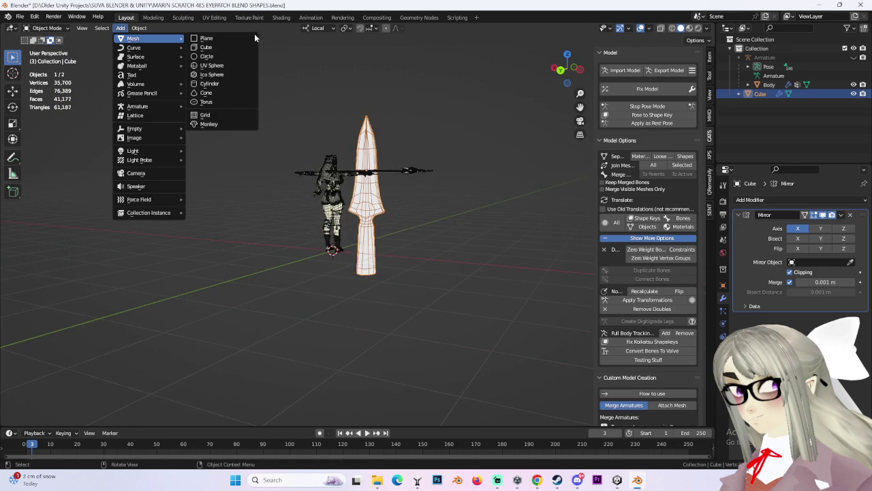
pyautogui.click(209, 83)
pyautogui.scroll(-3, 428, 171)
pyautogui.press('s')
pyautogui.press('z')
pyautogui.press('z')
pyautogui.click(416, 186)
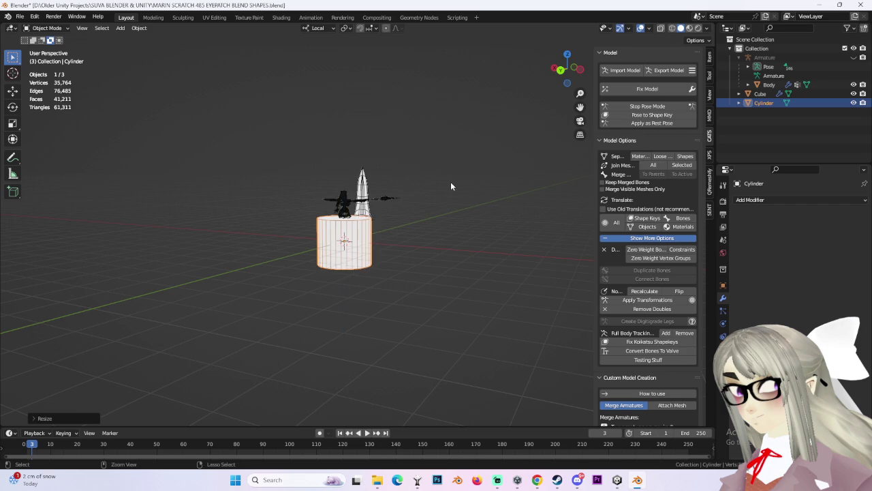
pyautogui.scroll(-5, 446, 181)
pyautogui.scroll(-3, 451, 184)
# Step: Stretch the cylinder 20 times taller along Z, replacing an oversized 100x stretch
pyautogui.press('s')
pyautogui.press('z')
pyautogui.press('z')
pyautogui.press('Escape')
pyautogui.press('s')
pyautogui.press('z')
pyautogui.press('z')
pyautogui.write('100')
pyautogui.press('Return')
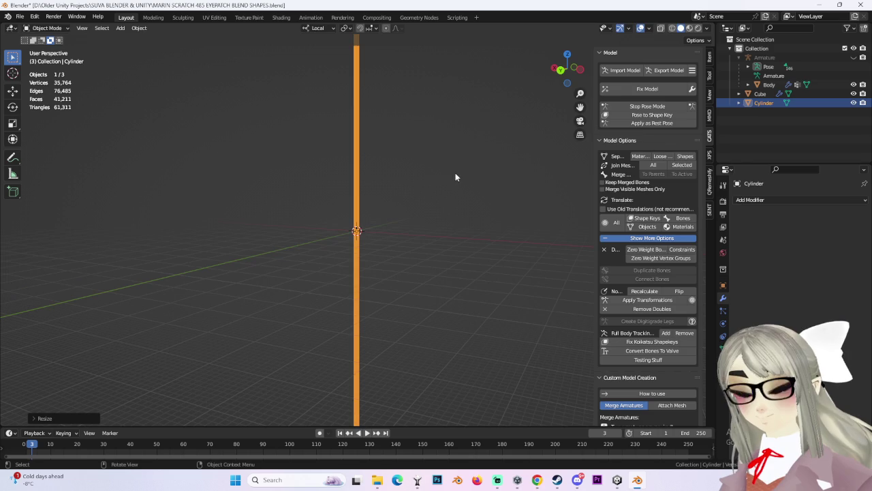
pyautogui.hotkey('ctrl', 'z')
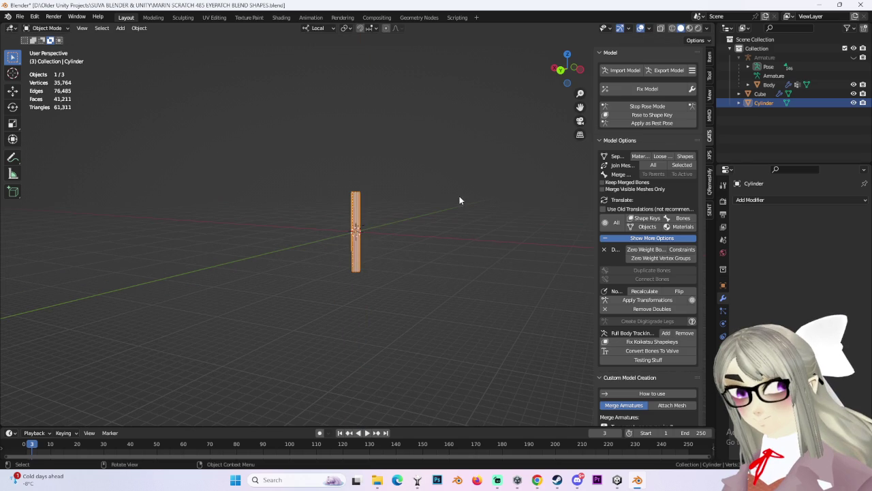
pyautogui.press('s')
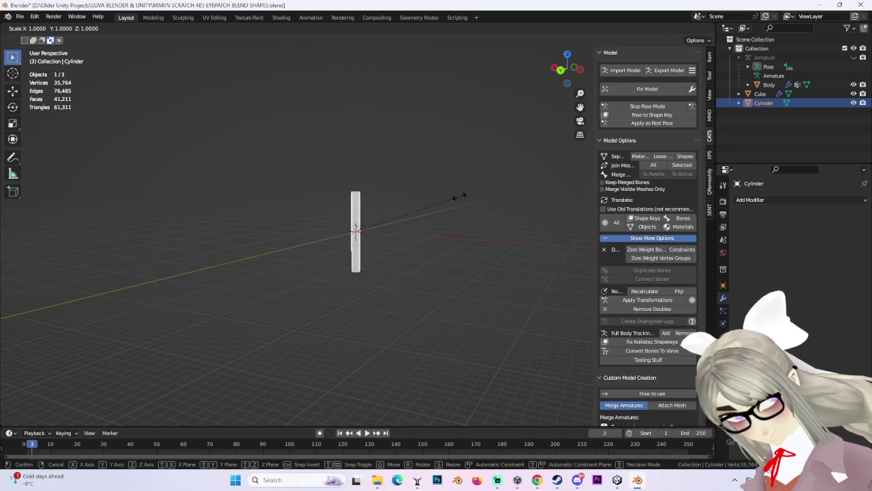
pyautogui.press('z')
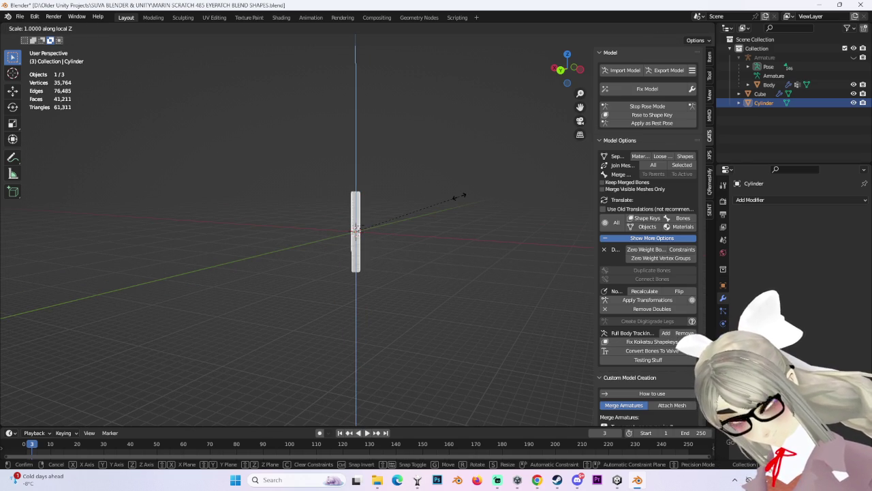
pyautogui.write('20')
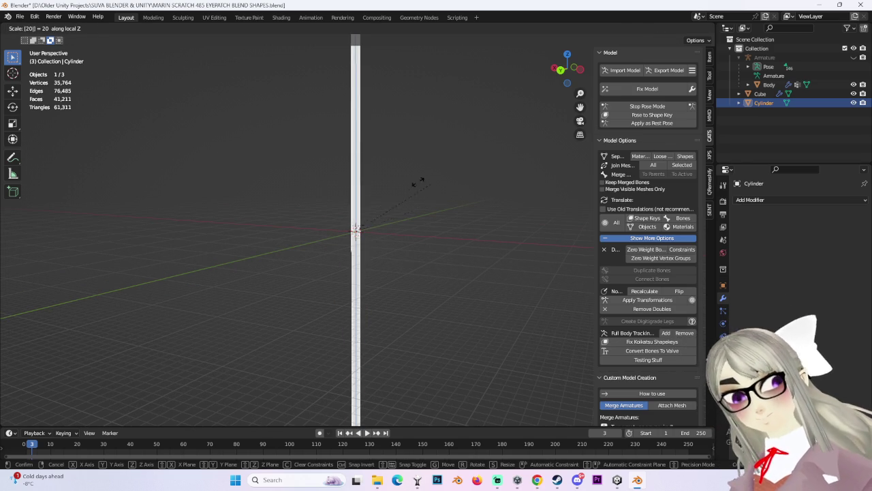
pyautogui.press('Return')
# Step: Scale the tall cylinder down uniformly so it becomes a thin pole
pyautogui.press('s')
pyautogui.press('Escape')
pyautogui.press('s')
pyautogui.press('Escape')
pyautogui.moveTo(442, 218); pyautogui.dragTo(507, 218, button='middle')
pyautogui.press('s')
pyautogui.press('Escape')
pyautogui.scroll(2, 515, 218)
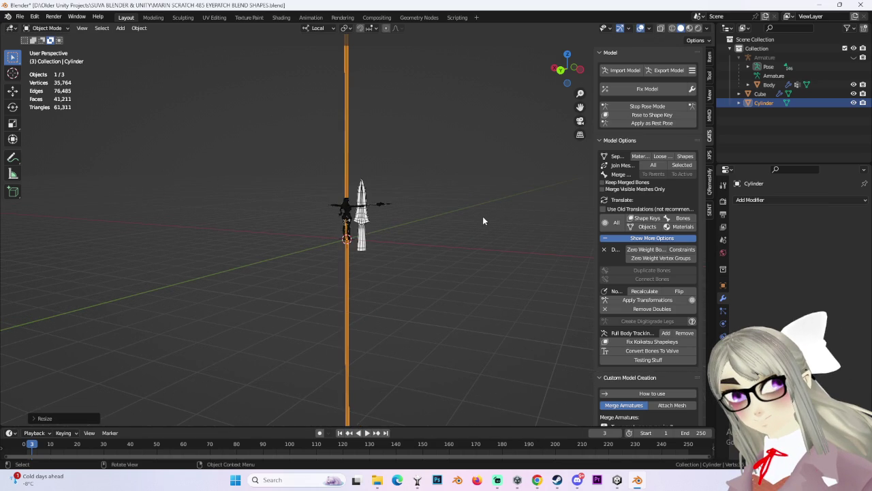
pyautogui.press('s')
pyautogui.press('Escape')
pyautogui.press('s')
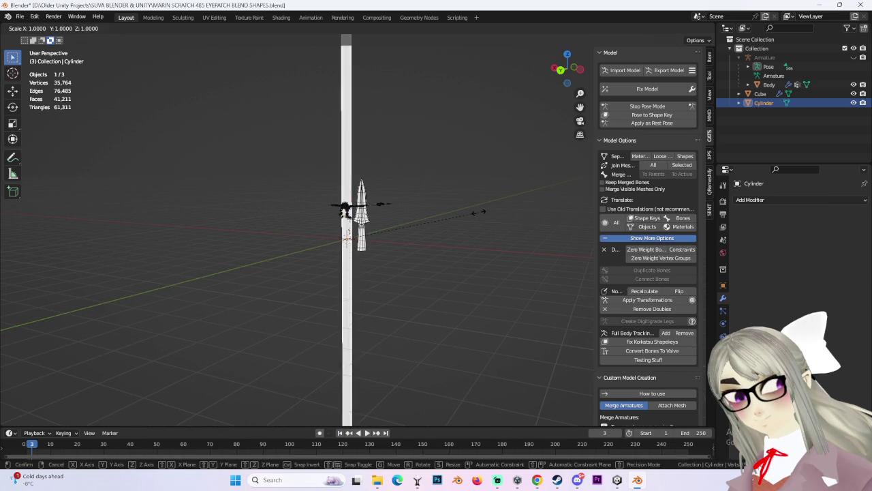
pyautogui.press('Escape')
pyautogui.scroll(-2, 496, 217)
pyautogui.press('s')
pyautogui.click(406, 207)
# Step: Try repeating the last transform, then switch to the back view
pyautogui.hotkey('shift', 'r')
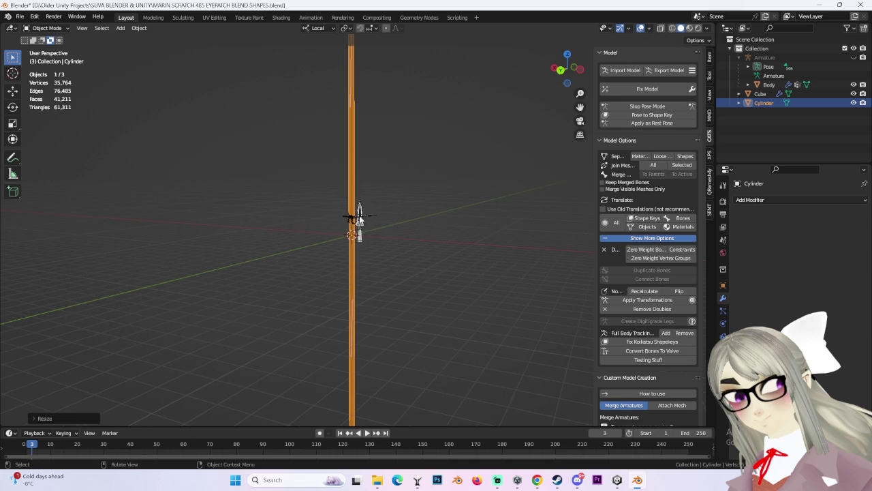
pyautogui.hotkey('shift', 'r')
pyautogui.click(560, 70)
pyautogui.hotkey('ctrl', 'z')
# Step: Shorten the pole and reposition it vertically in the back view
pyautogui.press('s')
pyautogui.click(510, 232)
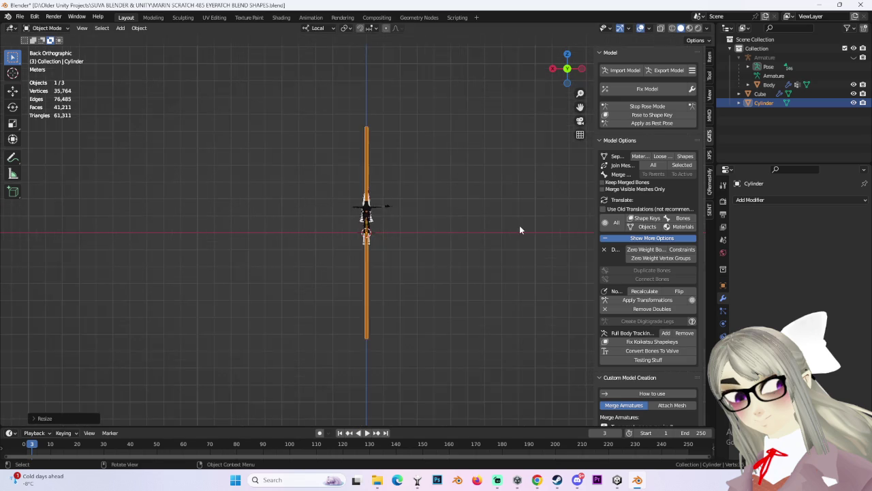
pyautogui.scroll(5, 510, 232)
pyautogui.press('g')
pyautogui.press('z')
pyautogui.press('z')
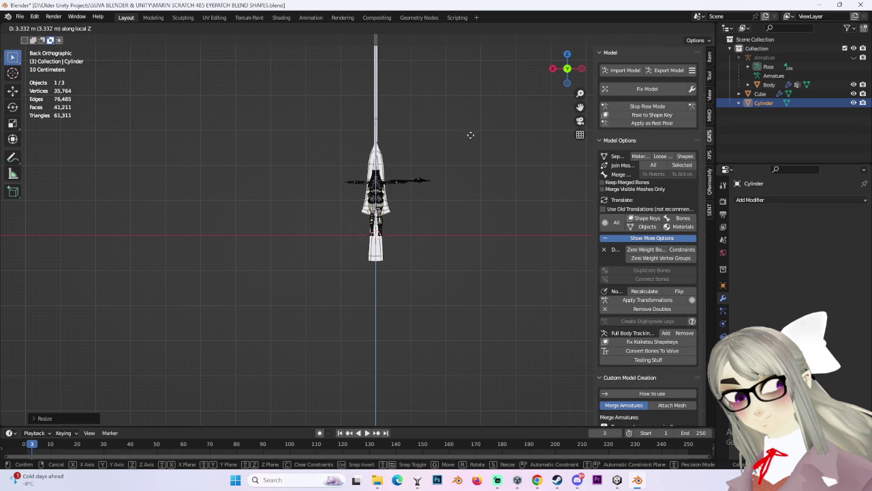
pyautogui.click(470, 156)
pyautogui.scroll(4, 466, 222)
pyautogui.press('s')
pyautogui.click(439, 222)
pyautogui.keyDown('shift'); pyautogui.scroll(-5, 460, 171); pyautogui.keyUp('shift')
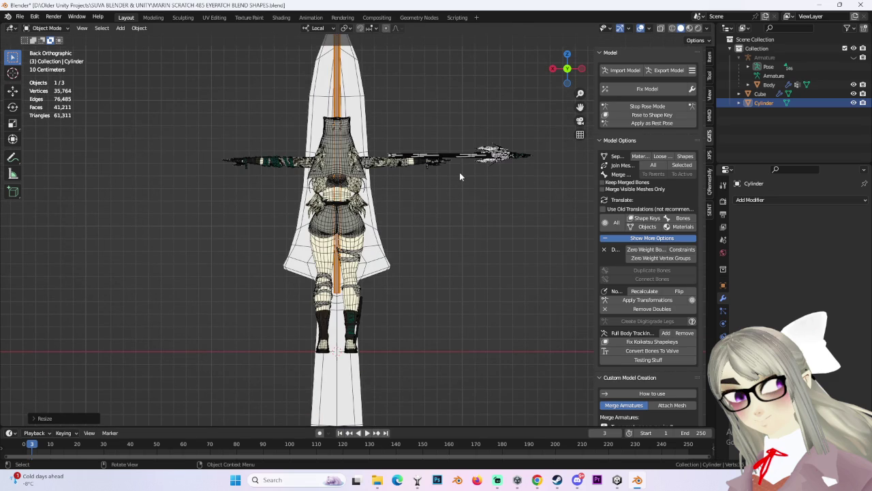
pyautogui.press('g')
pyautogui.press('z')
pyautogui.press('z')
pyautogui.click(469, 231)
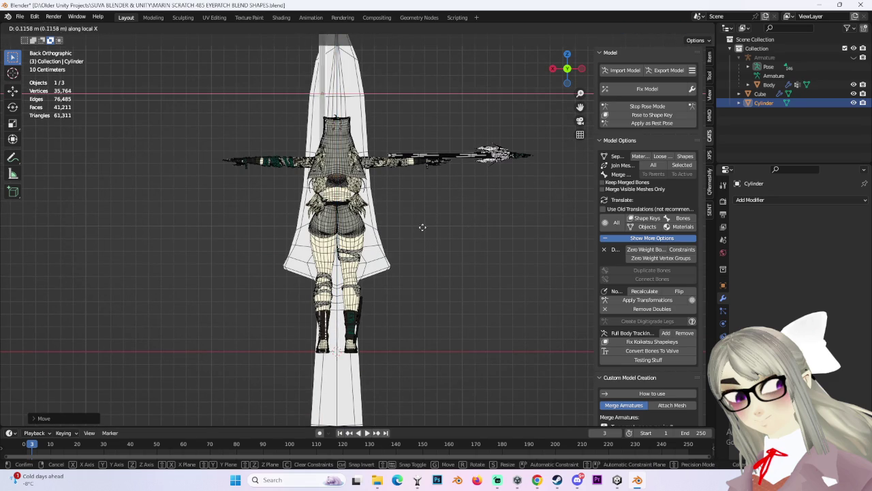
# Step: Shrink the pole further and move it up above the avatar's head
pyautogui.keyDown('shift'); pyautogui.scroll(5, 431, 236); pyautogui.keyUp('shift')
pyautogui.keyDown('shift'); pyautogui.scroll(3, 381, 197); pyautogui.keyUp('shift')
pyautogui.scroll(-2, 382, 201)
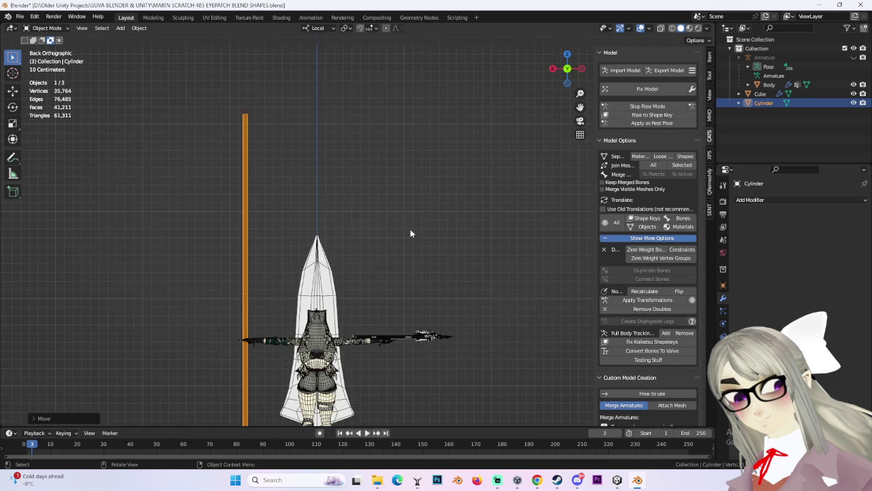
pyautogui.keyDown('shift'); pyautogui.scroll(-3, 381, 201); pyautogui.keyUp('shift')
pyautogui.press('s')
pyautogui.click(346, 174)
pyautogui.press('g')
pyautogui.press('z')
pyautogui.press('z')
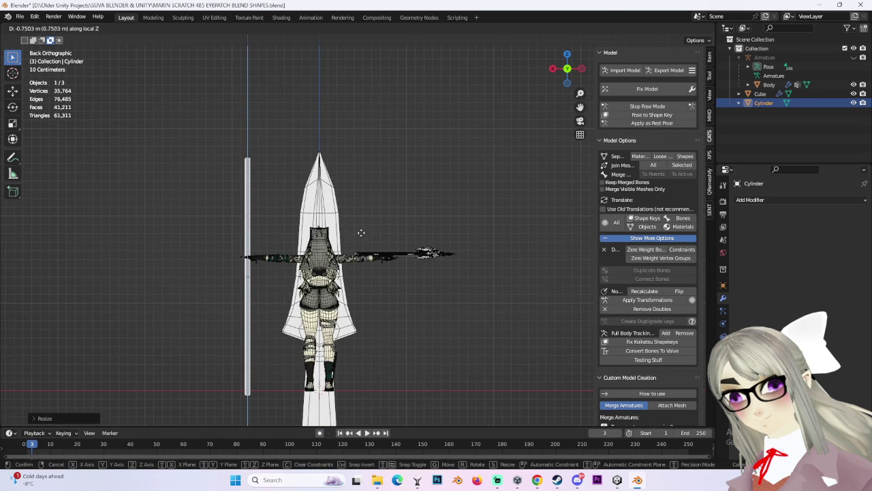
pyautogui.click(362, 230)
pyautogui.press('g')
pyautogui.press('z')
pyautogui.press('z')
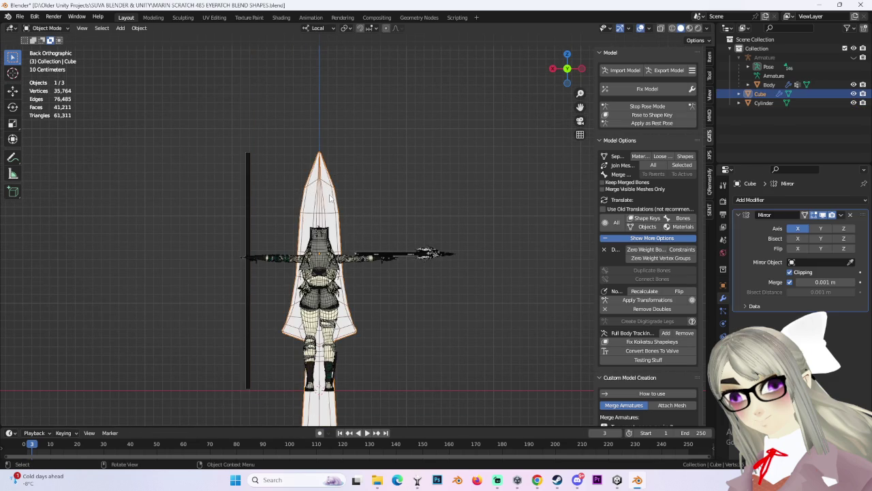
pyautogui.click(230, 266)
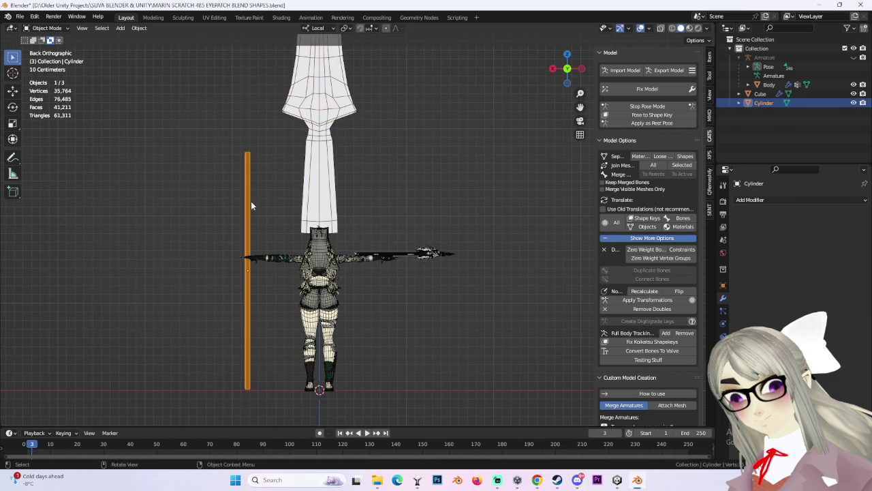
# Step: Set the pole's Location X to 0 to centre it on the body
pyautogui.click(710, 58)
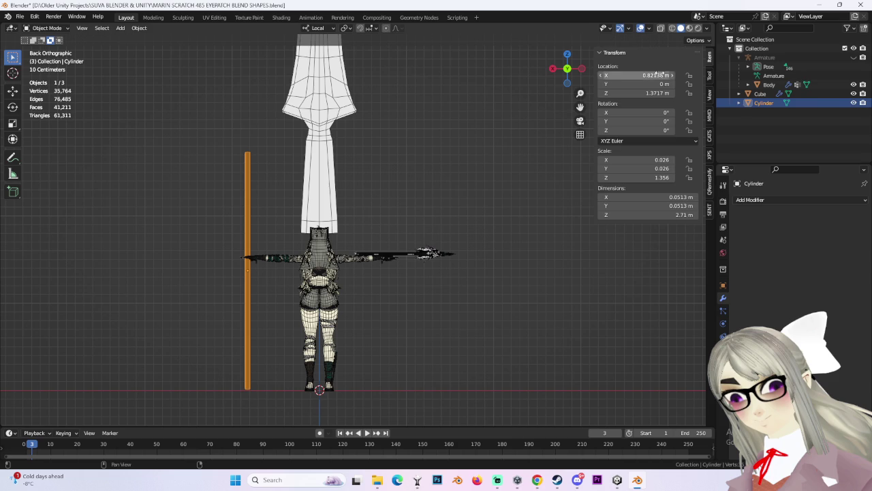
pyautogui.write('0')
pyautogui.press('Return')
# Step: Select the spear, undo a trial shrink, and enter Edit Mode on its vertices
pyautogui.click(345, 95)
pyautogui.press('s')
pyautogui.click(360, 112)
pyautogui.scroll(2, 408, 170)
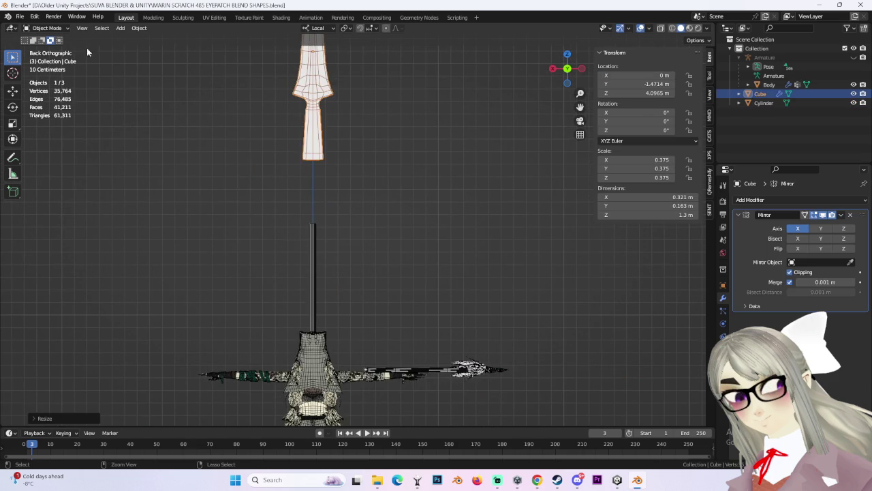
pyautogui.hotkey('ctrl', 'z')
pyautogui.click(46, 28)
pyautogui.click(41, 47)
pyautogui.scroll(-4, 391, 150)
pyautogui.press('s')
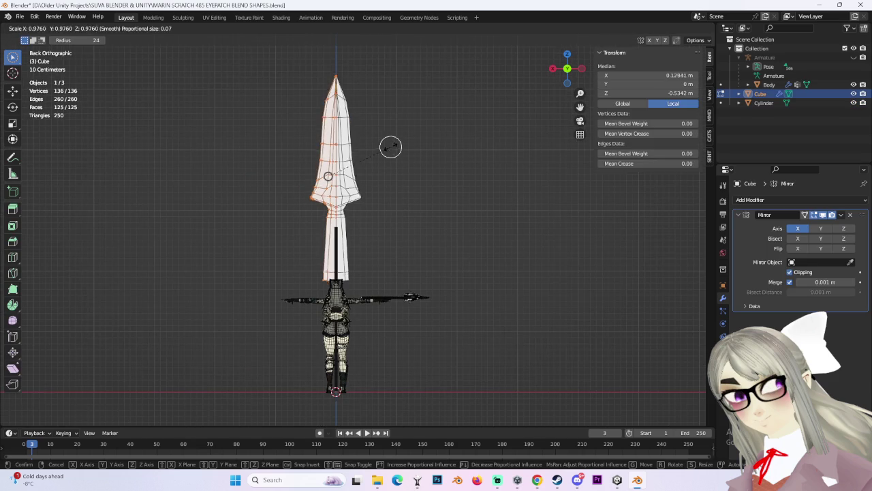
pyautogui.rightClick(436, 142)
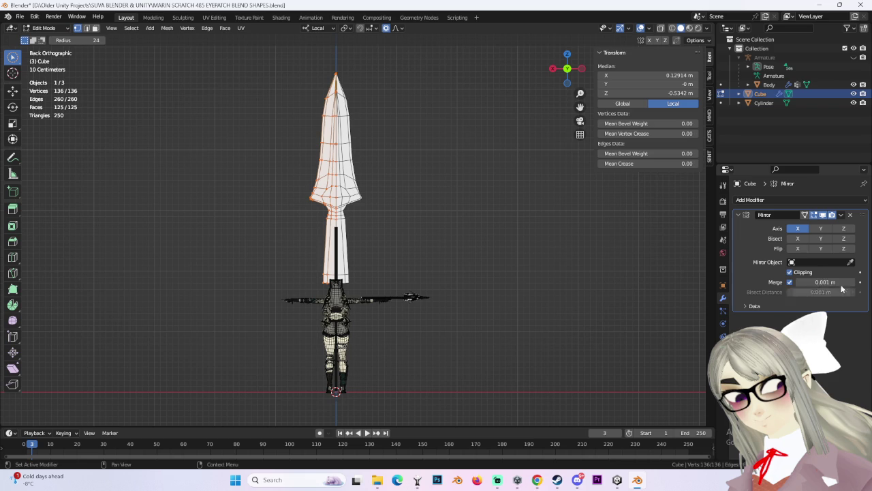
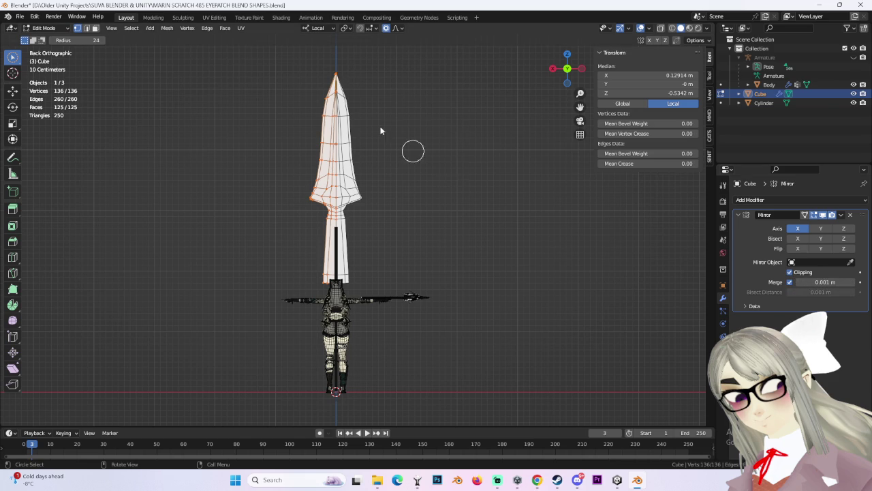
# Step: Switch to Object Mode and scale the spear tip Cube down
pyautogui.click(47, 27)
pyautogui.click(41, 38)
pyautogui.press('s')
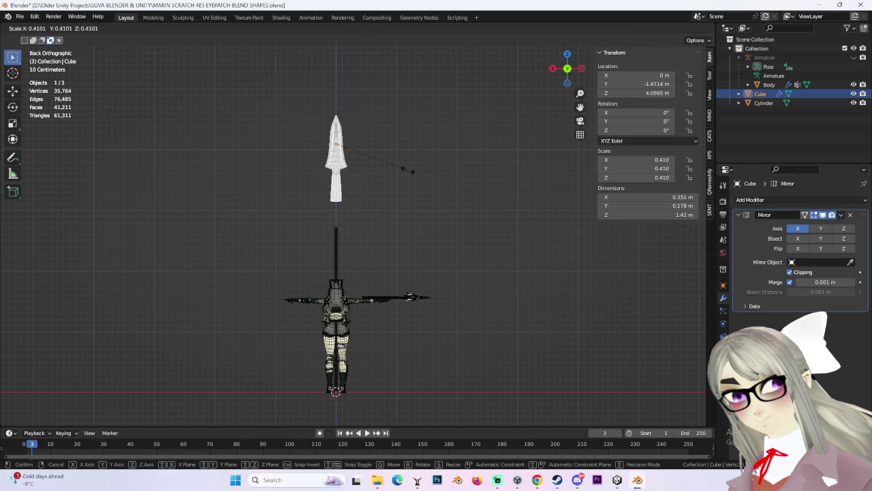
pyautogui.click(435, 197)
pyautogui.scroll(3, 436, 199)
# Step: Move the spear tip, shrink it to about half size, and lower it along Z
pyautogui.press('g')
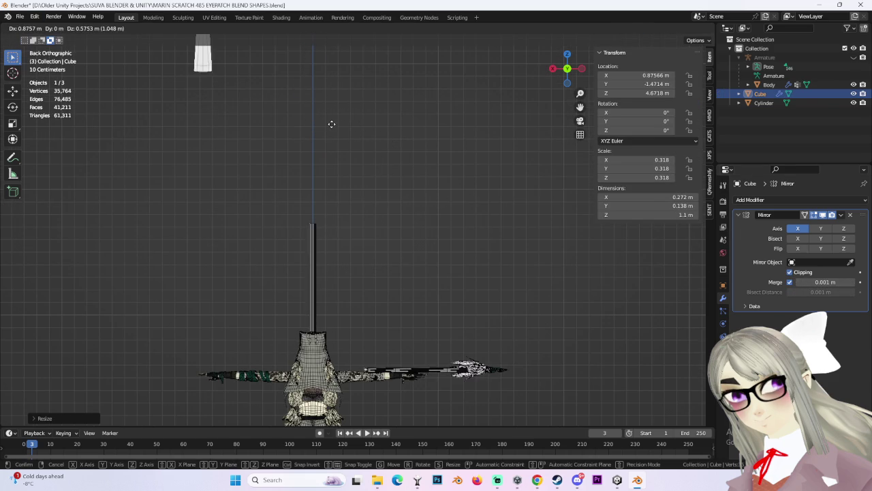
pyautogui.click(331, 125)
pyautogui.press('s')
pyautogui.press('Return')
pyautogui.press('g')
pyautogui.press('z')
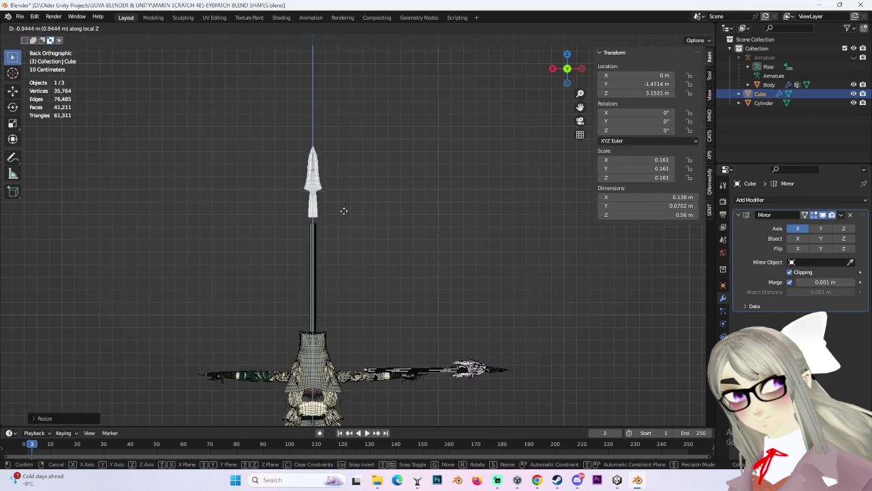
pyautogui.click(346, 219)
pyautogui.scroll(3, 304, 157)
pyautogui.scroll(3, 304, 157)
# Step: Adjust the tip's height along Z, shrink it slightly more, and settle it on the pole
pyautogui.press('g')
pyautogui.press('z')
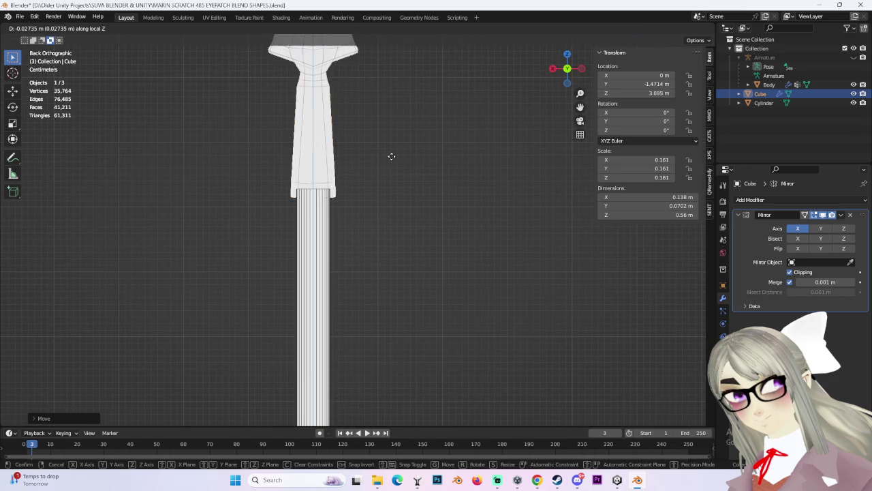
pyautogui.click(393, 162)
pyautogui.press('s')
pyautogui.click(419, 154)
pyautogui.press('g')
pyautogui.press('z')
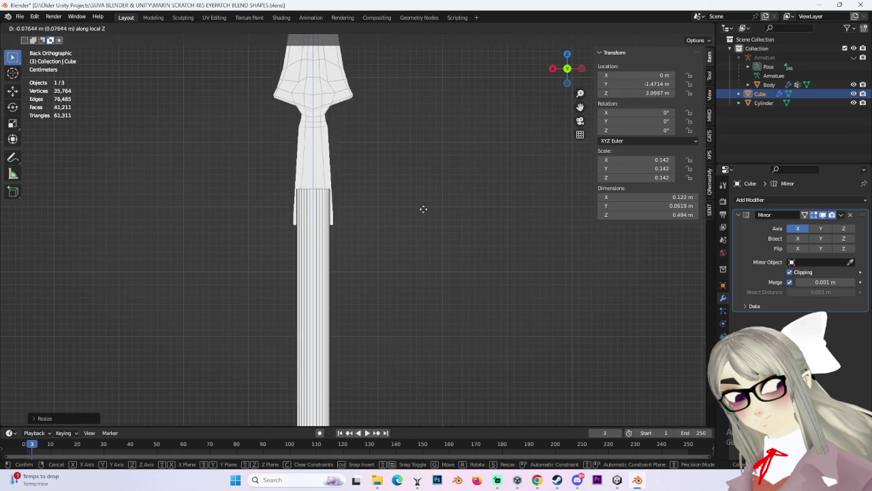
pyautogui.click(418, 210)
pyautogui.scroll(-3, 416, 210)
pyautogui.scroll(-2, 408, 197)
# Step: In Right Ortho view, move the tip along Y to line up with the pole at Y 0 m
pyautogui.moveTo(408, 197)
pyautogui.mouseDown(button='middle')
pyautogui.moveTo(409, 220)
pyautogui.moveTo(510, 206)
pyautogui.moveTo(458, 195)
pyautogui.moveTo(637, 117)
pyautogui.mouseUp(button='middle')
pyautogui.click(569, 70)
pyautogui.press('g')
pyautogui.press('y')
pyautogui.click(583, 221)
pyautogui.moveTo(654, 84); pyautogui.dragTo(653, 85)
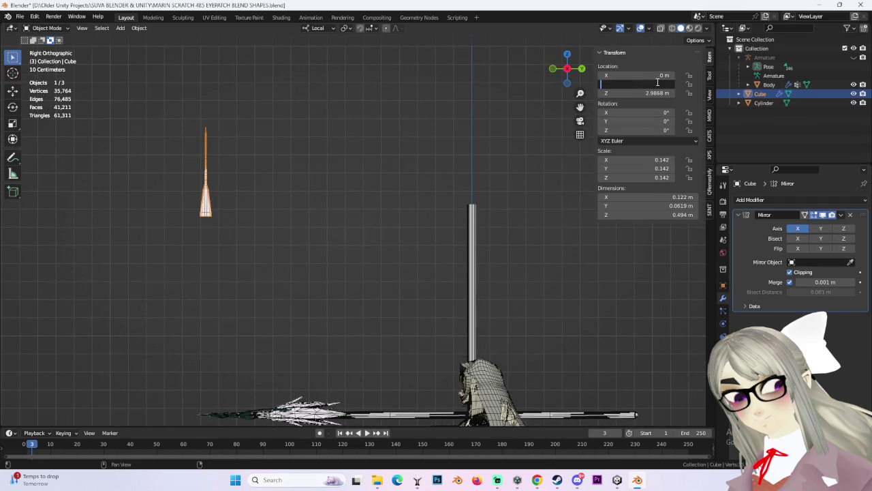
pyautogui.scroll(5, 500, 204)
pyautogui.keyDown('shift'); pyautogui.moveTo(500, 207); pyautogui.dragTo(389, 218, button='middle'); pyautogui.keyUp('shift')
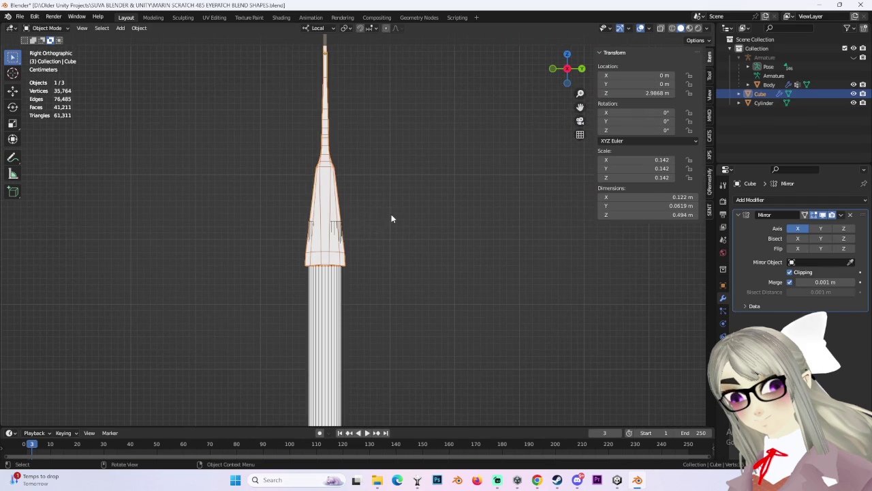
# Step: In Edit Mode, add a Ctrl+R loop cut near the spear tip's base and scale it
pyautogui.click(46, 28)
pyautogui.click(44, 48)
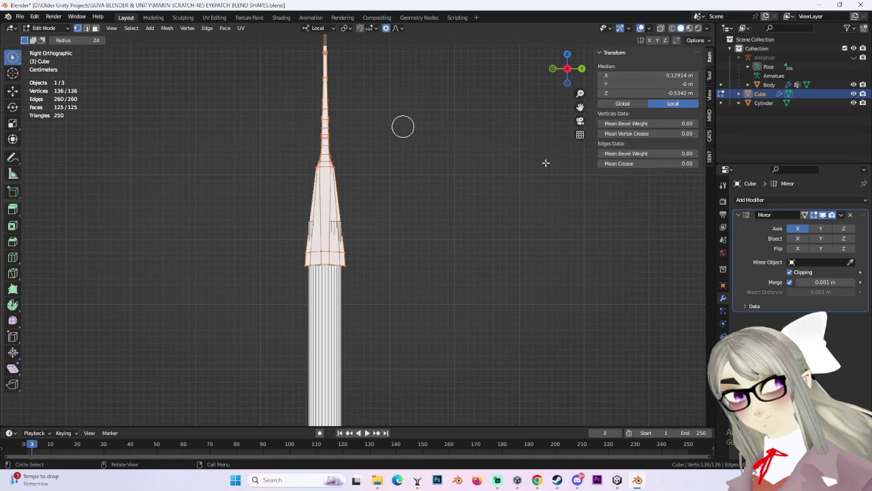
pyautogui.click(334, 201)
pyautogui.click(335, 204)
pyautogui.press('s')
pyautogui.click(458, 199)
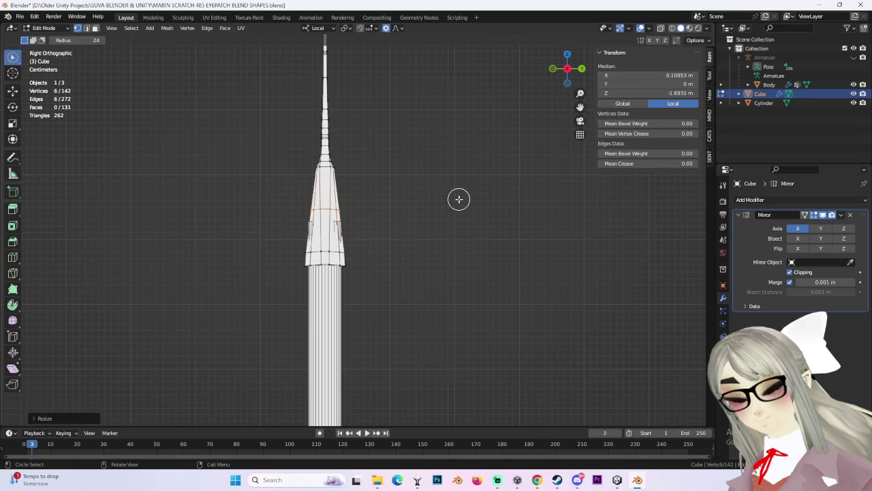
# Step: Switch to wireframe and proportionally scale the new loop along Y
pyautogui.click(47, 27)
pyautogui.click(63, 40)
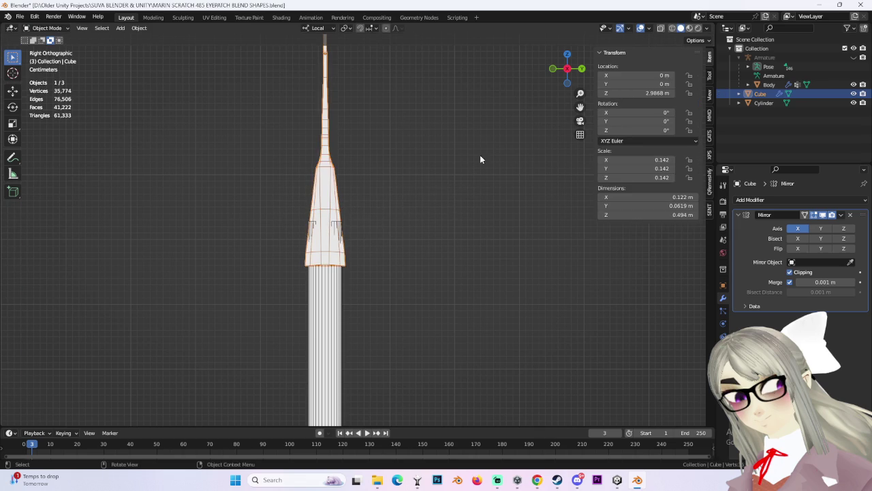
pyautogui.click(672, 28)
pyautogui.click(52, 32)
pyautogui.click(55, 51)
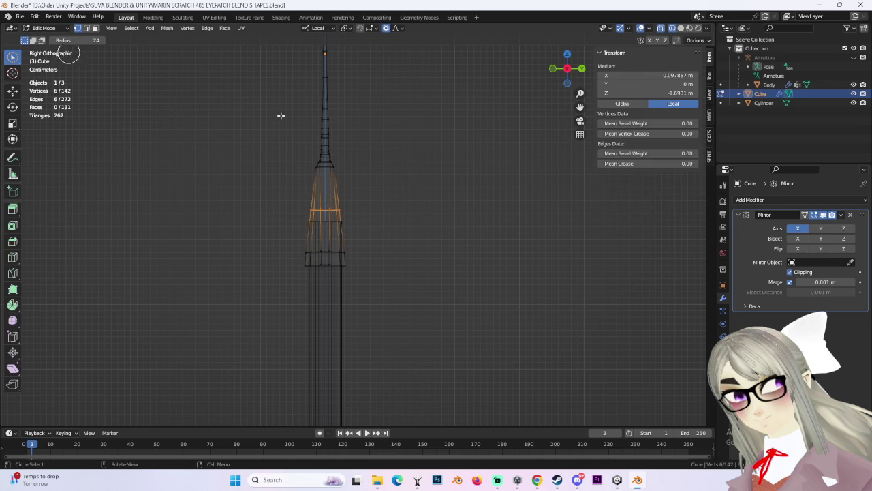
pyautogui.press('s')
pyautogui.press('y')
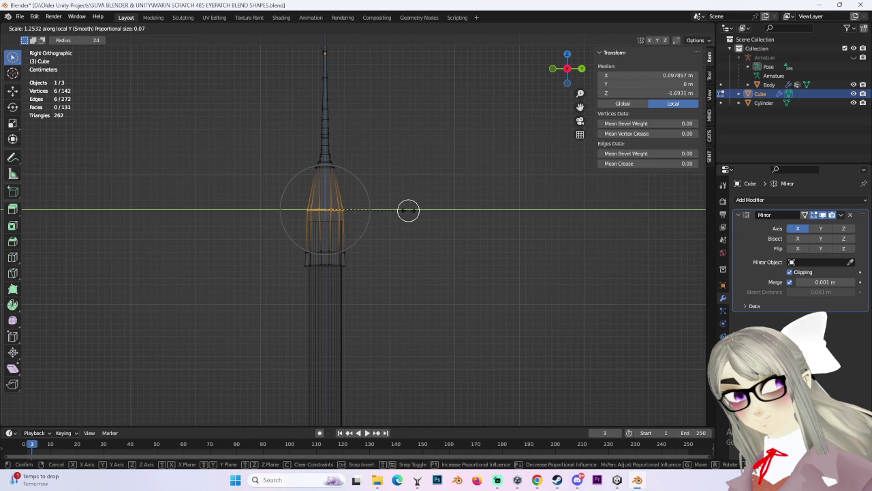
pyautogui.click(406, 209)
# Step: Narrow the bottom ring of the spear tip along Y
pyautogui.keyDown('alt'); pyautogui.click(317, 263); pyautogui.keyUp('alt')
pyautogui.press('s')
pyautogui.press('y')
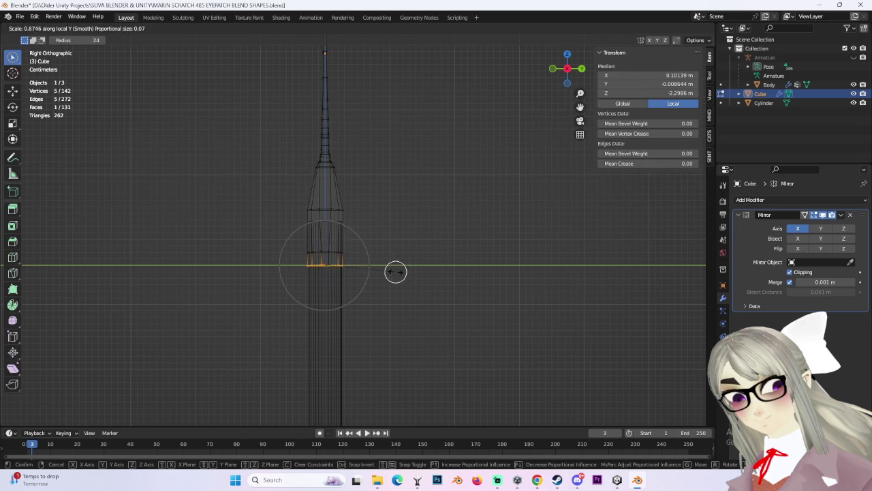
pyautogui.click(402, 272)
pyautogui.scroll(5, 408, 286)
pyautogui.scroll(5, 450, 293)
pyautogui.press('s')
pyautogui.press('y')
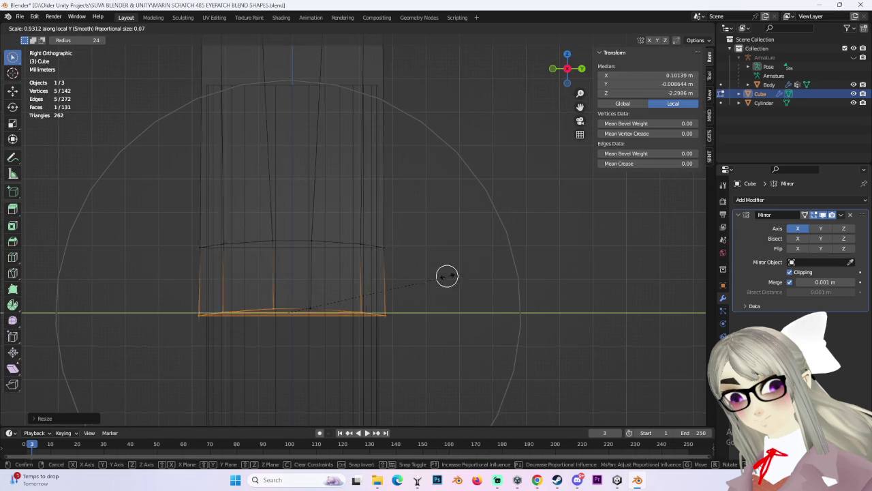
pyautogui.click(450, 279)
# Step: Brush-select the middle ring and scale it along Y
pyautogui.press('c')
pyautogui.moveTo(261, 247); pyautogui.dragTo(152, 237)
pyautogui.rightClick(376, 242)
pyautogui.press('s')
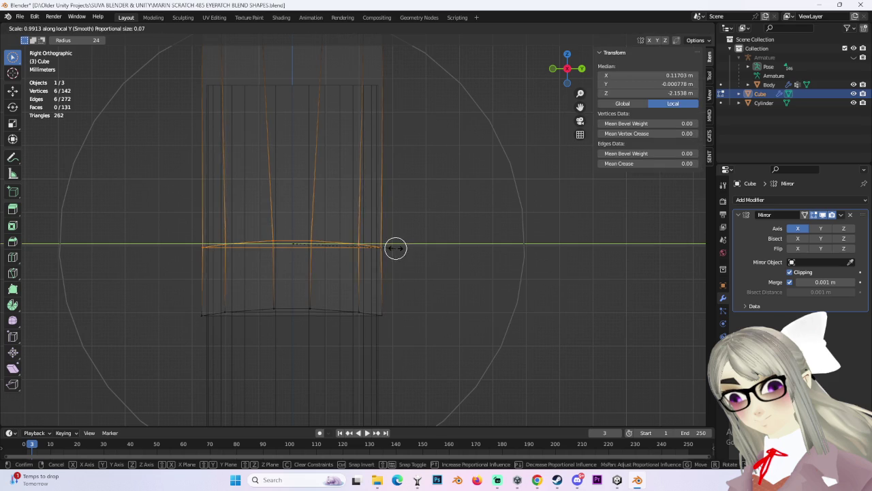
pyautogui.press('y')
pyautogui.click(396, 248)
pyautogui.scroll(-3, 395, 249)
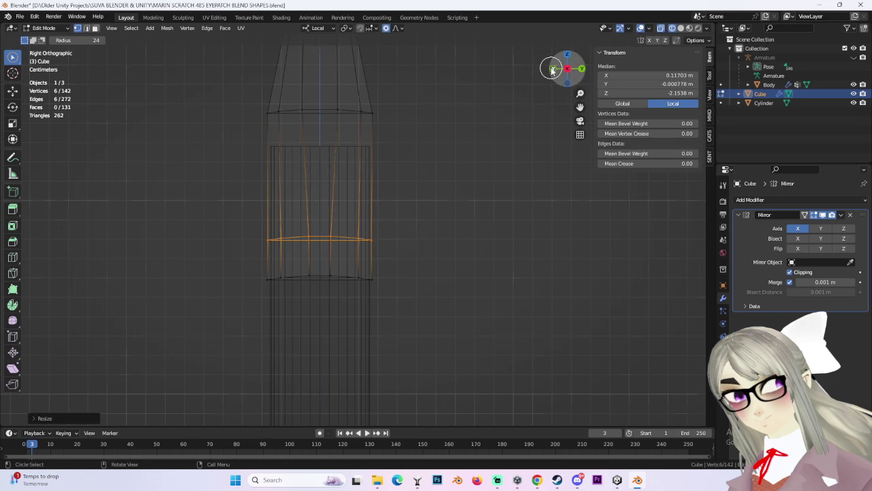
# Step: In front view, select the lower right collar vertices and narrow them along X
pyautogui.click(553, 71)
pyautogui.hotkey('alt', 'a')
pyautogui.press('c')
pyautogui.moveTo(477, 298); pyautogui.dragTo(339, 271)
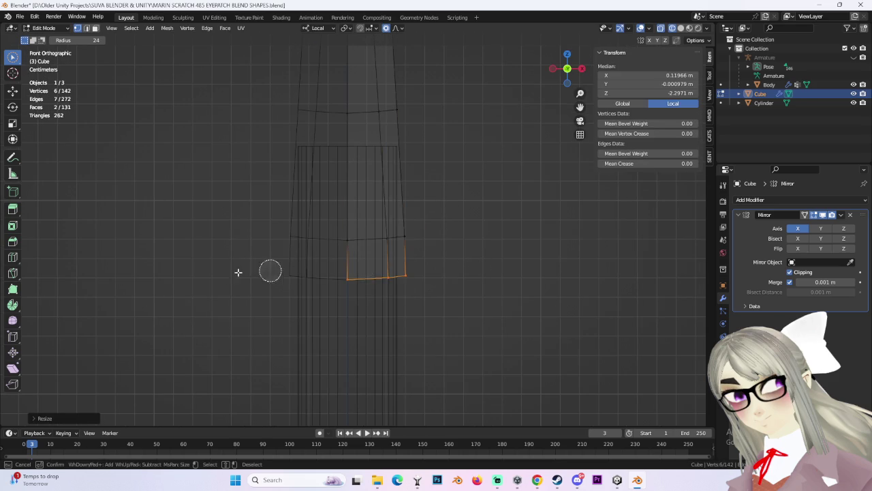
pyautogui.rightClick(305, 269)
pyautogui.press('s')
pyautogui.press('x')
pyautogui.click(468, 282)
# Step: Select the upper collar ring and slide it along the mesh with G G
pyautogui.hotkey('alt', 'a')
pyautogui.press('c')
pyautogui.moveTo(350, 235); pyautogui.dragTo(399, 171)
pyautogui.rightClick(439, 233)
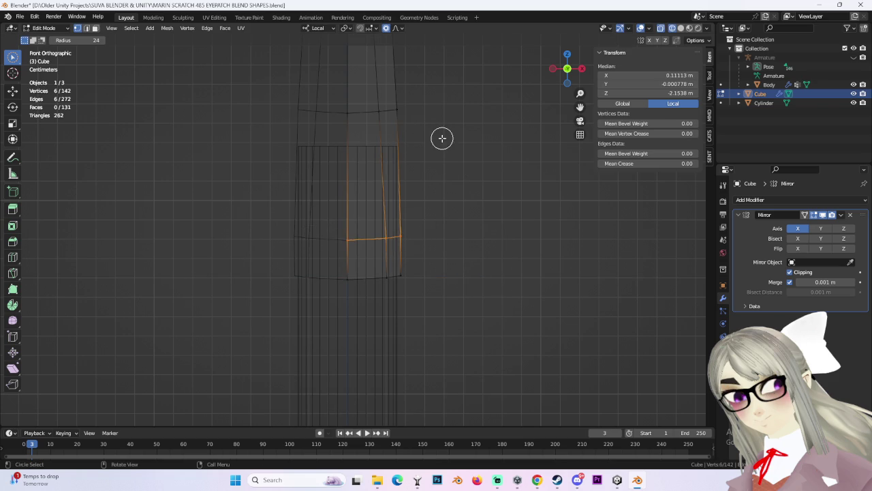
pyautogui.hotkey('alt', 'a')
pyautogui.press('c')
pyautogui.moveTo(368, 113); pyautogui.dragTo(428, 106)
pyautogui.press('g')
pyautogui.press('g')
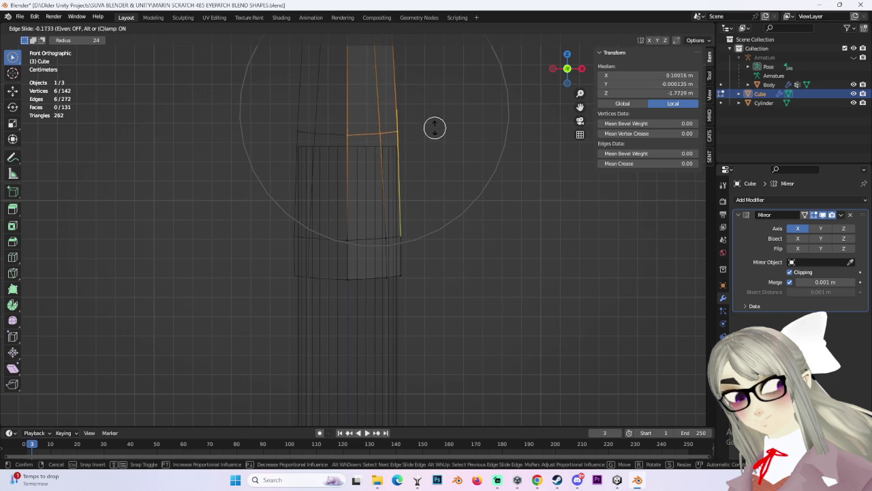
pyautogui.click(435, 133)
pyautogui.press('g')
pyautogui.click(457, 152)
# Step: Deselect everything and return to solid shading to check the shape
pyautogui.keyDown('shift'); pyautogui.moveTo(457, 152); pyautogui.dragTo(445, 266, button='middle'); pyautogui.keyUp('shift')
pyautogui.scroll(-5, 445, 266)
pyautogui.click(423, 167)
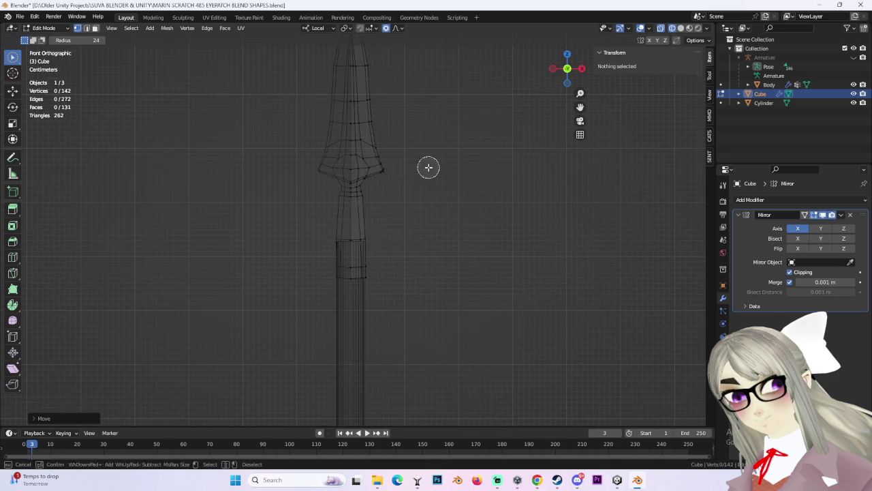
pyautogui.click(681, 28)
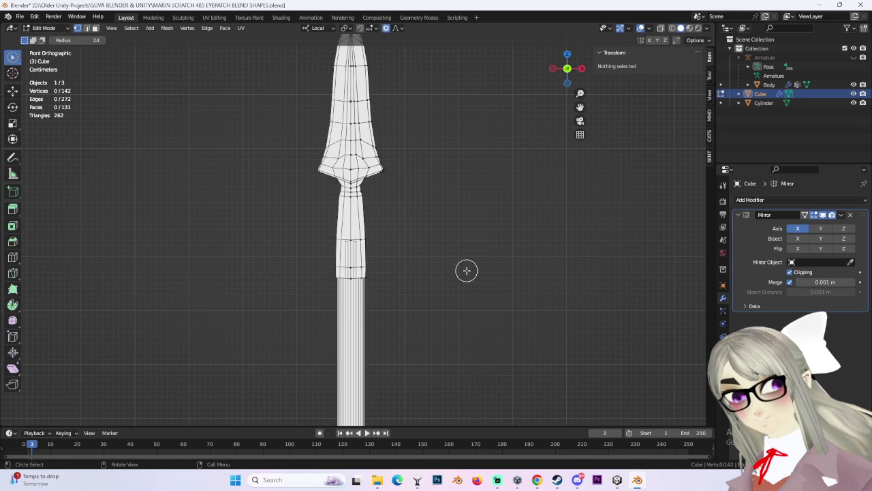
pyautogui.moveTo(499, 246); pyautogui.dragTo(451, 263, button='middle')
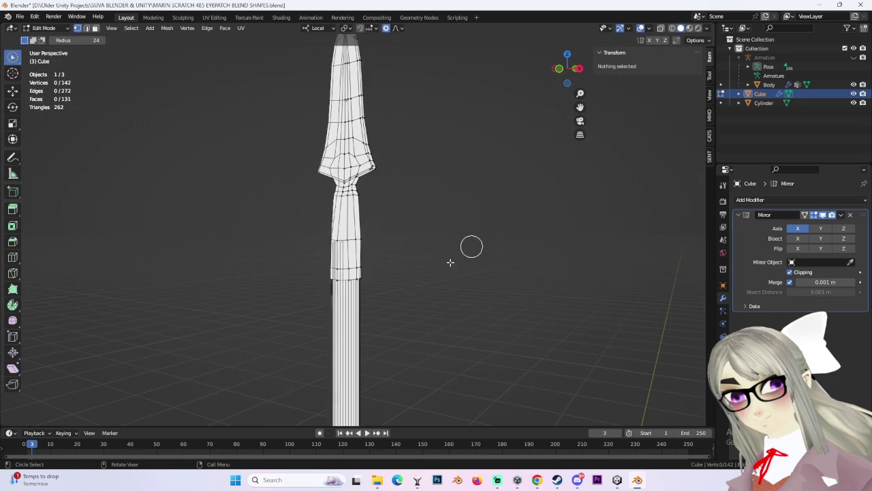
# Step: In side view, nudge vertices on the collar base ring vertically along Z
pyautogui.click(578, 68)
pyautogui.click(327, 278)
pyautogui.scroll(3, 418, 300)
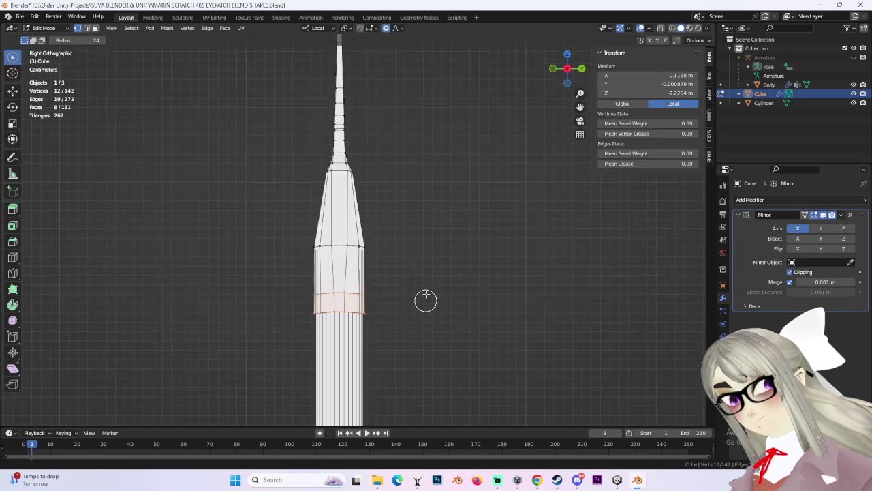
pyautogui.scroll(2, 422, 300)
pyautogui.click(341, 273)
pyautogui.press('g')
pyautogui.press('z')
pyautogui.press('z')
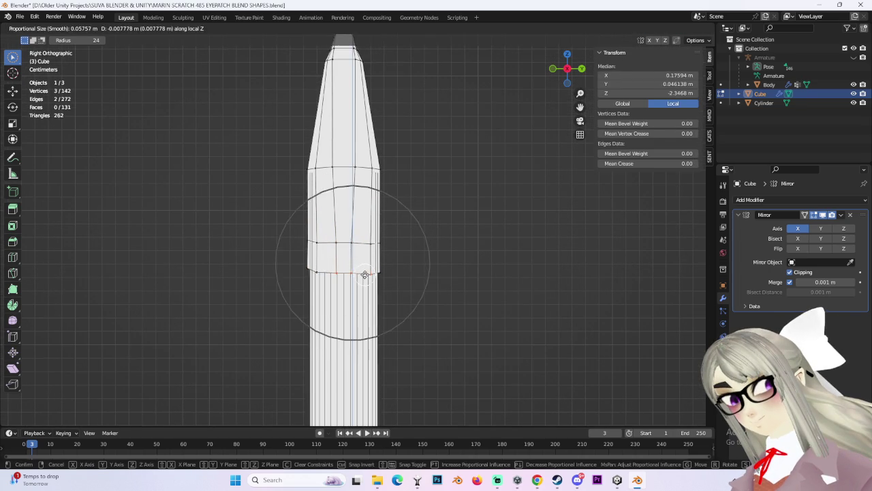
pyautogui.click(365, 275)
pyautogui.keyDown('shift'); pyautogui.click(356, 264); pyautogui.keyUp('shift')
pyautogui.press('g')
pyautogui.press('z')
pyautogui.press('z')
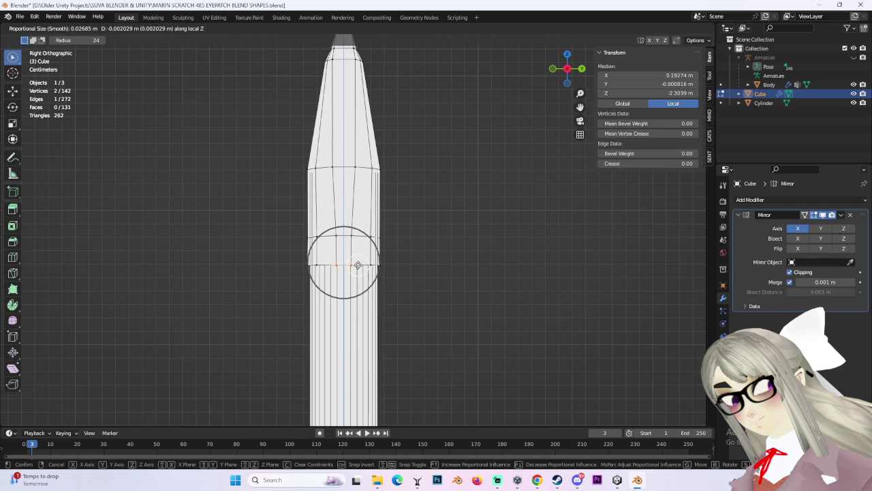
pyautogui.click(358, 265)
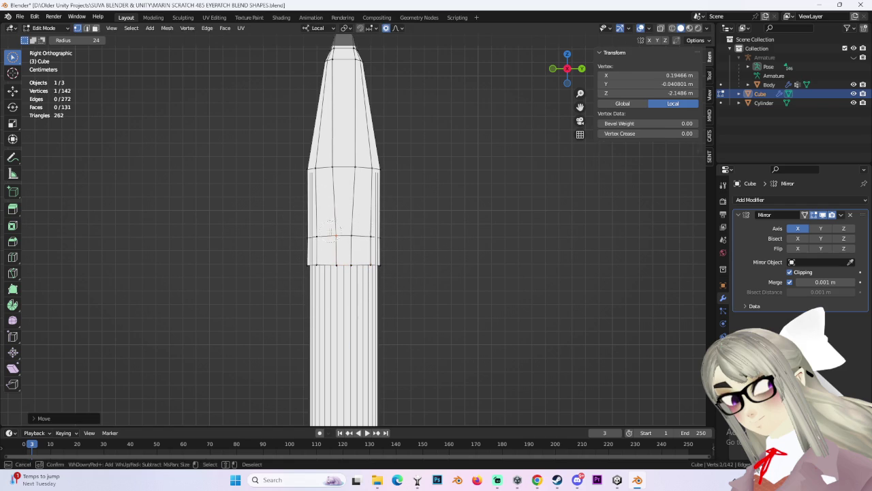
# Step: Move two middle-ring vertices along Y, then undo the move
pyautogui.click(354, 236)
pyautogui.scroll(3, 367, 240)
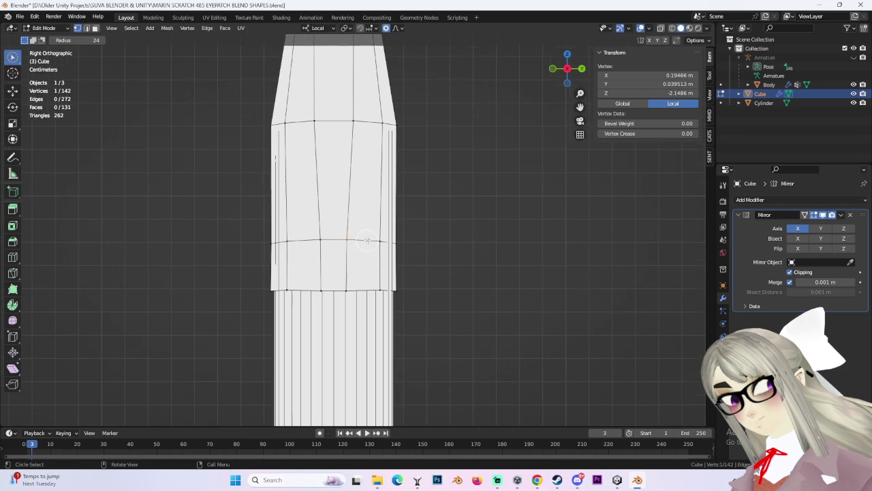
pyautogui.keyDown('shift'); pyautogui.click(347, 291); pyautogui.keyUp('shift')
pyautogui.press('g')
pyautogui.press('y')
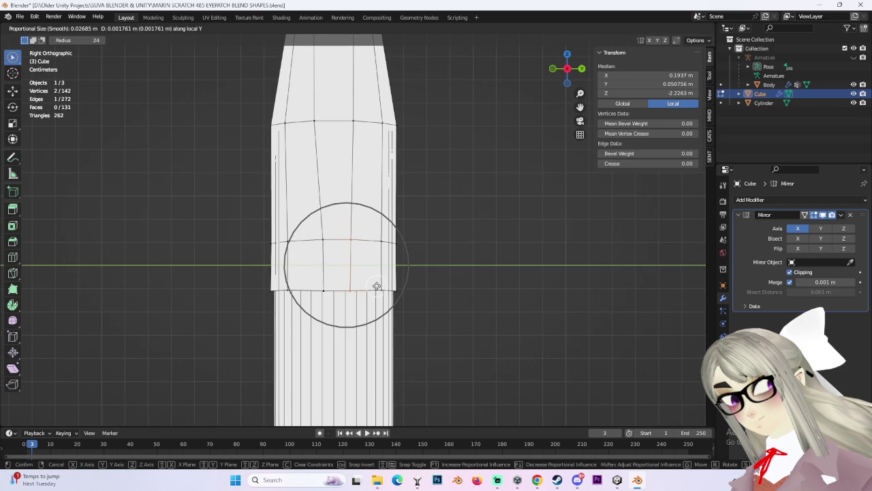
pyautogui.click(375, 285)
pyautogui.hotkey('ctrl', 'z')
# Step: Proportionally scale the lower edge ring, then the wider lower band, along local Y
pyautogui.press('s')
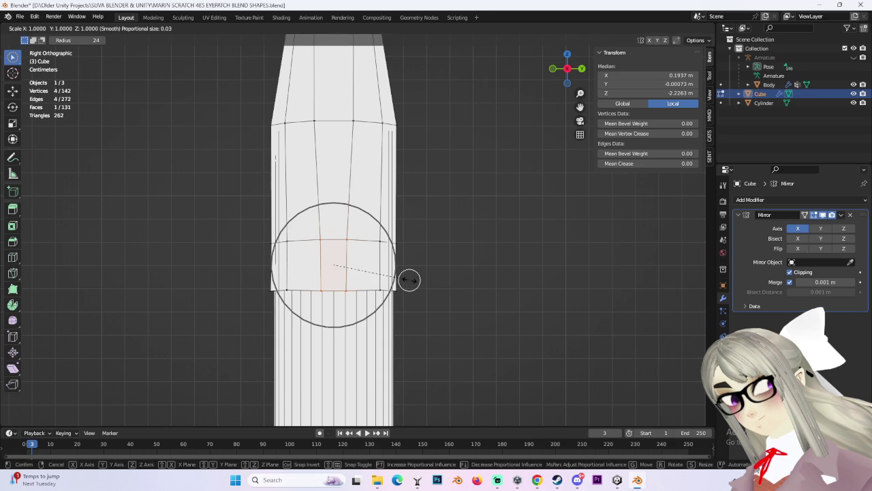
pyautogui.press('y')
pyautogui.scroll(2, 431, 277)
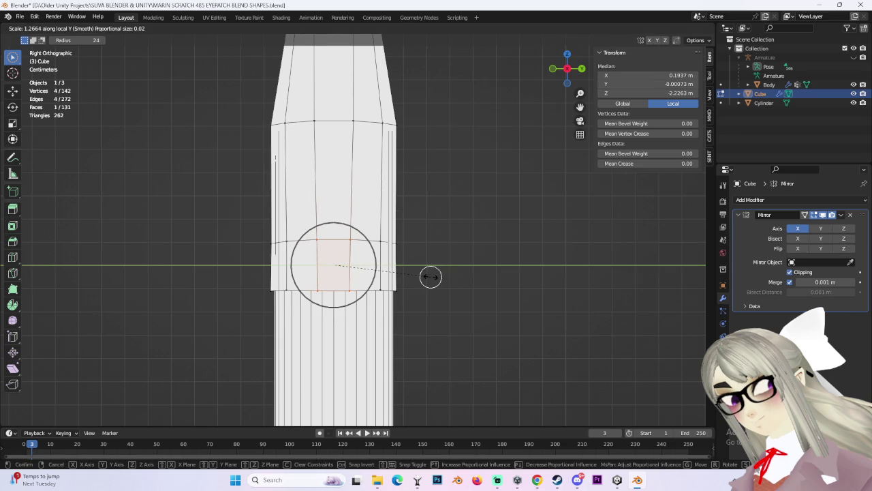
pyautogui.click(429, 274)
pyautogui.press('c')
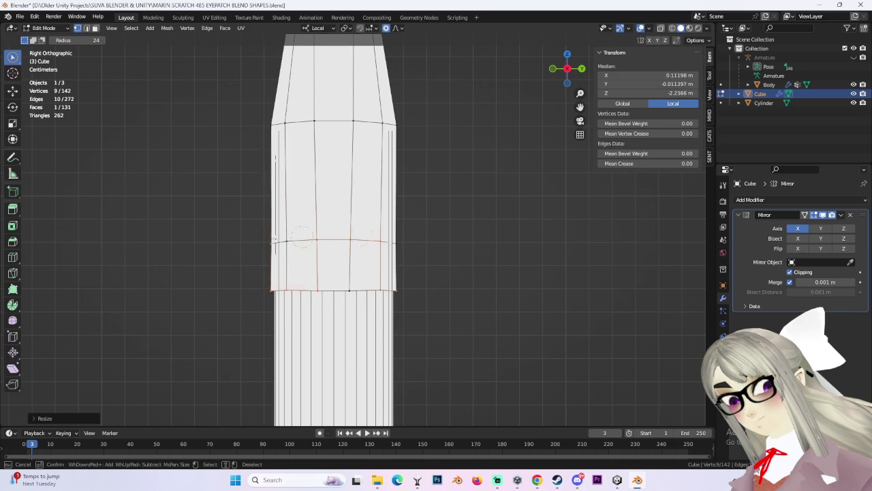
pyautogui.moveTo(407, 262)
pyautogui.mouseDown(button='middle')
pyautogui.moveTo(438, 278)
pyautogui.moveTo(467, 261)
pyautogui.moveTo(432, 301)
pyautogui.moveTo(409, 227)
pyautogui.moveTo(430, 293)
pyautogui.moveTo(400, 274)
pyautogui.mouseUp(button='middle')
pyautogui.click(579, 69)
pyautogui.press('s')
pyautogui.press('y')
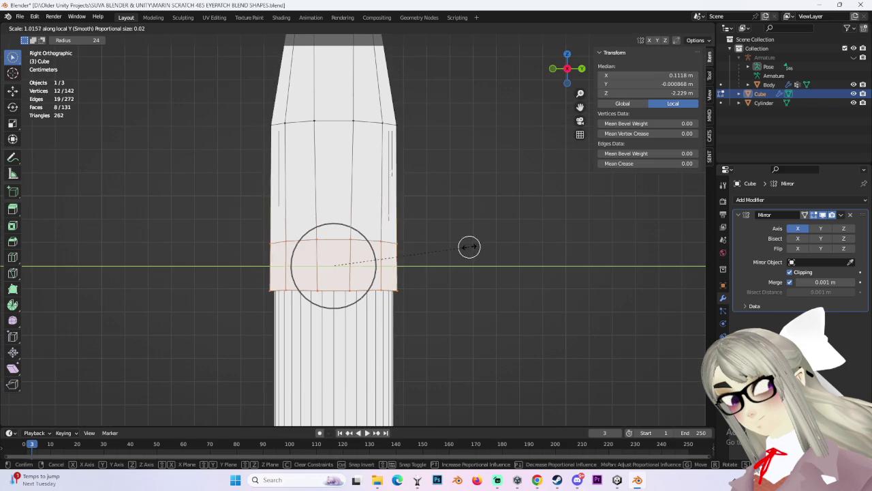
pyautogui.click(470, 250)
# Step: Widen the upper ring along local Y, then deselect all and orbit around the spearhead
pyautogui.moveTo(390, 124); pyautogui.dragTo(388, 126)
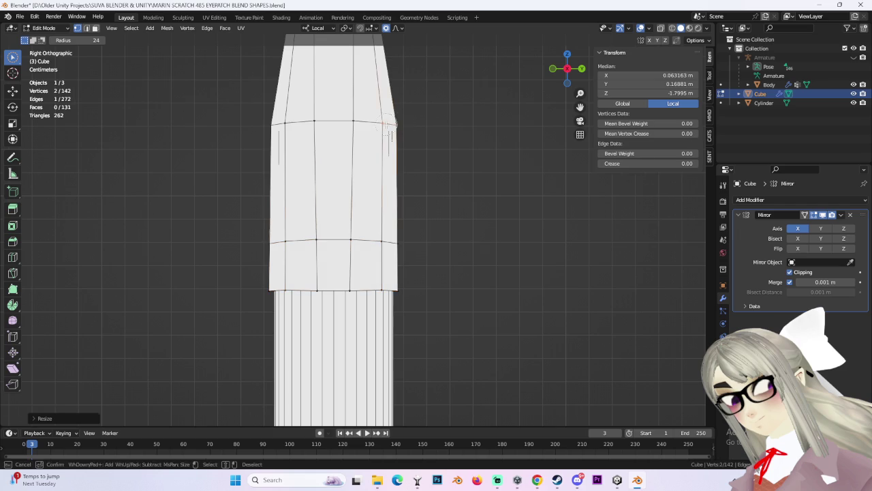
pyautogui.press('s')
pyautogui.press('y')
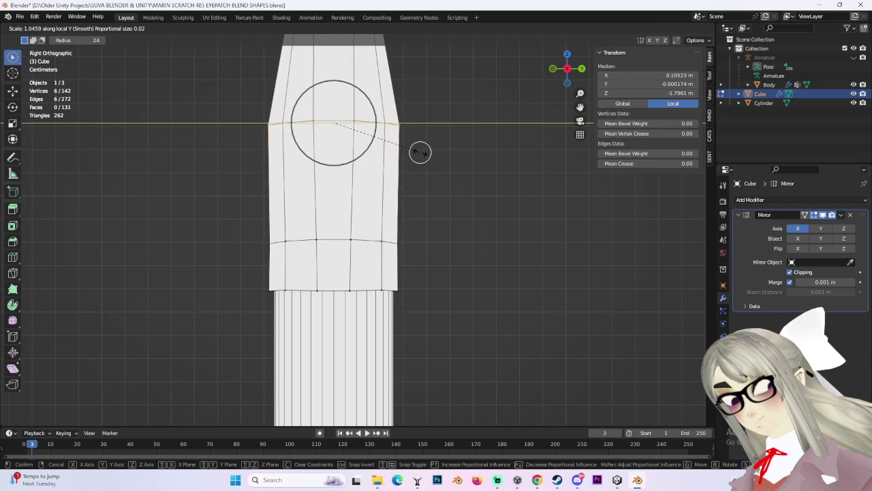
pyautogui.click(477, 257)
pyautogui.scroll(-3, 477, 257)
pyautogui.hotkey('alt', 'a')
pyautogui.moveTo(476, 236); pyautogui.dragTo(375, 263, button='middle')
pyautogui.scroll(2, 450, 265)
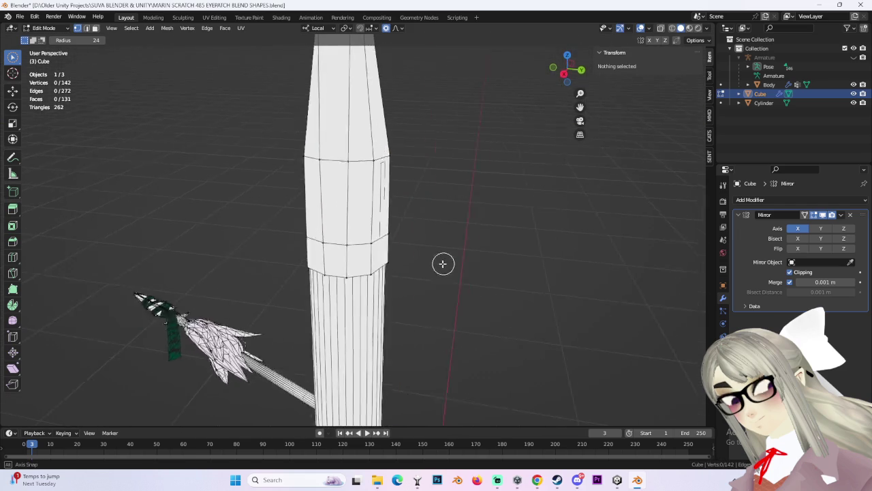
# Step: In front view, nudge one vertex on the spearhead's neck with proportional editing
pyautogui.moveTo(450, 264); pyautogui.dragTo(463, 243, button='middle')
pyautogui.scroll(-2, 464, 243)
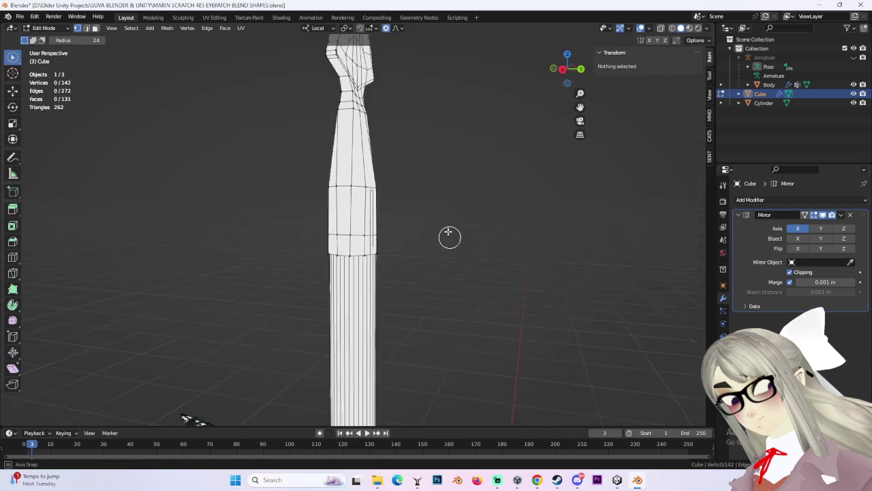
pyautogui.scroll(-2, 451, 243)
pyautogui.scroll(-2, 454, 263)
pyautogui.moveTo(443, 247)
pyautogui.mouseDown(button='middle')
pyautogui.moveTo(525, 255)
pyautogui.moveTo(479, 291)
pyautogui.mouseUp(button='middle')
pyautogui.scroll(2, 479, 291)
pyautogui.click(569, 75)
pyautogui.scroll(2, 347, 239)
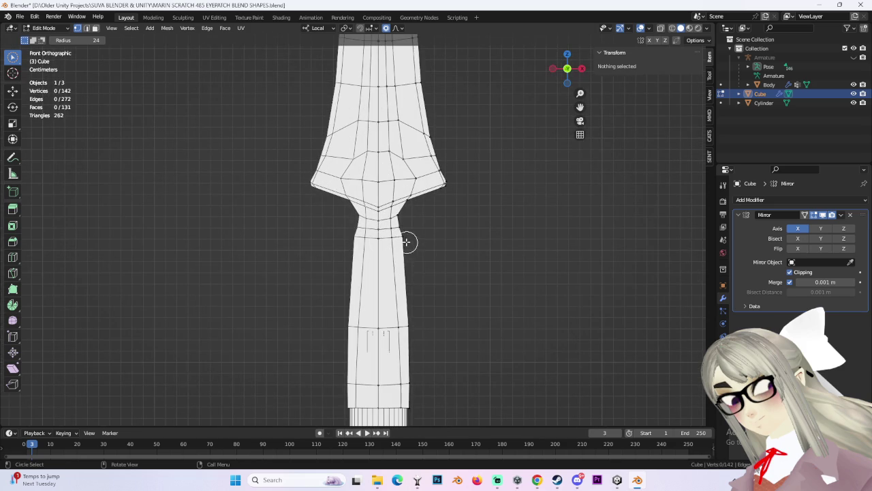
pyautogui.click(407, 240)
pyautogui.press('g')
pyautogui.click(411, 241)
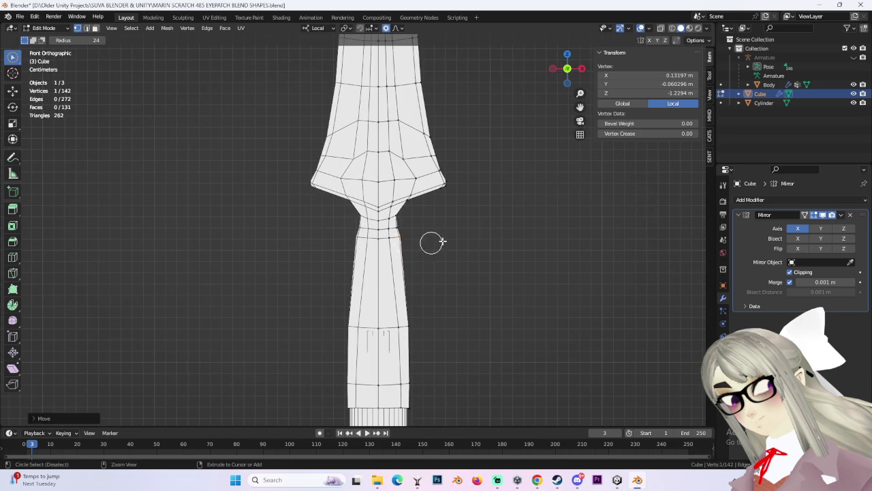
# Step: Select the vertices along the neck's right side in wireframe and move them left
pyautogui.click(669, 29)
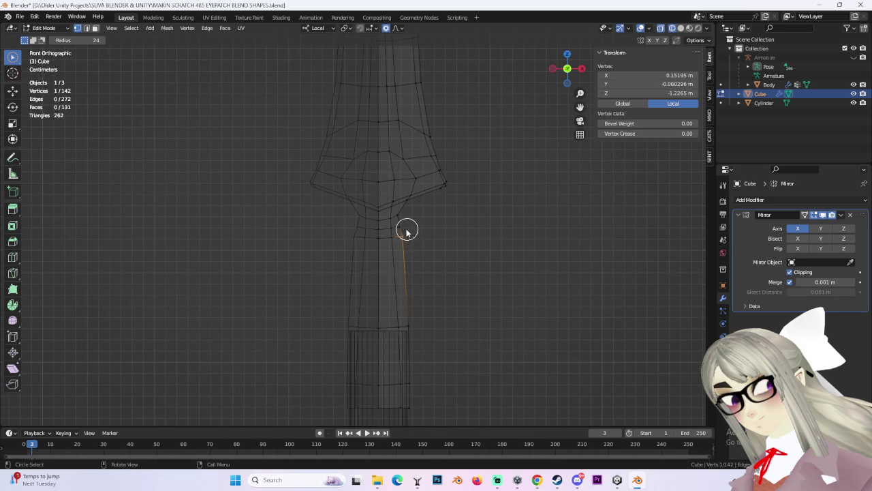
pyautogui.moveTo(407, 229); pyautogui.dragTo(399, 243)
pyautogui.click(681, 29)
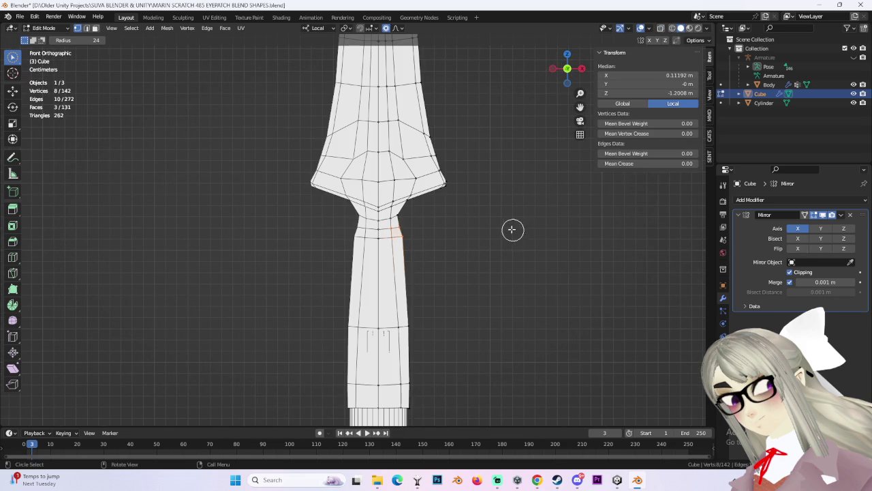
pyautogui.press('g')
pyautogui.click(446, 211)
# Step: Shift the top neck vertices along the X axis to reshape the neck
pyautogui.click(409, 195)
pyautogui.press('g')
pyautogui.press('x')
pyautogui.click(463, 202)
pyautogui.scroll(2, 437, 226)
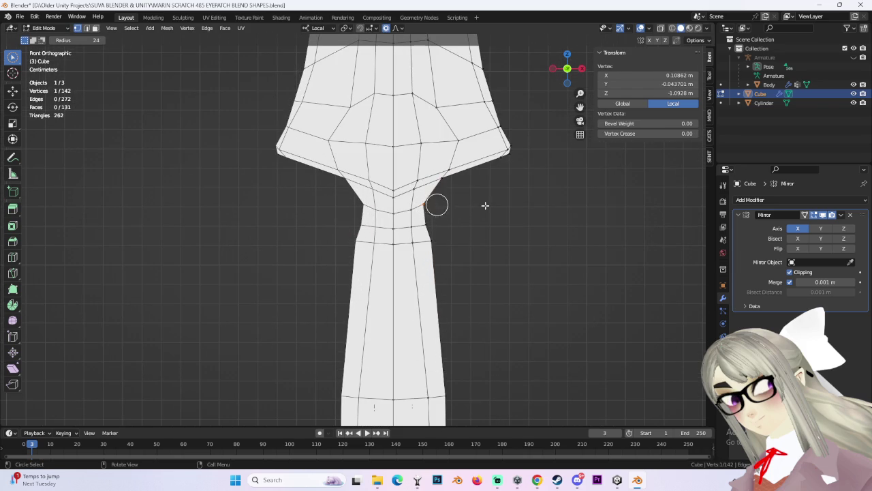
pyautogui.click(671, 29)
pyautogui.keyDown('shift'); pyautogui.click(442, 198); pyautogui.keyUp('shift')
pyautogui.press('g')
pyautogui.press('x')
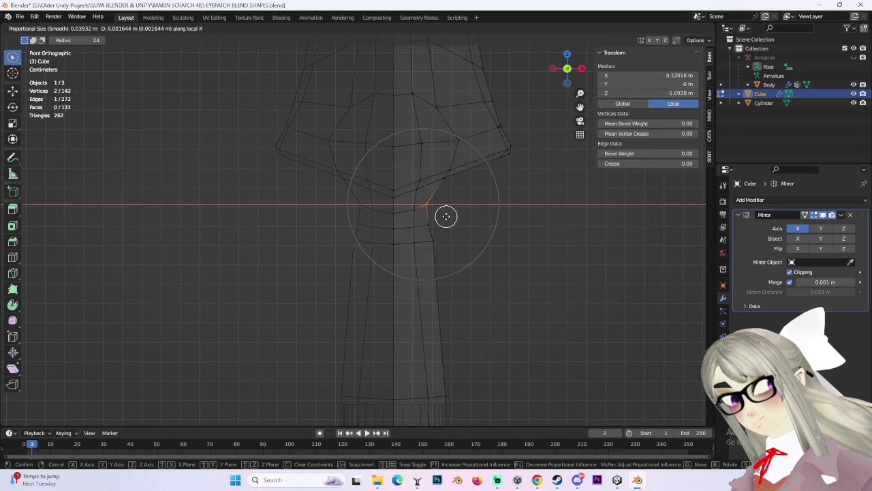
pyautogui.click(445, 215)
# Step: Deselect all vertices, restore solid shading and return to Object Mode
pyautogui.scroll(-4, 443, 220)
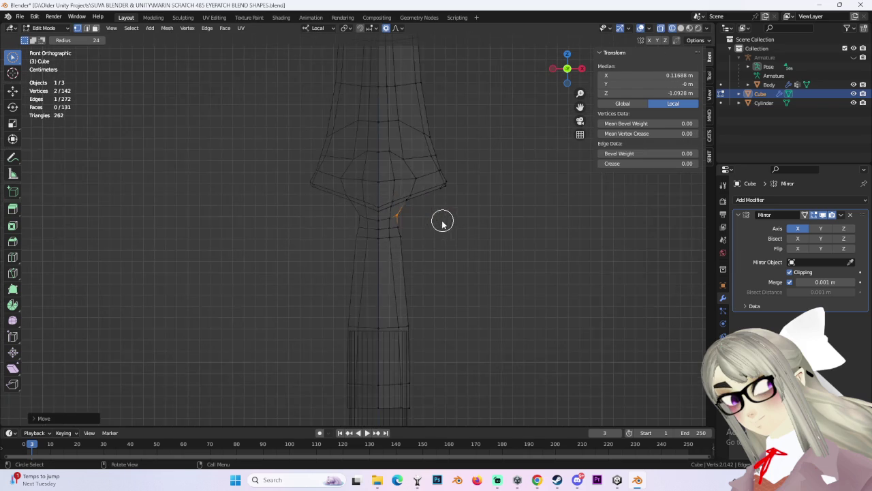
pyautogui.hotkey('alt', 'a')
pyautogui.click(682, 28)
pyautogui.scroll(-3, 401, 241)
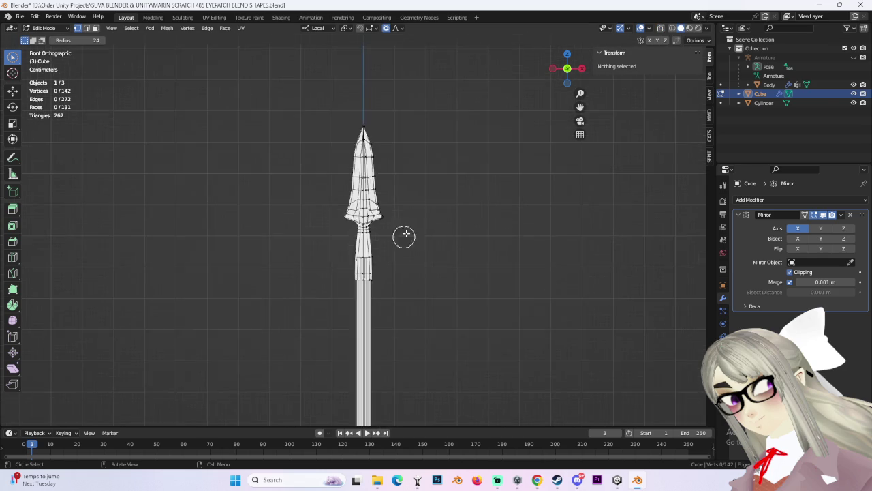
pyautogui.scroll(-3, 403, 179)
pyautogui.click(55, 31)
pyautogui.click(49, 38)
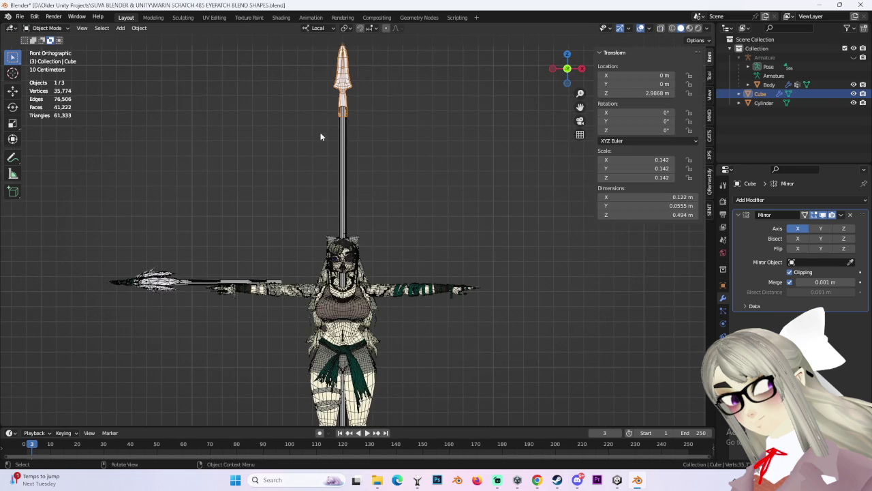
# Step: Select the spearhead and shaft together and shift them along the X axis
pyautogui.click(342, 118)
pyautogui.scroll(3, 328, 99)
pyautogui.hotkey('ctrl', 'z')
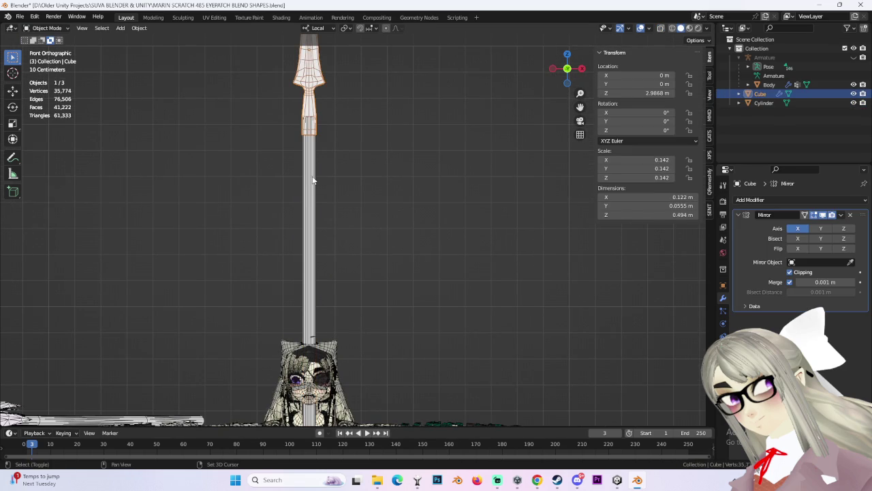
pyautogui.keyDown('shift'); pyautogui.click(313, 180); pyautogui.keyUp('shift')
pyautogui.scroll(-3, 397, 144)
pyautogui.press('g')
pyautogui.press('x')
pyautogui.click(452, 243)
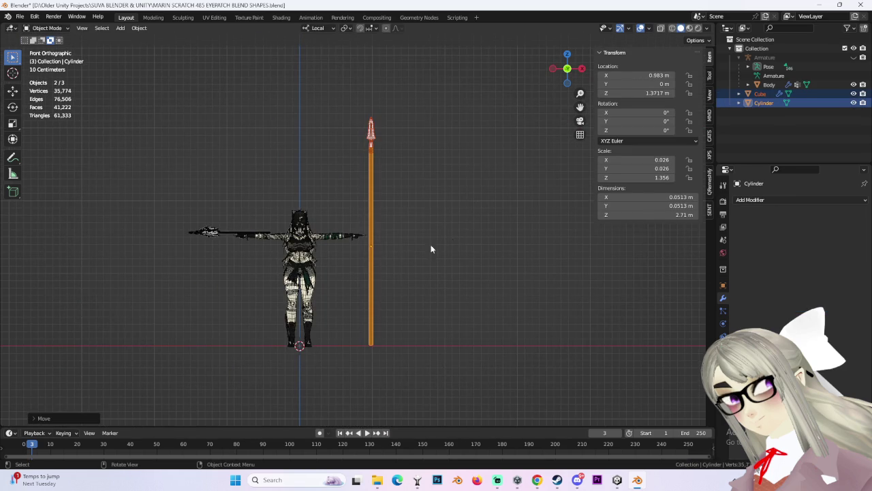
# Step: Move the whole spear into the character's hand
pyautogui.scroll(3, 457, 159)
pyautogui.scroll(2, 397, 220)
pyautogui.keyDown('shift'); pyautogui.moveTo(309, 207); pyautogui.dragTo(426, 178, button='middle'); pyautogui.keyUp('shift')
pyautogui.scroll(-1, 416, 191)
pyautogui.keyDown('shift'); pyautogui.moveTo(360, 342); pyautogui.dragTo(380, 192, button='middle'); pyautogui.keyUp('shift')
pyautogui.scroll(-4, 386, 268)
pyautogui.scroll(-2, 379, 277)
pyautogui.scroll(5, 439, 265)
pyautogui.moveTo(439, 260)
pyautogui.keyDown('shift'); pyautogui.mouseDown(button='middle')
pyautogui.moveTo(450, 153)
pyautogui.moveTo(426, 231)
pyautogui.mouseUp(button='middle'); pyautogui.keyUp('shift')
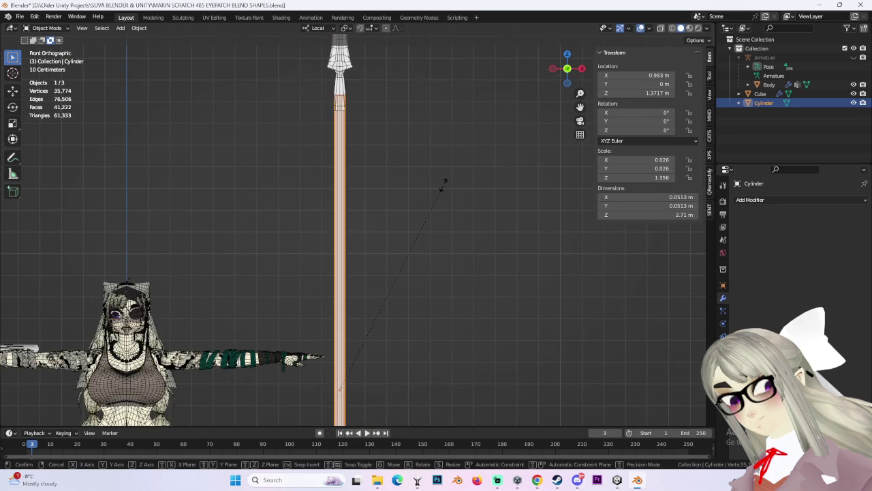
pyautogui.moveTo(421, 312)
pyautogui.keyDown('shift'); pyautogui.mouseDown(button='middle')
pyautogui.moveTo(461, 141)
pyautogui.moveTo(374, 147)
pyautogui.mouseUp(button='middle'); pyautogui.keyUp('shift')
pyautogui.keyDown('shift'); pyautogui.click(368, 94); pyautogui.keyUp('shift')
pyautogui.press('g')
pyautogui.click(487, 183)
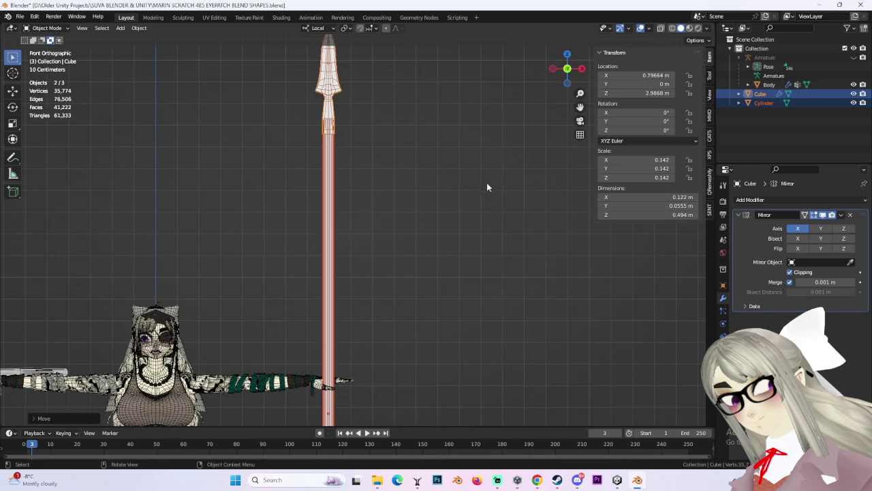
# Step: Make the shaft thinner by scaling it with its Z length excluded
pyautogui.scroll(-2, 449, 238)
pyautogui.scroll(3, 409, 307)
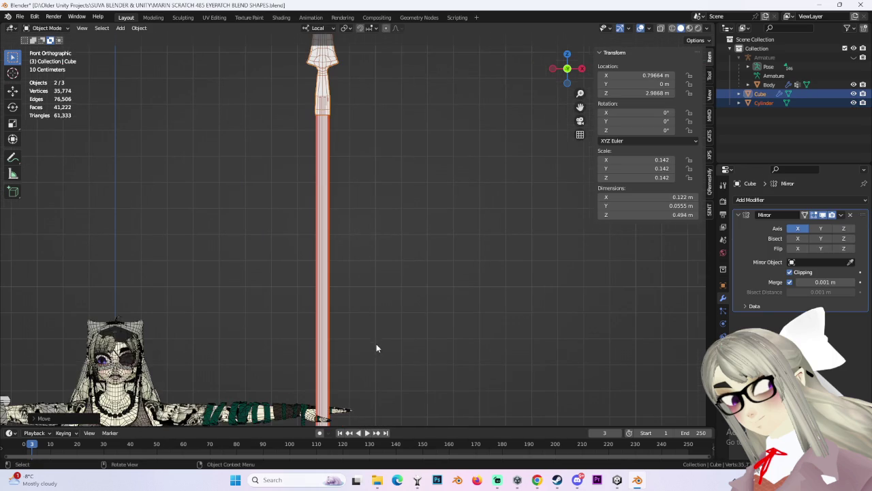
pyautogui.click(328, 223)
pyautogui.scroll(-2, 411, 211)
pyautogui.scroll(-1, 473, 205)
pyautogui.scroll(2, 477, 199)
pyautogui.scroll(1, 477, 199)
pyautogui.press('s')
pyautogui.scroll(-2, 460, 224)
pyautogui.scroll(-1, 468, 169)
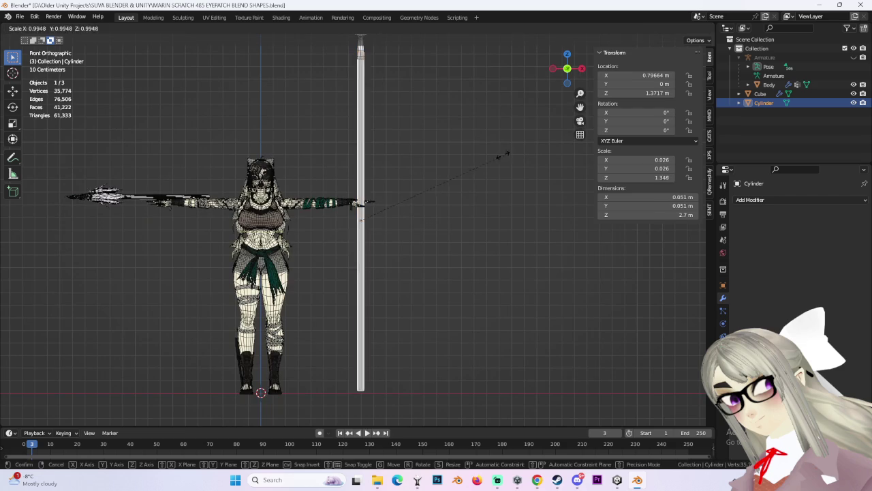
pyautogui.scroll(3, 443, 174)
pyautogui.scroll(5, 436, 174)
pyautogui.rightClick(432, 172)
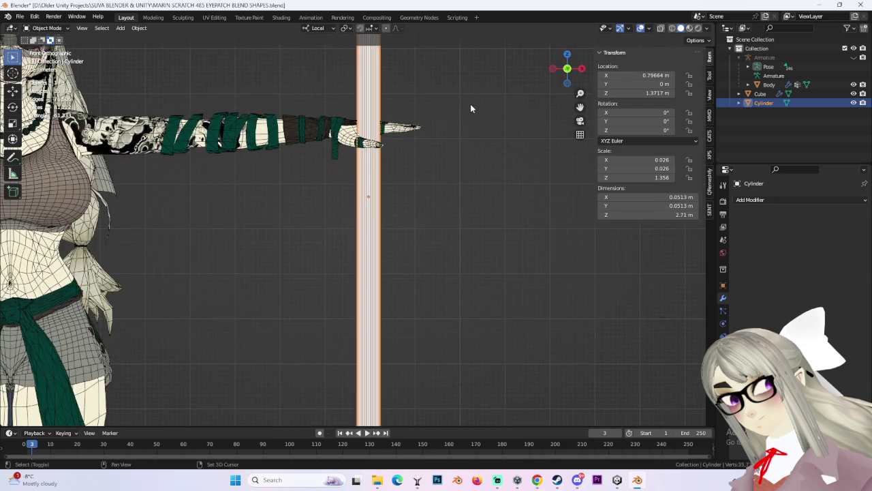
pyautogui.press('s')
pyautogui.scroll(-6, 450, 184)
pyautogui.press('s')
pyautogui.press('z')
pyautogui.click(526, 182)
# Step: Shrink the spearhead alone to scale 0.110
pyautogui.moveTo(526, 181)
pyautogui.keyDown('shift'); pyautogui.mouseDown(button='middle')
pyautogui.moveTo(457, 135)
pyautogui.moveTo(464, 229)
pyautogui.mouseUp(button='middle'); pyautogui.keyUp('shift')
pyautogui.scroll(2, 393, 162)
pyautogui.scroll(1, 331, 107)
pyautogui.click(381, 160)
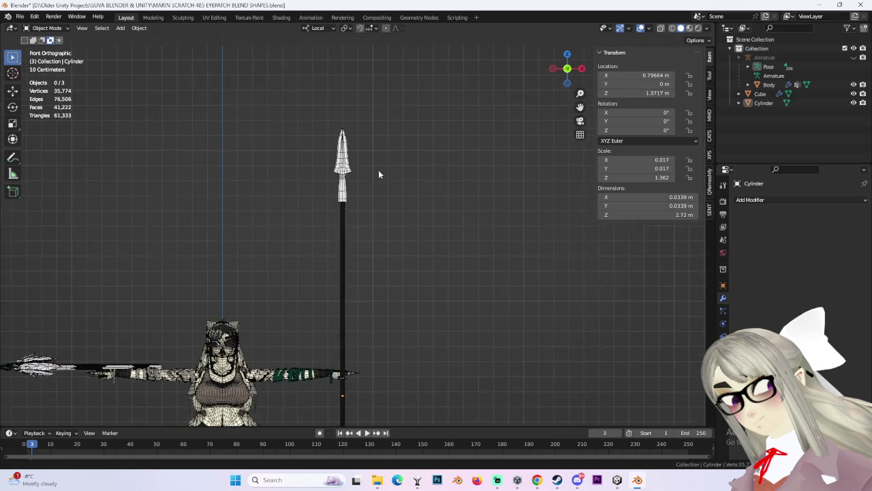
pyautogui.click(345, 129)
pyautogui.scroll(5, 376, 177)
pyautogui.scroll(2, 375, 177)
pyautogui.scroll(-5, 427, 215)
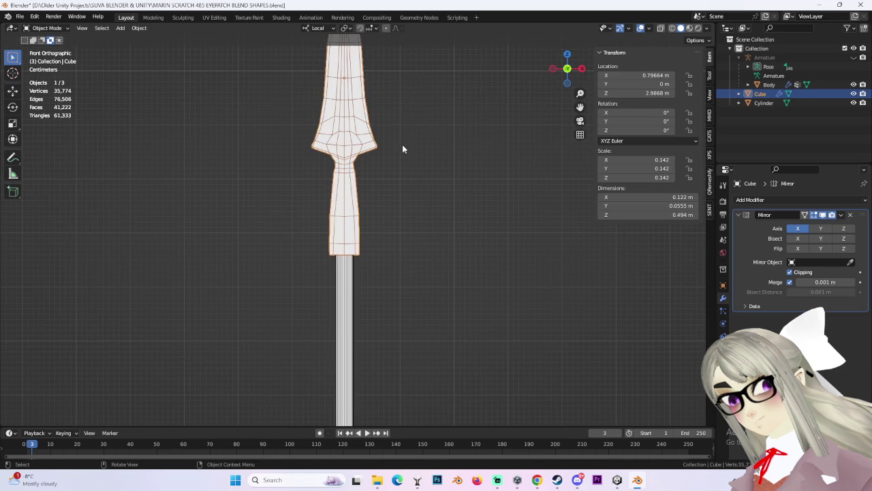
pyautogui.press('s')
pyautogui.click(434, 215)
pyautogui.hotkey('ctrl', 'z')
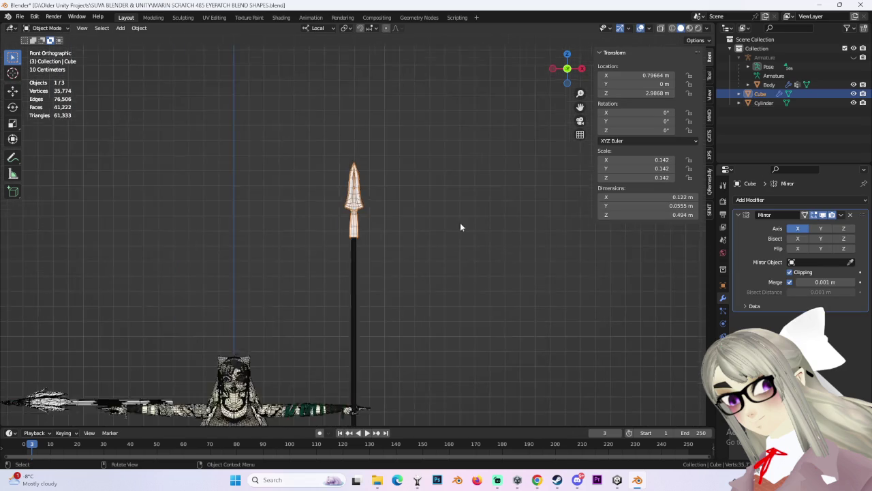
pyautogui.scroll(3, 391, 210)
pyautogui.press('s')
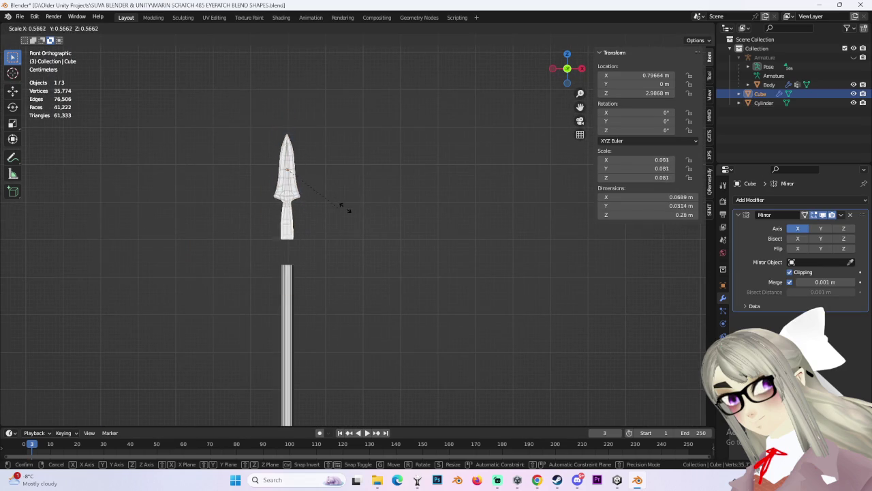
pyautogui.click(368, 203)
# Step: Frame the spear and switch the Cube into Edit Mode
pyautogui.scroll(-3, 359, 213)
pyautogui.scroll(-3, 345, 184)
pyautogui.keyDown('shift'); pyautogui.moveTo(361, 220); pyautogui.dragTo(362, 131, button='middle'); pyautogui.keyUp('shift')
pyautogui.scroll(3, 362, 134)
pyautogui.scroll(3, 355, 177)
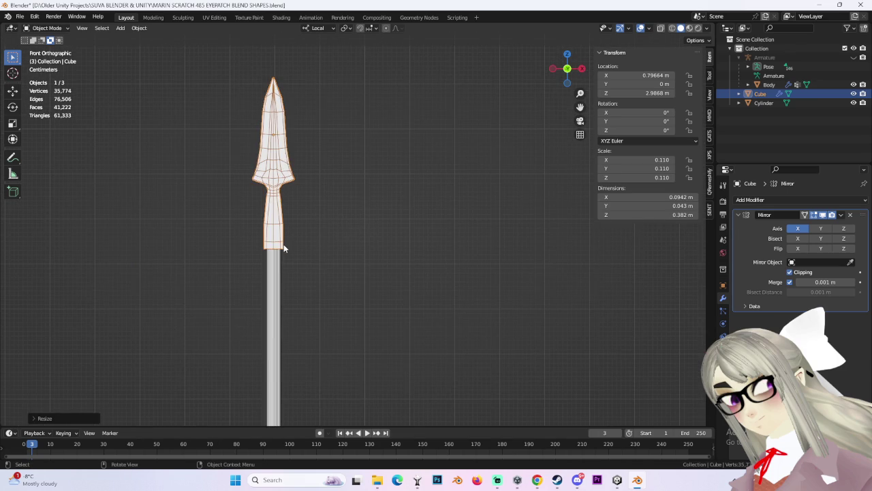
pyautogui.click(51, 30)
pyautogui.click(44, 50)
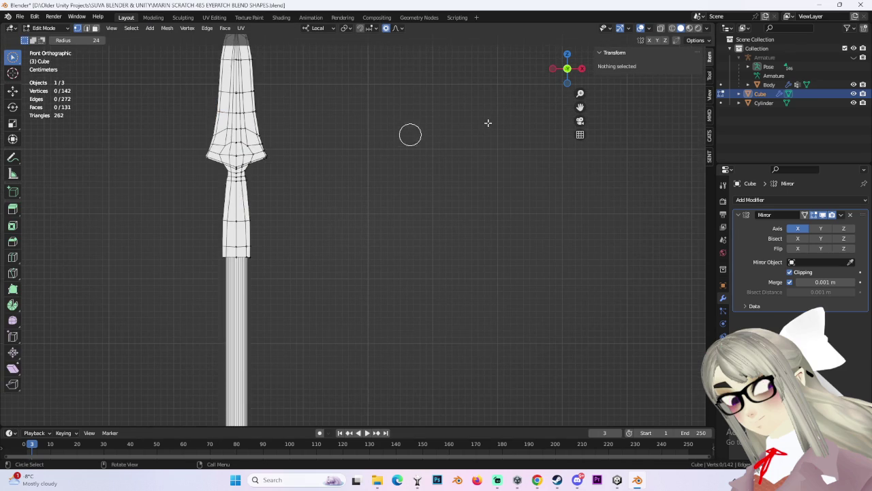
# Step: Circle-select the lower section's vertices and scale them narrower along local X
pyautogui.click(673, 30)
pyautogui.press('c')
pyautogui.moveTo(245, 208); pyautogui.dragTo(251, 264)
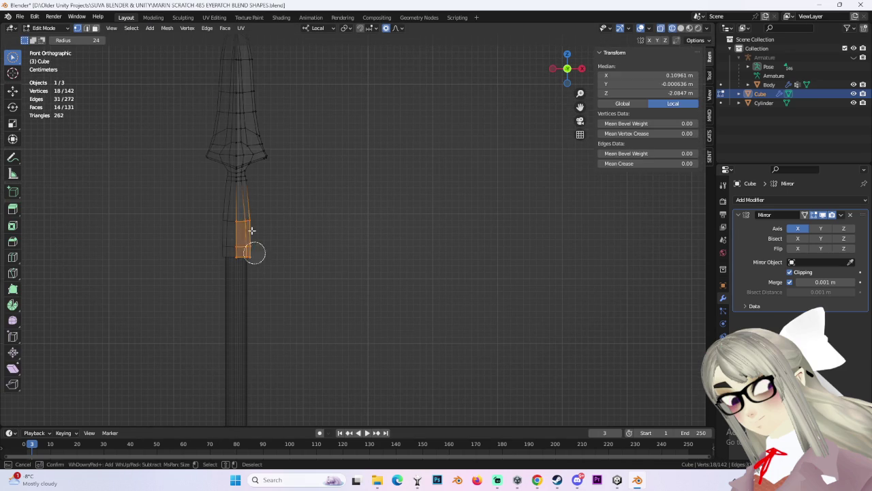
pyautogui.scroll(3, 245, 277)
pyautogui.keyDown('shift'); pyautogui.moveTo(384, 257); pyautogui.dragTo(638, 48, button='middle'); pyautogui.keyUp('shift')
pyautogui.press('s')
pyautogui.press('x')
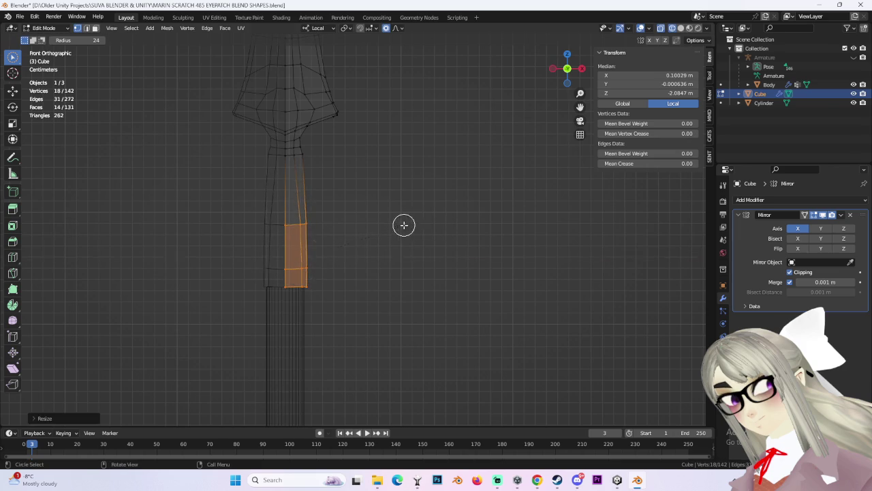
pyautogui.scroll(3, 409, 226)
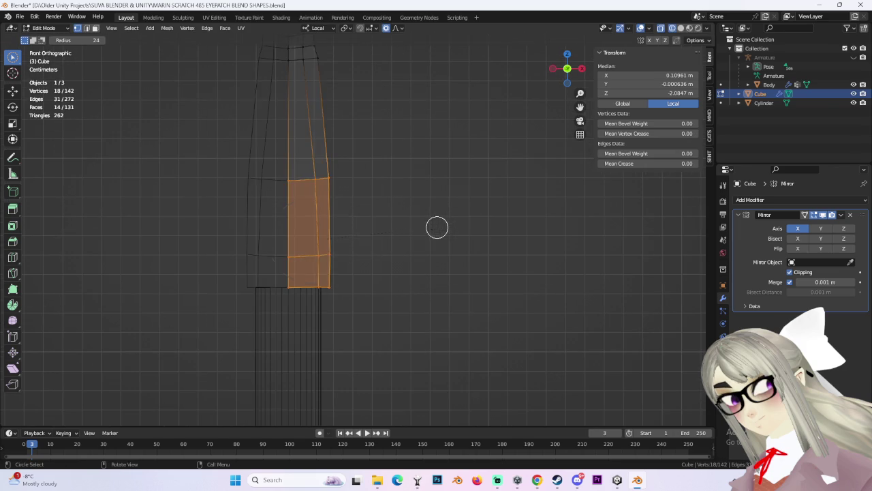
pyautogui.click(397, 230)
# Step: Deselect all vertices and return to Object Mode
pyautogui.hotkey('alt', 'a')
pyautogui.scroll(-3, 403, 214)
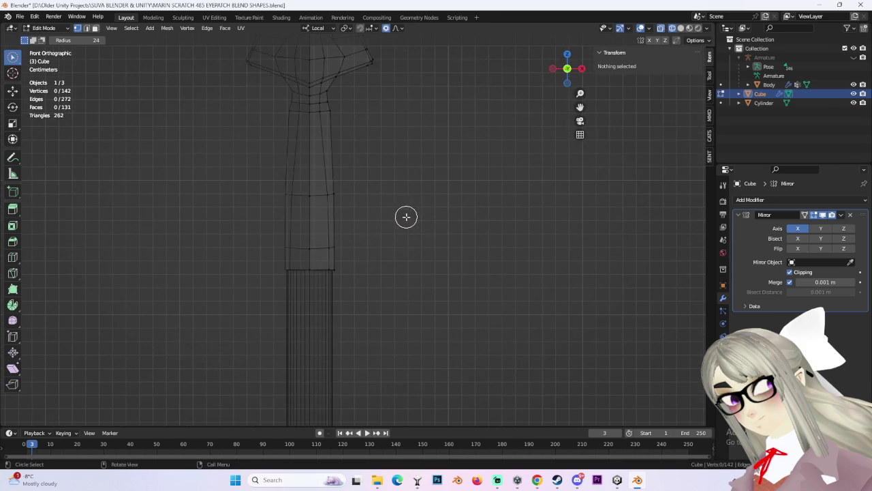
pyautogui.keyDown('shift'); pyautogui.moveTo(380, 185); pyautogui.dragTo(407, 364, button='middle'); pyautogui.keyUp('shift')
pyautogui.scroll(-2, 406, 289)
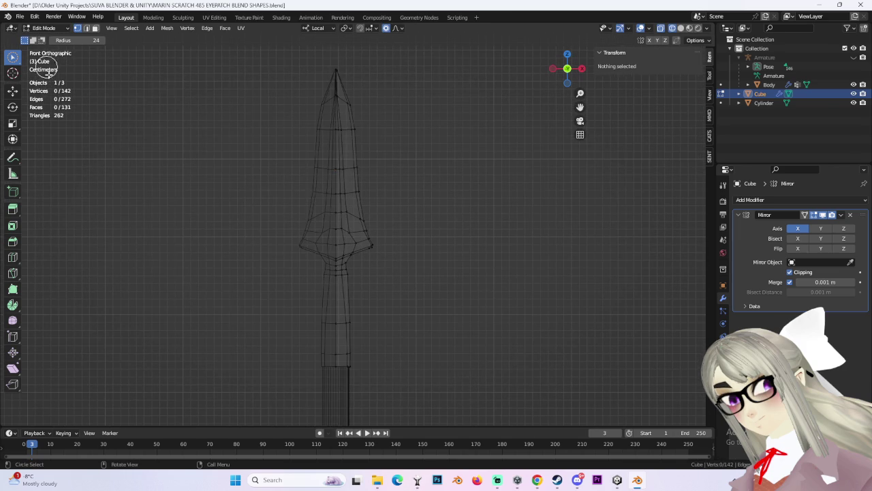
pyautogui.click(45, 28)
pyautogui.click(42, 39)
# Step: Raise the Cube along Z to 3.0537 m and restore solid shading
pyautogui.scroll(1, 468, 212)
pyautogui.scroll(2, 469, 213)
pyautogui.press('g')
pyautogui.press('z')
pyautogui.click(469, 256)
pyautogui.press('g')
pyautogui.press('z')
pyautogui.click(489, 152)
pyautogui.hotkey('shift', 'z')
pyautogui.moveTo(547, 140)
pyautogui.mouseDown(button='middle')
pyautogui.moveTo(394, 141)
pyautogui.moveTo(393, 239)
pyautogui.moveTo(476, 268)
pyautogui.mouseUp(button='middle')
# Step: Enter Edit Mode on the Cube, try face selections from below, then return to Object Mode
pyautogui.moveTo(393, 253); pyautogui.dragTo(355, 234, button='middle')
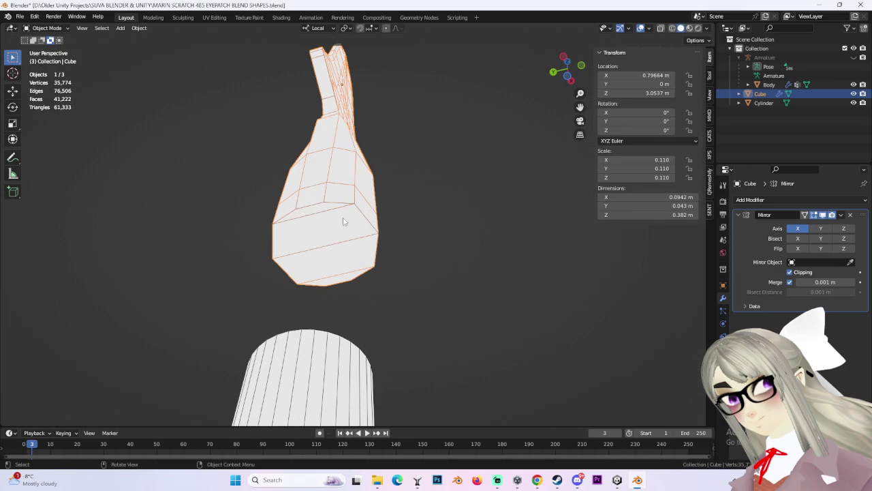
pyautogui.click(45, 28)
pyautogui.click(55, 48)
pyautogui.moveTo(175, 113); pyautogui.dragTo(329, 94, button='middle')
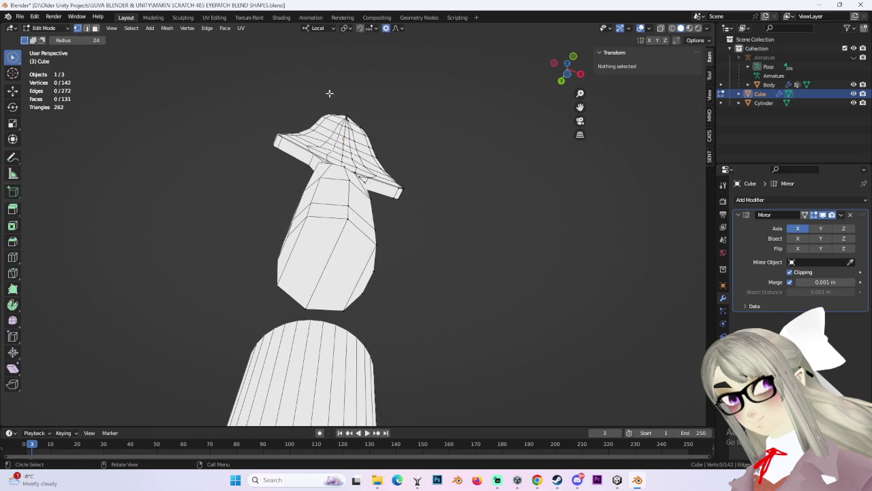
pyautogui.moveTo(299, 250); pyautogui.dragTo(333, 265)
pyautogui.middleClick(293, 249)
pyautogui.moveTo(293, 249); pyautogui.dragTo(320, 242, button='middle')
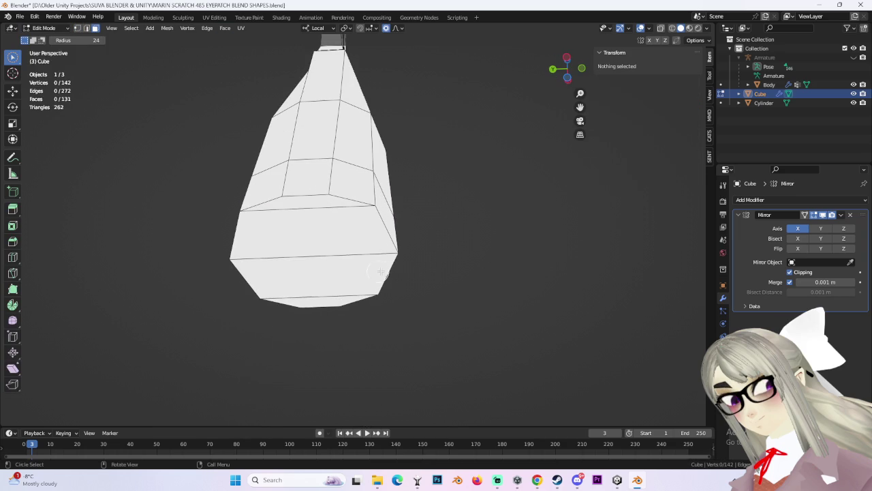
pyautogui.moveTo(381, 191); pyautogui.dragTo(430, 221, button='middle')
pyautogui.scroll(-2, 430, 220)
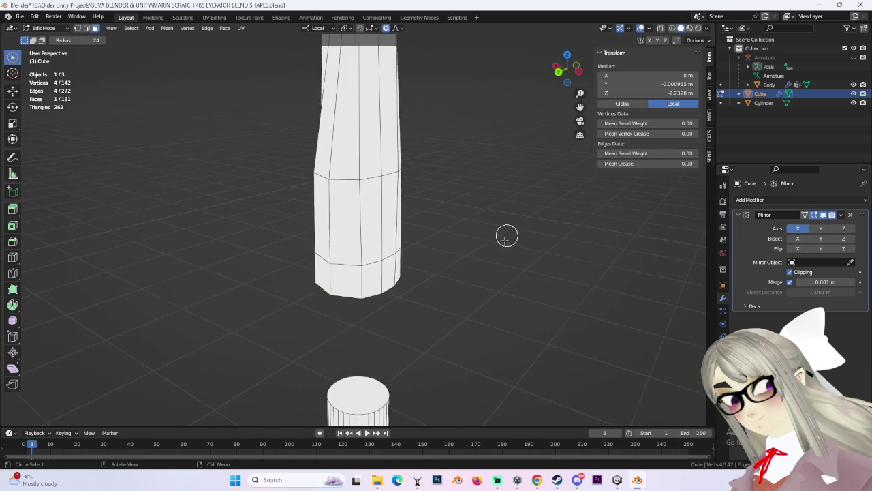
pyautogui.scroll(-2, 512, 235)
pyautogui.click(45, 28)
pyautogui.click(43, 33)
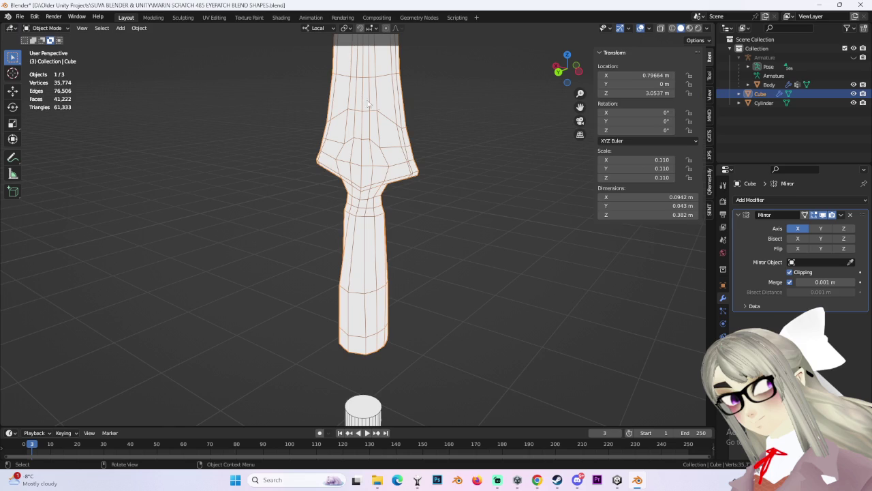
# Step: Inspect the mesh's narrow tip and lower edge loop, clearing the trial vertex and edge selections
pyautogui.scroll(1, 522, 218)
pyautogui.scroll(2, 521, 218)
pyautogui.moveTo(522, 218)
pyautogui.mouseDown(button='middle')
pyautogui.moveTo(534, 243)
pyautogui.moveTo(468, 259)
pyautogui.mouseUp(button='middle')
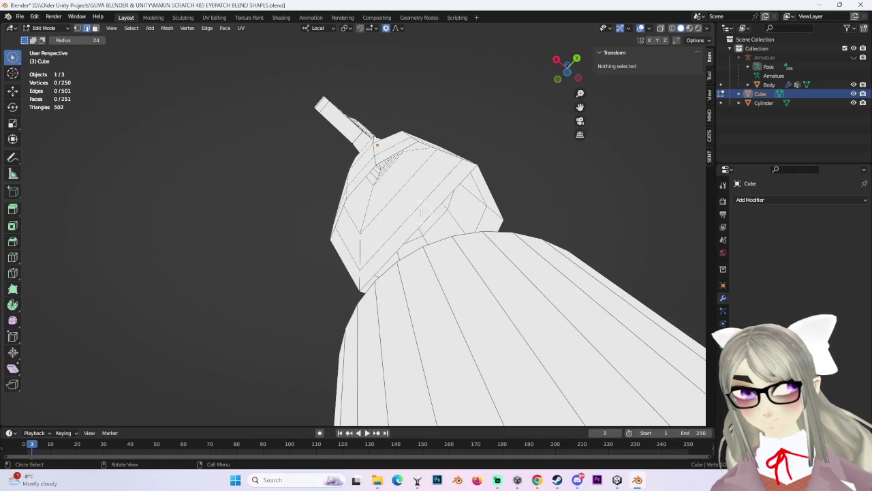
pyautogui.moveTo(421, 213); pyautogui.dragTo(395, 176)
pyautogui.hotkey('alt', 'a')
pyautogui.moveTo(447, 202)
pyautogui.mouseDown(button='middle')
pyautogui.moveTo(487, 225)
pyautogui.moveTo(466, 328)
pyautogui.mouseUp(button='middle')
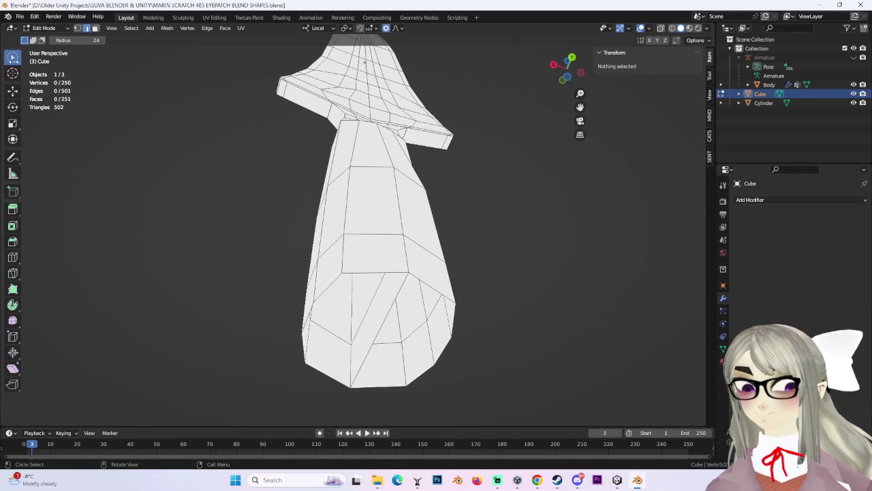
pyautogui.moveTo(12, 60); pyautogui.dragTo(55, 78)
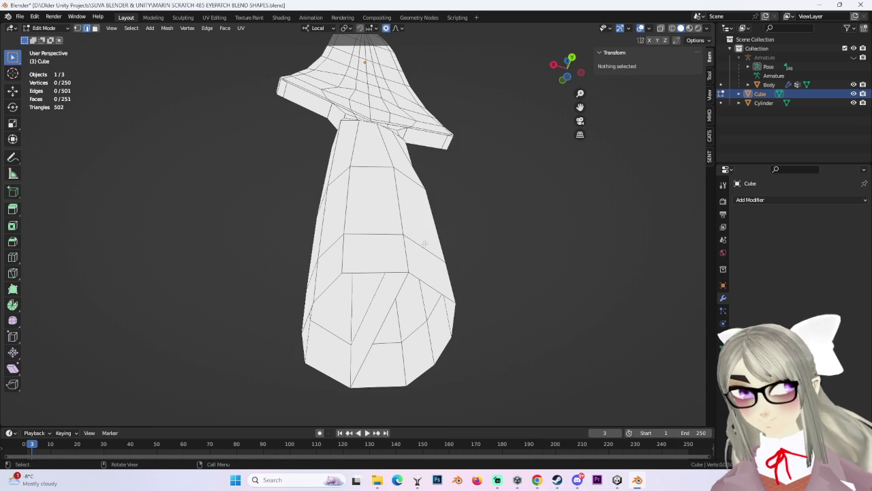
pyautogui.keyDown('alt'); pyautogui.click(432, 283); pyautogui.keyUp('alt')
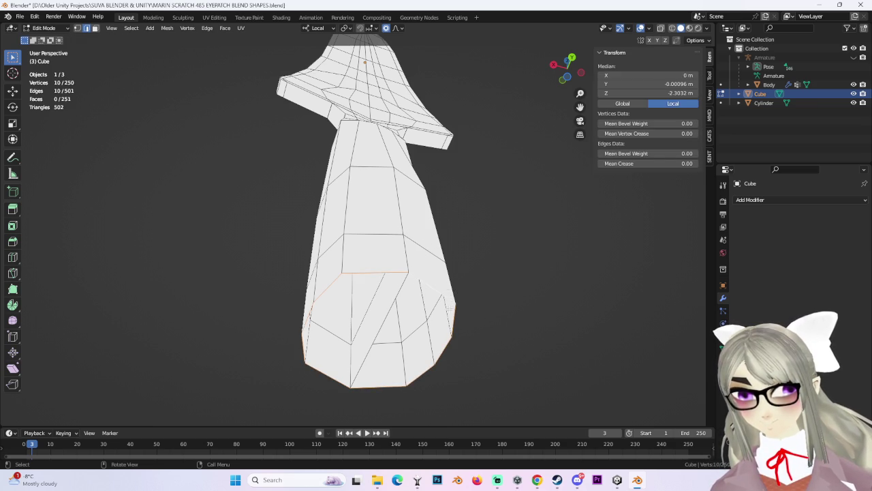
pyautogui.click(449, 310)
pyautogui.moveTo(449, 310)
pyautogui.mouseDown(button='middle')
pyautogui.moveTo(469, 268)
pyautogui.moveTo(389, 259)
pyautogui.moveTo(549, 230)
pyautogui.mouseUp(button='middle')
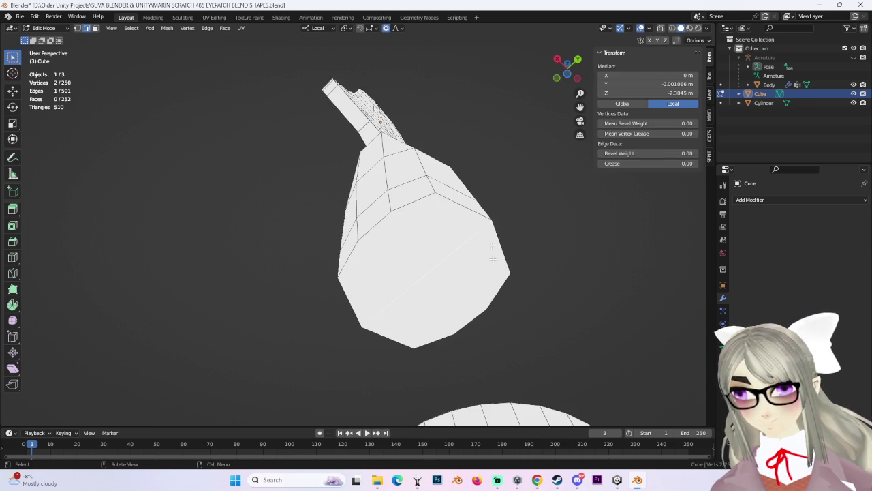
# Step: In face select mode, inset the bottom end face of the Cube
pyautogui.click(94, 31)
pyautogui.click(462, 276)
pyautogui.keyDown('shift'); pyautogui.click(462, 276); pyautogui.keyUp('shift')
pyautogui.click(424, 233)
pyautogui.press('i')
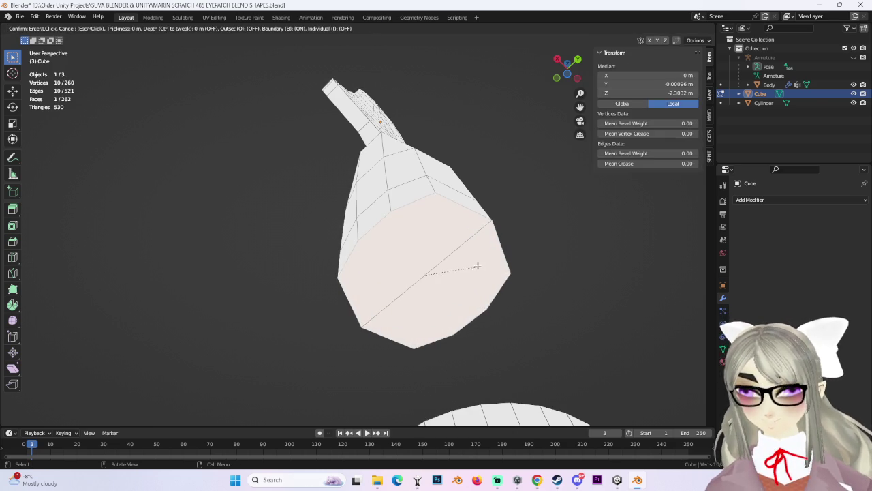
pyautogui.click(468, 265)
pyautogui.click(567, 246)
# Step: Delete the inset bottom face
pyautogui.moveTo(567, 246)
pyautogui.mouseDown(button='middle')
pyautogui.moveTo(594, 228)
pyautogui.moveTo(577, 247)
pyautogui.moveTo(472, 202)
pyautogui.mouseUp(button='middle')
pyautogui.scroll(3, 577, 246)
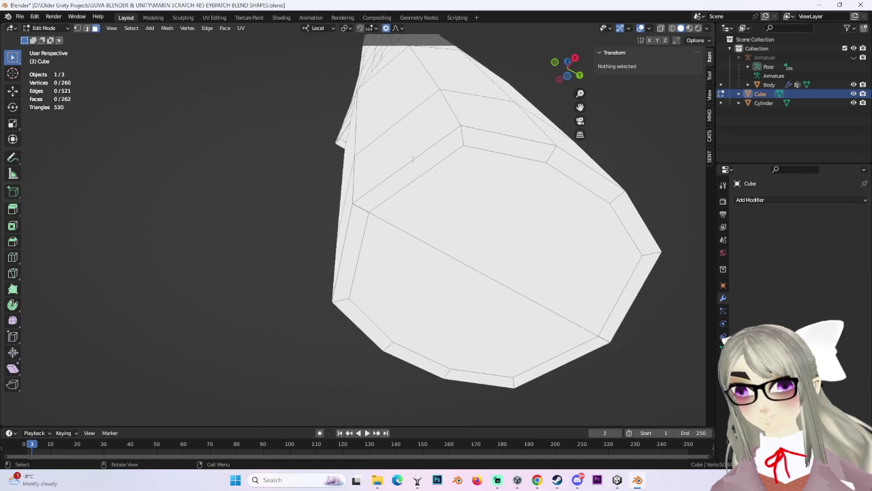
pyautogui.click(472, 201)
pyautogui.scroll(-2, 400, 185)
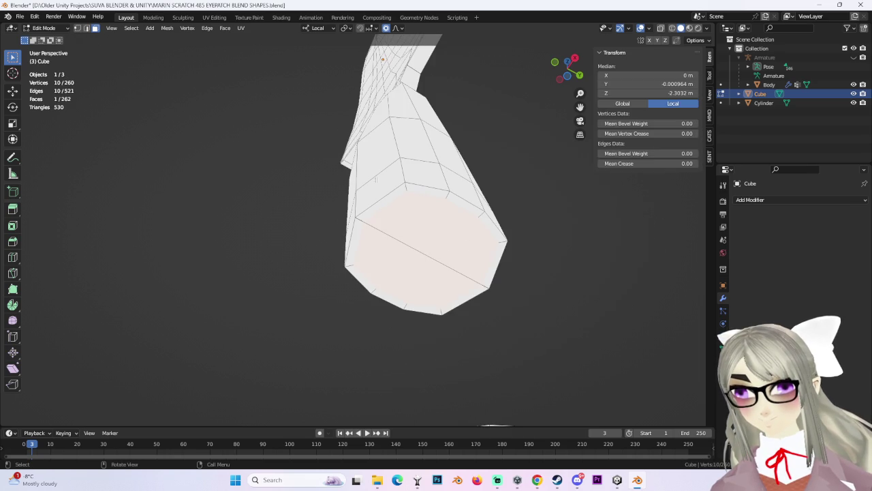
pyautogui.press('x')
pyautogui.click(501, 294)
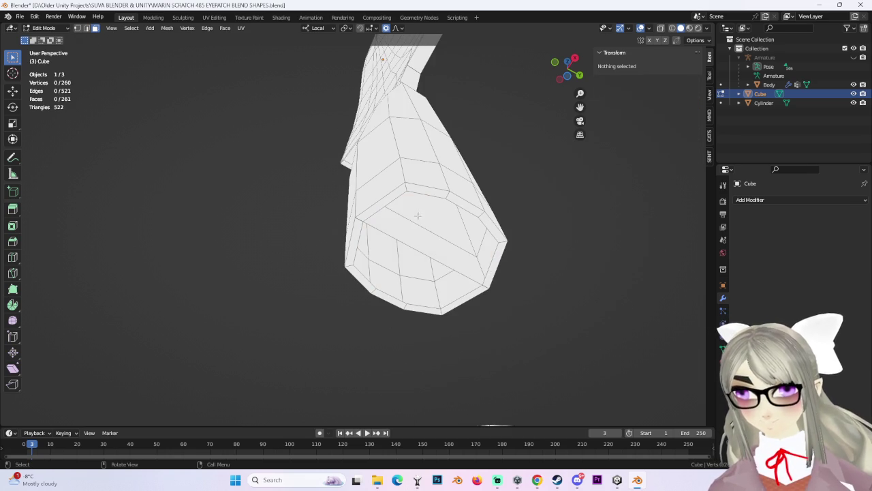
# Step: Delete the remaining faces of the bottom ring, leaving the end open
pyautogui.click(420, 245)
pyautogui.moveTo(420, 245); pyautogui.dragTo(389, 204, button='middle')
pyautogui.scroll(3, 388, 214)
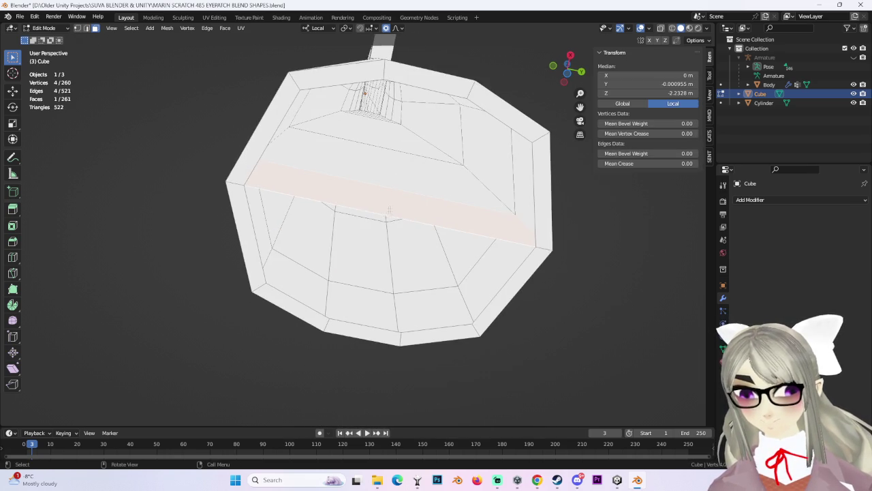
pyautogui.moveTo(379, 152)
pyautogui.mouseDown(button='middle')
pyautogui.moveTo(367, 129)
pyautogui.moveTo(455, 179)
pyautogui.moveTo(509, 254)
pyautogui.moveTo(381, 170)
pyautogui.moveTo(515, 255)
pyautogui.moveTo(399, 249)
pyautogui.moveTo(389, 253)
pyautogui.moveTo(386, 297)
pyautogui.moveTo(470, 204)
pyautogui.moveTo(518, 201)
pyautogui.moveTo(547, 255)
pyautogui.moveTo(450, 230)
pyautogui.moveTo(428, 266)
pyautogui.moveTo(397, 252)
pyautogui.moveTo(483, 259)
pyautogui.moveTo(440, 209)
pyautogui.mouseUp(button='middle')
pyautogui.press('x')
pyautogui.click(385, 143)
pyautogui.click(43, 28)
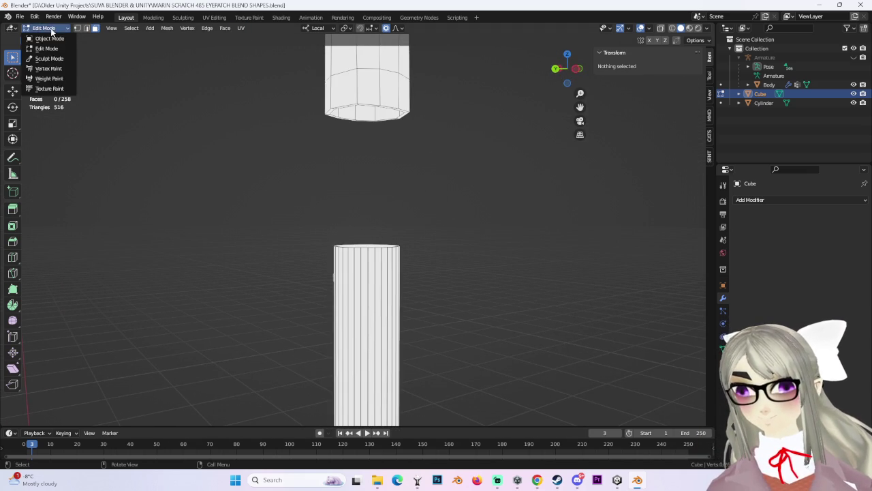
# Step: In Object Mode, lower the Cube along Z and shrink it slightly
pyautogui.click(41, 39)
pyautogui.press('g')
pyautogui.press('z')
pyautogui.press('z')
pyautogui.click(383, 238)
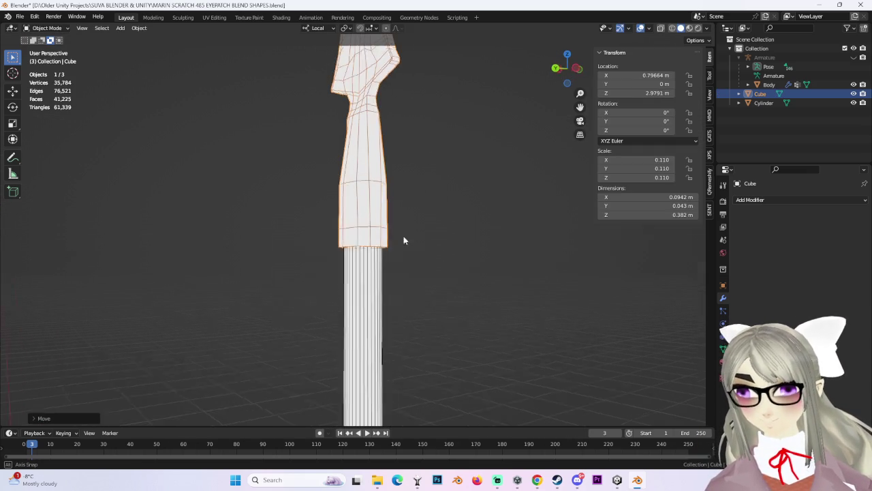
pyautogui.moveTo(397, 253)
pyautogui.mouseDown(button='middle')
pyautogui.moveTo(465, 184)
pyautogui.moveTo(500, 171)
pyautogui.mouseUp(button='middle')
pyautogui.press('s')
pyautogui.click(501, 169)
# Step: Lower the Cube further along Z and scale it to 0.099
pyautogui.press('g')
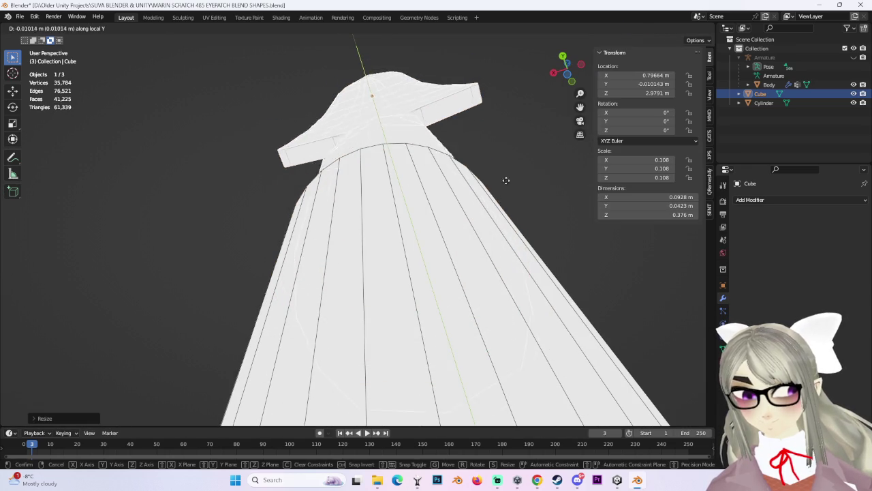
pyautogui.press('z')
pyautogui.press('z')
pyautogui.click(437, 194)
pyautogui.scroll(-3, 437, 194)
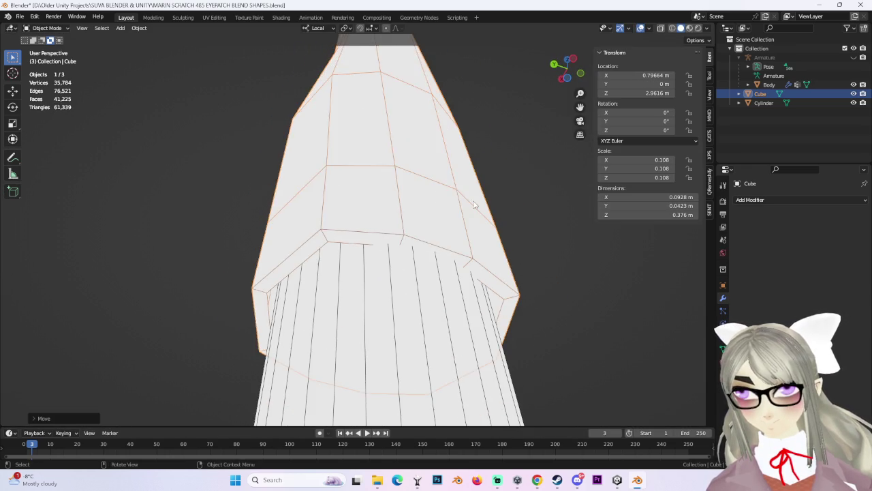
pyautogui.press('s')
pyautogui.click(438, 188)
# Step: Try a 0.097 resize and undo it, keeping the Cube's scale at 0.099
pyautogui.moveTo(443, 204)
pyautogui.mouseDown(button='middle')
pyautogui.moveTo(481, 294)
pyautogui.moveTo(492, 293)
pyautogui.moveTo(498, 253)
pyautogui.mouseUp(button='middle')
pyautogui.press('s')
pyautogui.click(506, 286)
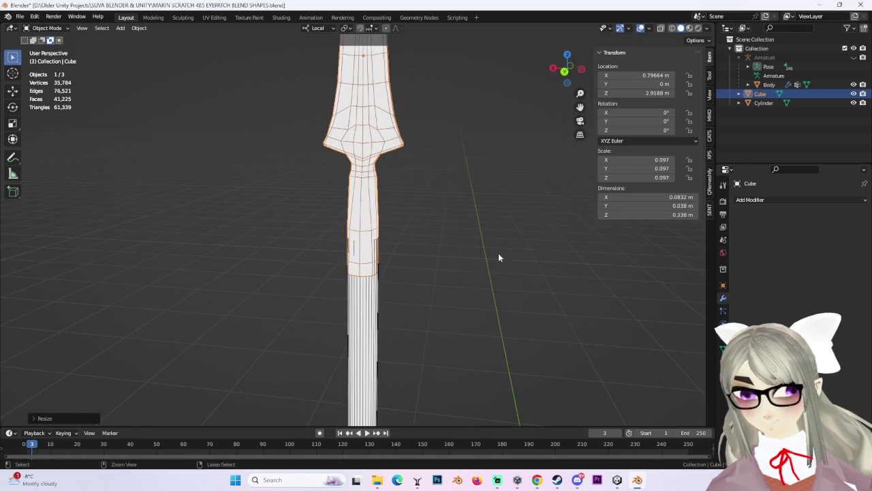
pyautogui.hotkey('ctrl', 'z')
pyautogui.press('s')
pyautogui.click(517, 270)
pyautogui.moveTo(502, 297)
pyautogui.mouseDown(button='middle')
pyautogui.moveTo(427, 279)
pyautogui.moveTo(456, 222)
pyautogui.mouseUp(button='middle')
pyautogui.press('s')
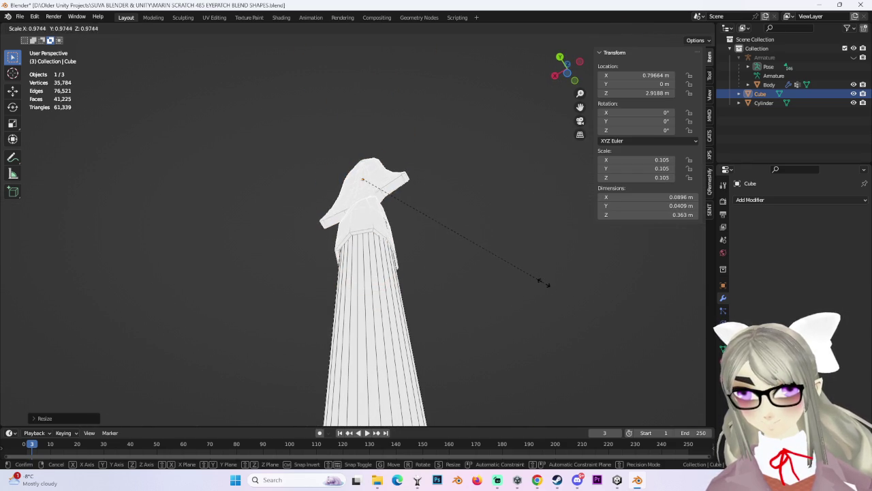
pyautogui.rightClick(538, 273)
pyautogui.hotkey('ctrl', 'z')
# Step: Reopen the Cube's mesh in Edit Mode
pyautogui.moveTo(499, 251)
pyautogui.mouseDown(button='middle')
pyautogui.moveTo(486, 172)
pyautogui.moveTo(440, 284)
pyautogui.moveTo(500, 306)
pyautogui.moveTo(405, 306)
pyautogui.mouseUp(button='middle')
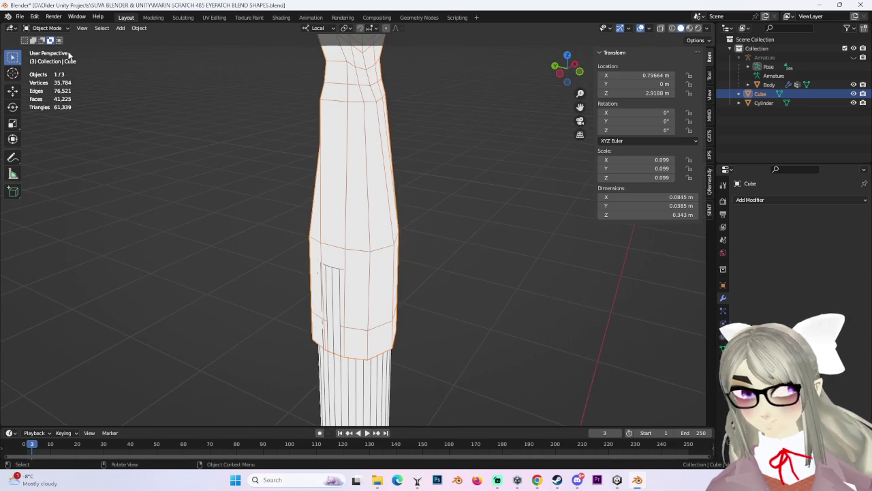
pyautogui.click(47, 28)
pyautogui.click(48, 50)
pyautogui.moveTo(472, 272); pyautogui.dragTo(494, 250, button='middle')
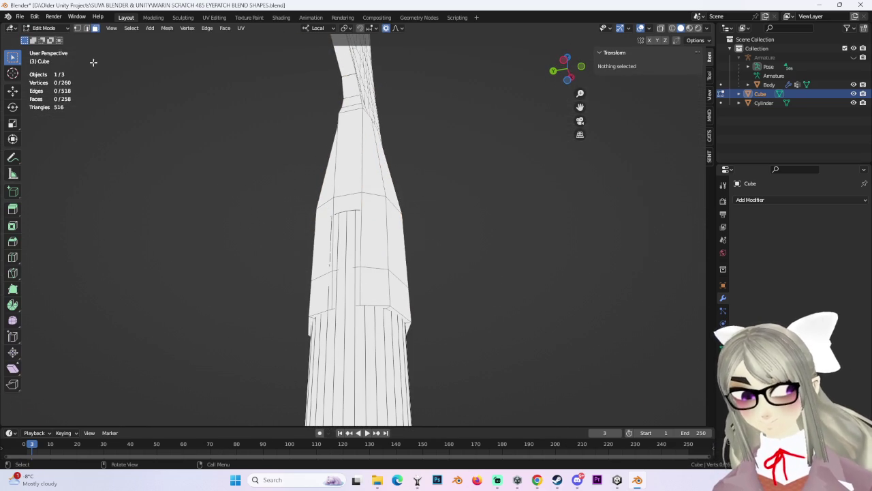
# Step: In wireframe front view, select the lower mesh vertices and scale them along local Y
pyautogui.click(672, 28)
pyautogui.moveTo(500, 182)
pyautogui.mouseDown(button='middle')
pyautogui.moveTo(535, 259)
pyautogui.moveTo(487, 319)
pyautogui.moveTo(434, 336)
pyautogui.moveTo(379, 304)
pyautogui.mouseUp(button='middle')
pyautogui.moveTo(362, 279); pyautogui.dragTo(413, 366)
pyautogui.click(582, 69)
pyautogui.keyDown('shift'); pyautogui.moveTo(346, 288); pyautogui.dragTo(397, 235, button='middle'); pyautogui.keyUp('shift')
pyautogui.scroll(3, 397, 235)
pyautogui.press('s')
pyautogui.press('y')
pyautogui.click(432, 240)
# Step: Select the left and right side vertex columns and widen them along X with smooth falloff
pyautogui.moveTo(335, 109); pyautogui.dragTo(369, 187)
pyautogui.moveTo(332, 145); pyautogui.dragTo(408, 304)
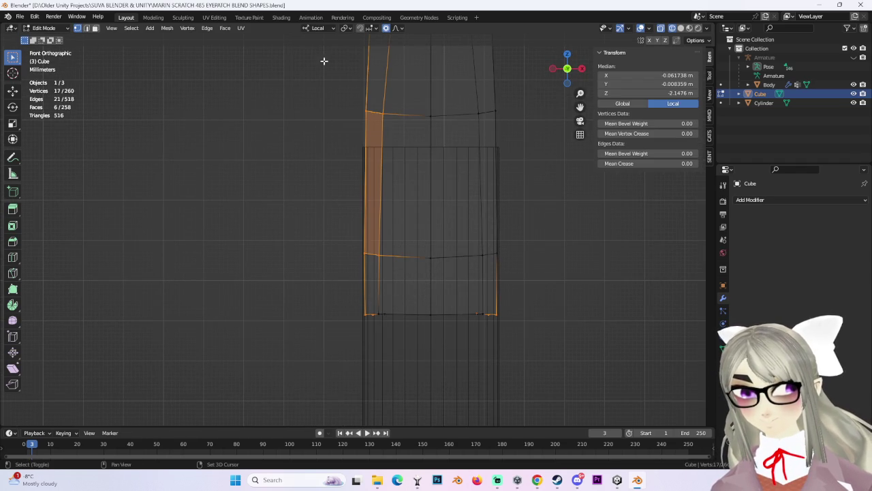
pyautogui.keyDown('ctrl'); pyautogui.moveTo(332, 61); pyautogui.dragTo(487, 166); pyautogui.keyUp('ctrl')
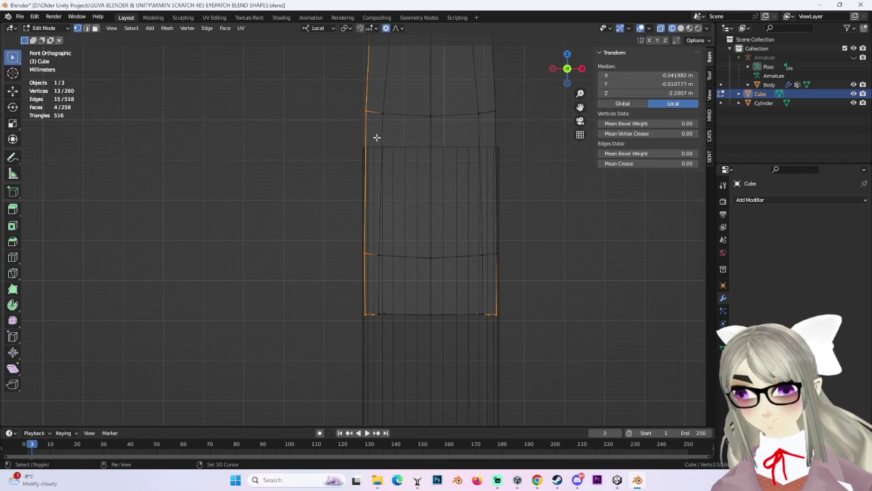
pyautogui.keyDown('shift'); pyautogui.moveTo(316, 203); pyautogui.dragTo(376, 292); pyautogui.keyUp('shift')
pyautogui.moveTo(555, 290)
pyautogui.keyDown('shift'); pyautogui.mouseDown()
pyautogui.moveTo(489, 117)
pyautogui.moveTo(542, 173)
pyautogui.mouseUp(); pyautogui.keyUp('shift')
pyautogui.press('s')
pyautogui.press('y')
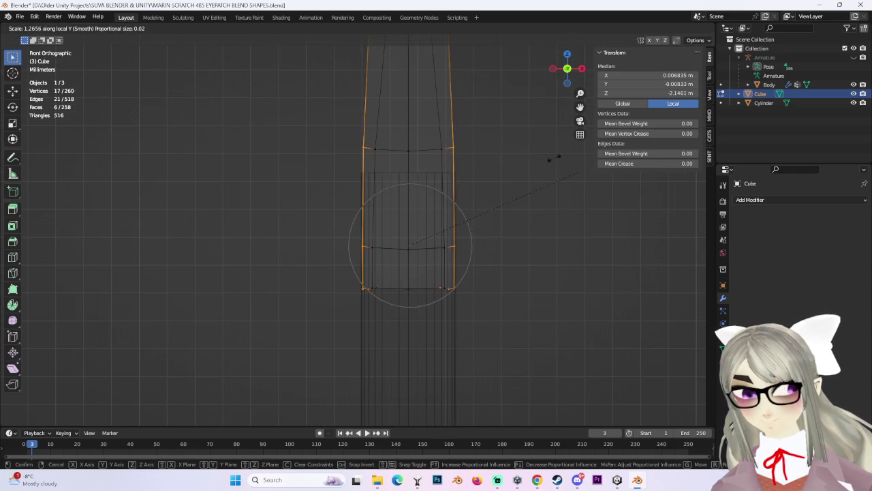
pyautogui.scroll(-3, 525, 172)
pyautogui.press('x')
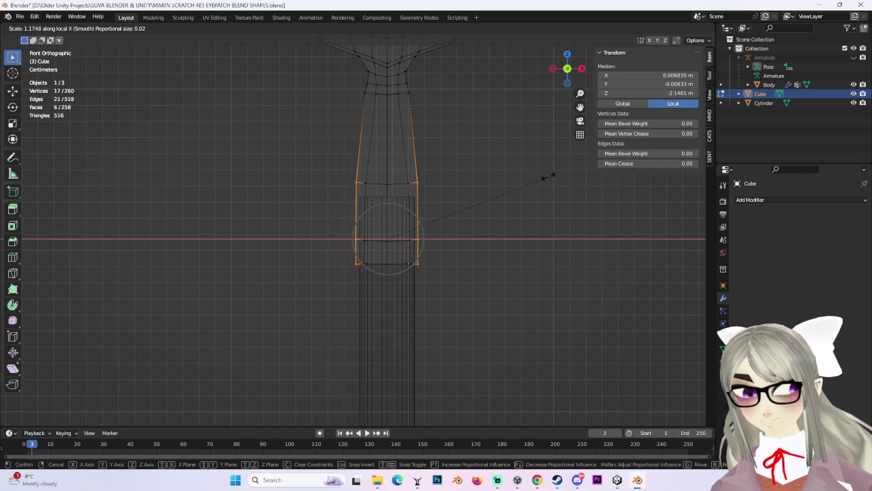
pyautogui.click(552, 178)
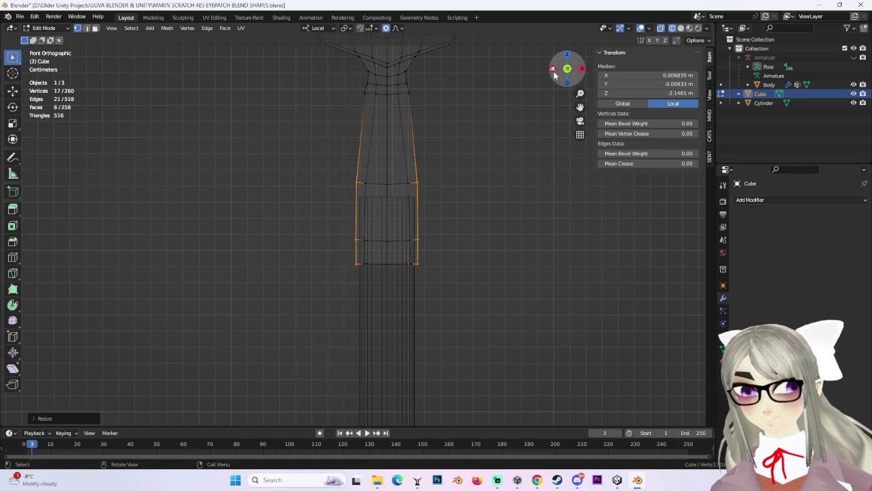
# Step: In side view, narrow both vertex columns along Y with smooth falloff, then deselect all
pyautogui.click(552, 68)
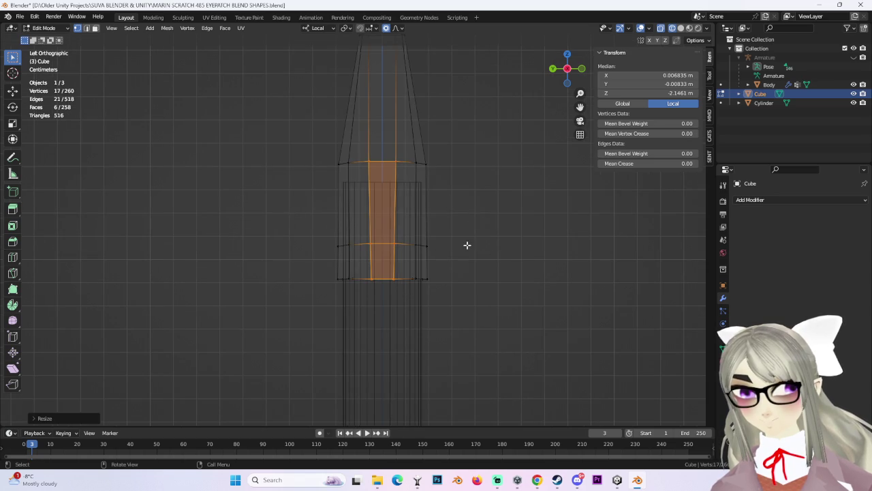
pyautogui.click(502, 242)
pyautogui.moveTo(336, 310); pyautogui.dragTo(337, 310)
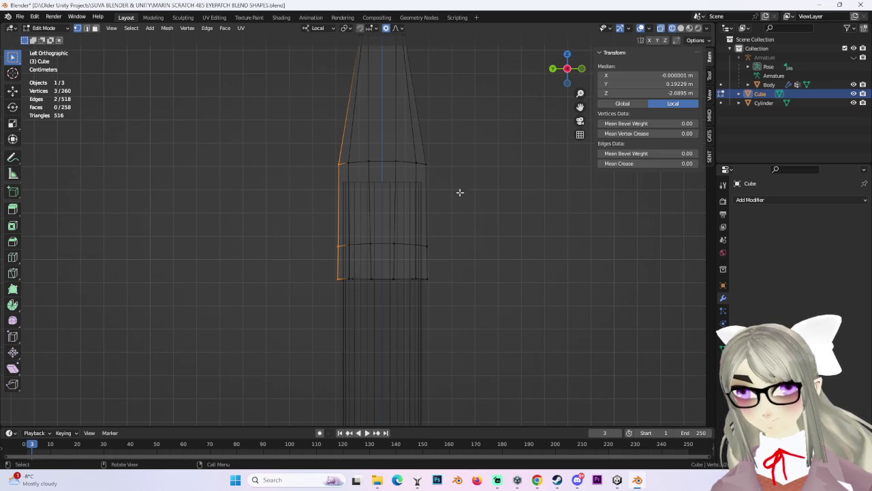
pyautogui.keyDown('shift'); pyautogui.moveTo(420, 153); pyautogui.dragTo(473, 317); pyautogui.keyUp('shift')
pyautogui.scroll(4, 501, 253)
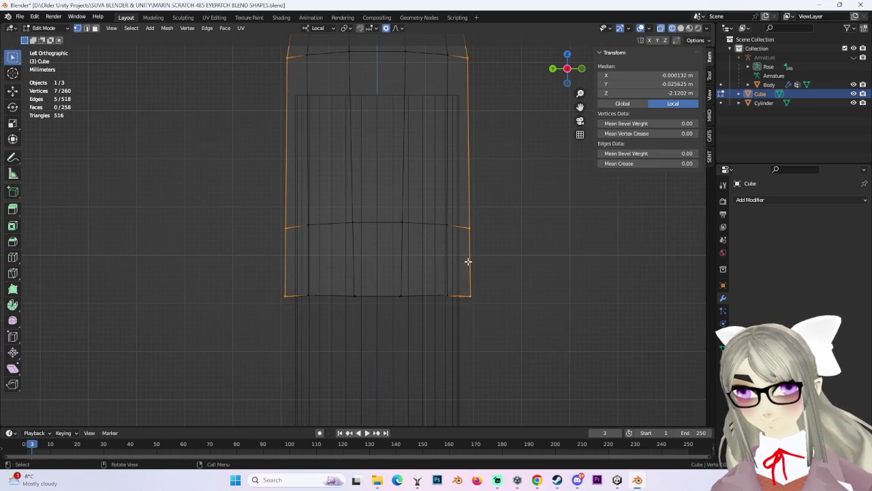
pyautogui.scroll(-2, 514, 199)
pyautogui.press('s')
pyautogui.press('y')
pyautogui.press('y')
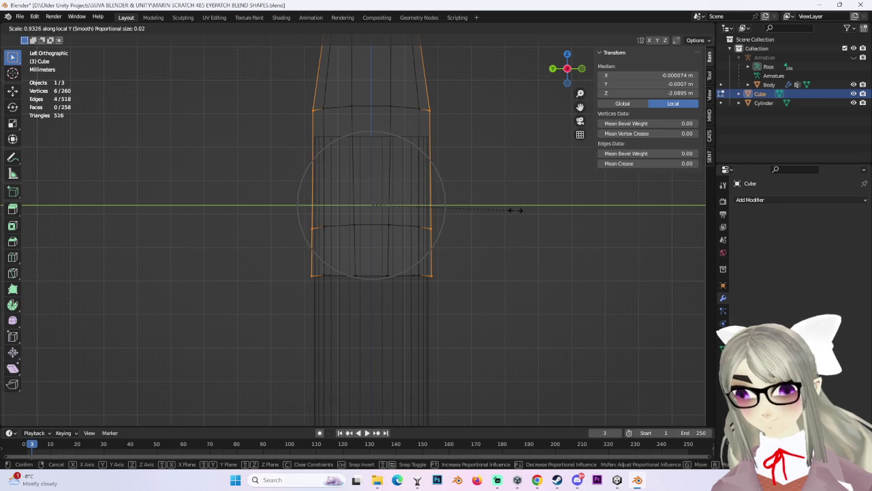
pyautogui.click(516, 209)
pyautogui.hotkey('alt', 'a')
pyautogui.moveTo(528, 284); pyautogui.dragTo(531, 182, button='middle')
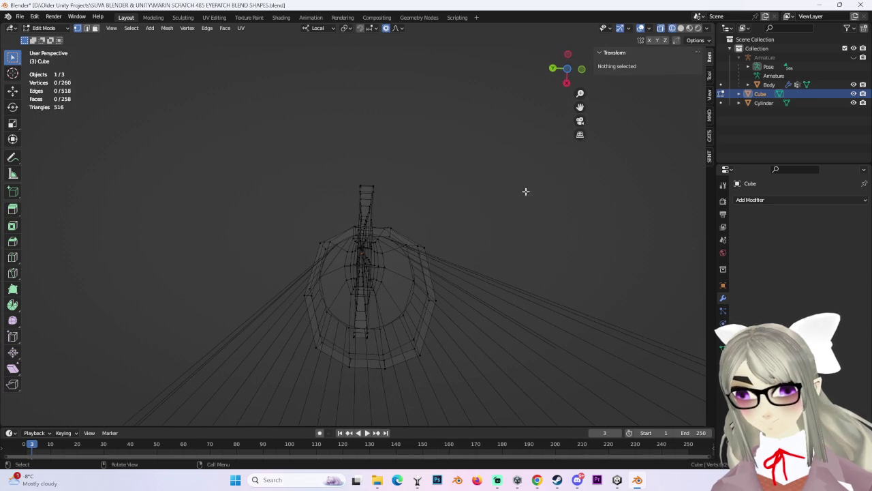
# Step: Switch to solid shading, return to Object Mode and apply Shade Smooth to the spear
pyautogui.click(681, 28)
pyautogui.moveTo(477, 382)
pyautogui.mouseDown(button='middle')
pyautogui.moveTo(450, 307)
pyautogui.moveTo(453, 244)
pyautogui.moveTo(408, 257)
pyautogui.moveTo(399, 238)
pyautogui.moveTo(362, 277)
pyautogui.mouseUp(button='middle')
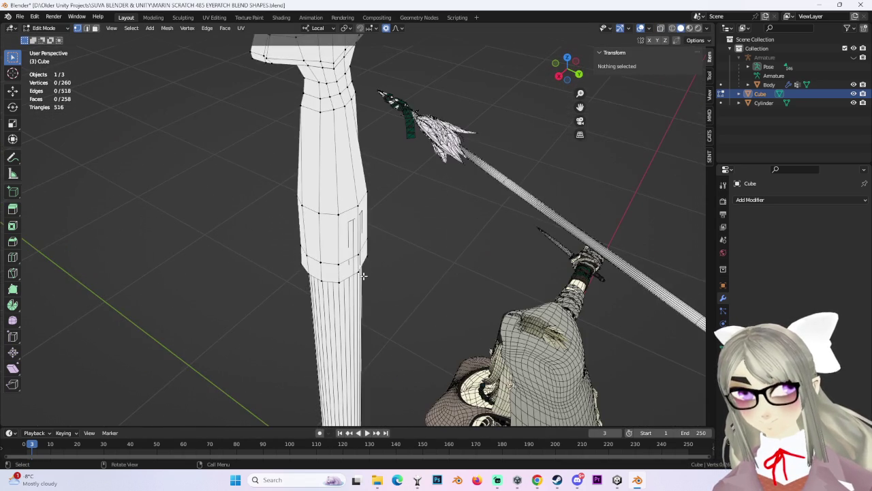
pyautogui.click(365, 276)
pyautogui.moveTo(465, 293)
pyautogui.mouseDown(button='middle')
pyautogui.moveTo(384, 239)
pyautogui.moveTo(395, 243)
pyautogui.moveTo(418, 195)
pyautogui.moveTo(407, 175)
pyautogui.moveTo(388, 225)
pyautogui.mouseUp(button='middle')
pyautogui.scroll(-4, 380, 259)
pyautogui.click(425, 237)
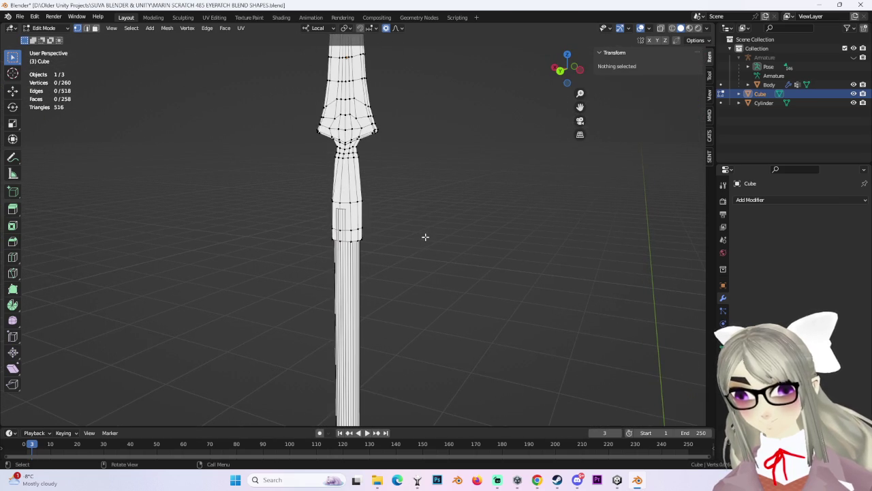
pyautogui.click(44, 28)
pyautogui.click(42, 35)
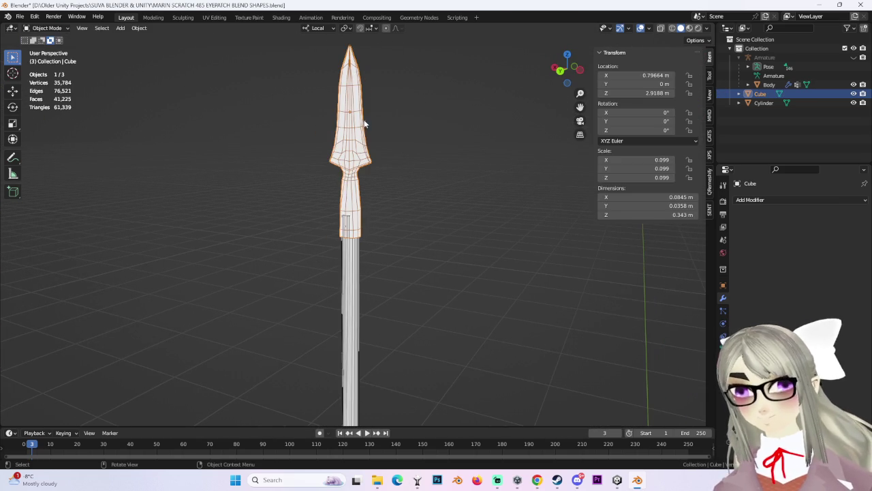
pyautogui.click(139, 28)
pyautogui.click(191, 227)
pyautogui.click(500, 191)
# Step: Frame the spear in front view, re-enter Edit Mode and box-select the blade tip vertices
pyautogui.moveTo(499, 191); pyautogui.dragTo(418, 168, button='middle')
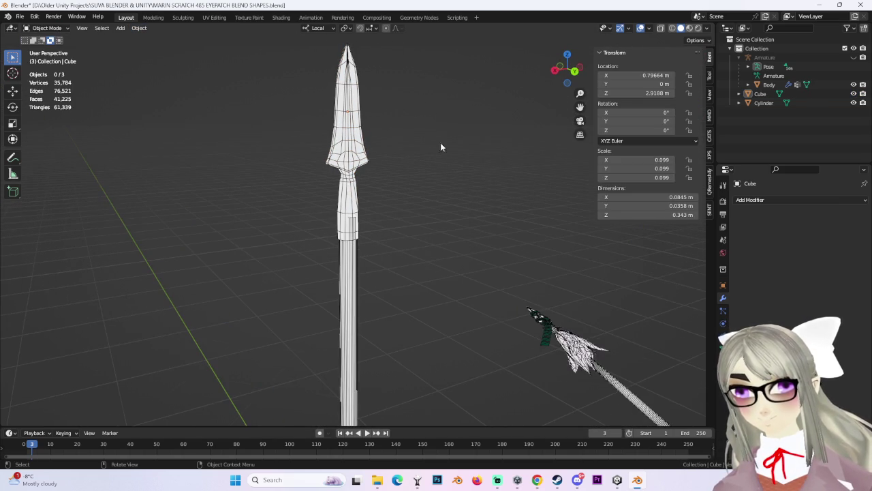
pyautogui.moveTo(465, 95); pyautogui.dragTo(564, 159, button='middle')
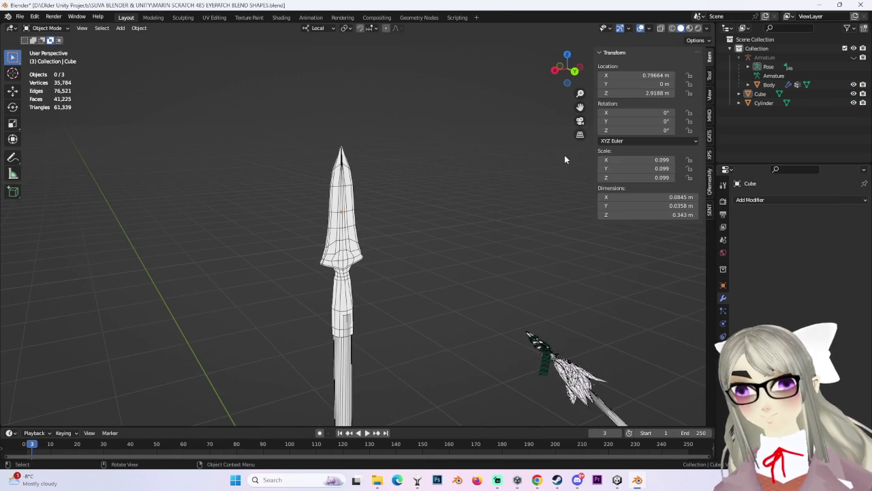
pyautogui.click(575, 71)
pyautogui.scroll(2, 403, 57)
pyautogui.scroll(-4, 426, 210)
pyautogui.scroll(3, 435, 91)
pyautogui.moveTo(436, 97)
pyautogui.keyDown('shift'); pyautogui.mouseDown(button='middle')
pyautogui.moveTo(444, 257)
pyautogui.moveTo(384, 156)
pyautogui.moveTo(522, 227)
pyautogui.moveTo(448, 217)
pyautogui.moveTo(391, 253)
pyautogui.mouseUp(button='middle'); pyautogui.keyUp('shift')
pyautogui.click(566, 66)
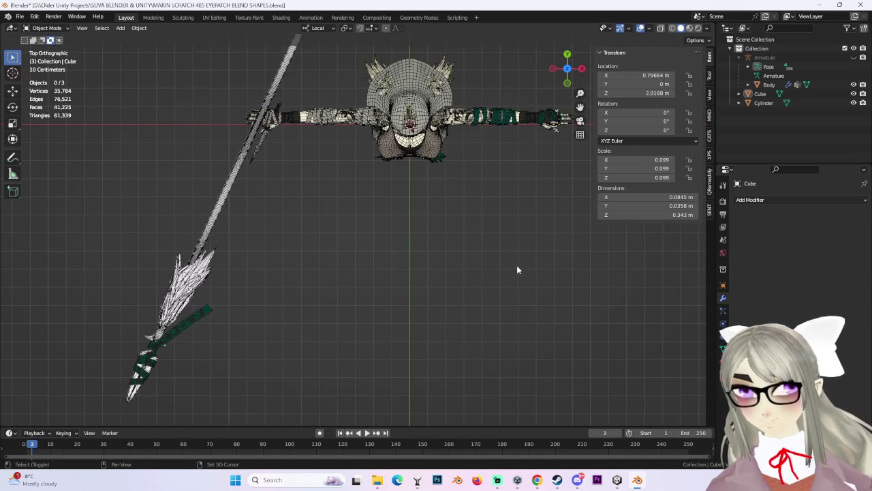
pyautogui.click(567, 82)
pyautogui.scroll(5, 416, 252)
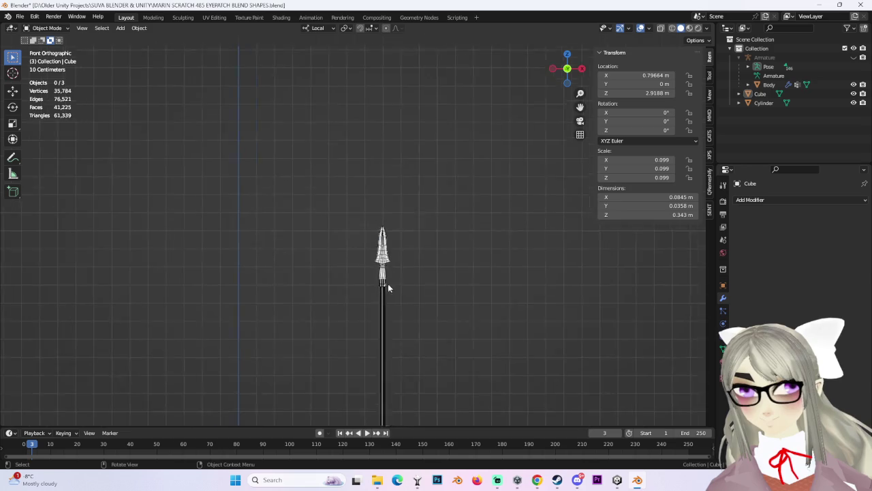
pyautogui.click(46, 28)
pyautogui.click(42, 46)
pyautogui.moveTo(365, 178); pyautogui.dragTo(445, 256)
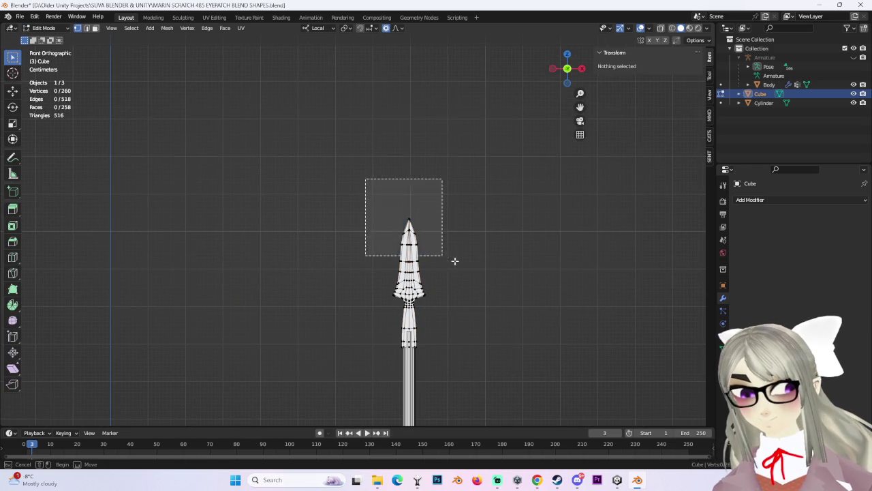
# Step: Switch to wireframe, select the spear tip and try a vertical move before cancelling it
pyautogui.click(676, 29)
pyautogui.moveTo(341, 179); pyautogui.dragTo(475, 266)
pyautogui.press('g')
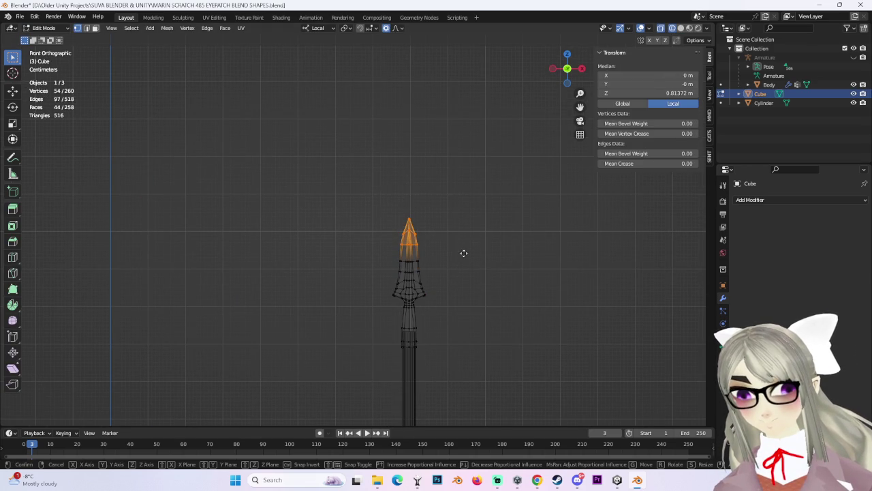
pyautogui.press('z')
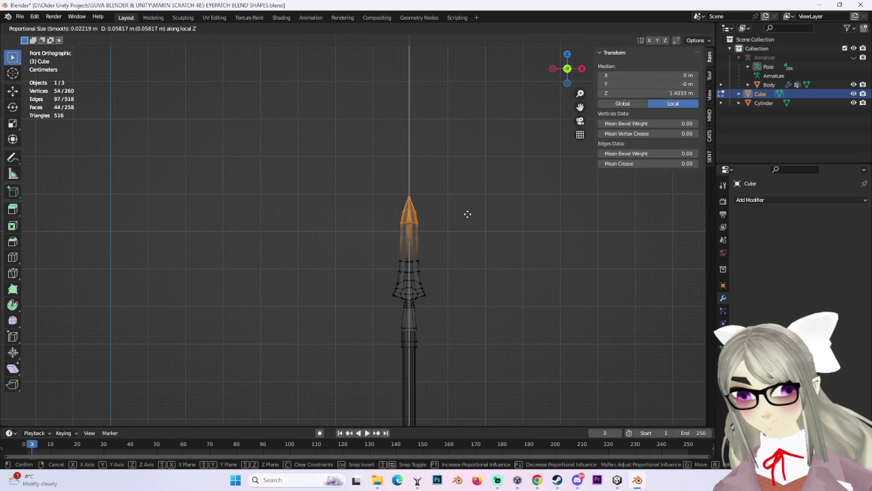
pyautogui.rightClick(466, 228)
# Step: Slide a vertex loop higher up the spear tip
pyautogui.moveTo(379, 251); pyautogui.dragTo(462, 271)
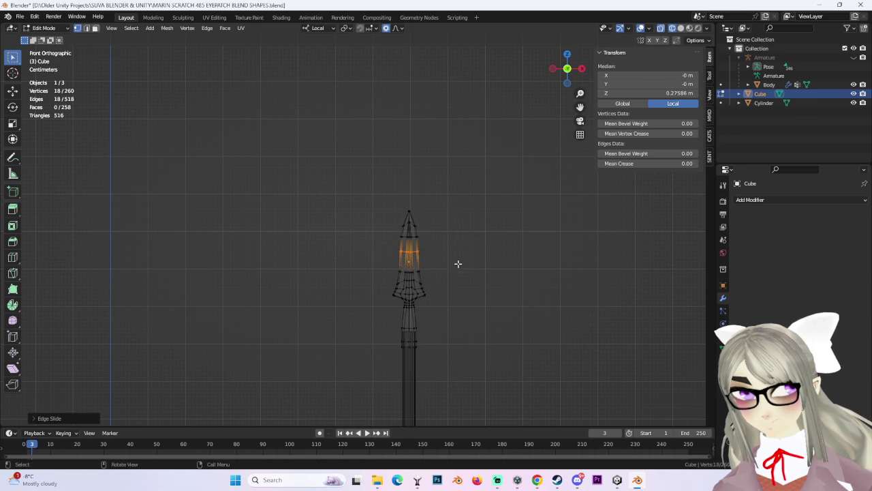
pyautogui.press('g')
pyautogui.press('g')
pyautogui.click(418, 202)
pyautogui.scroll(2, 411, 234)
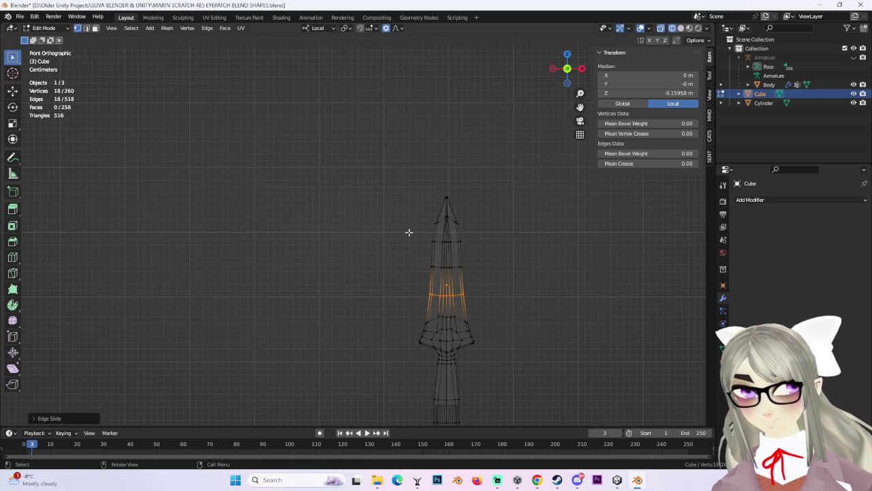
pyautogui.press('s')
pyautogui.rightClick(397, 227)
# Step: Narrow the spear tip vertices with a width-only X scale
pyautogui.keyDown('alt'); pyautogui.click(440, 240); pyautogui.keyUp('alt')
pyautogui.press('s')
pyautogui.press('x')
pyautogui.press('x')
pyautogui.rightClick(518, 253)
pyautogui.moveTo(404, 168); pyautogui.dragTo(492, 230)
pyautogui.press('s')
pyautogui.press('x')
pyautogui.click(490, 228)
# Step: Scale down the upper tip faces
pyautogui.press('s')
pyautogui.rightClick(509, 227)
pyautogui.moveTo(428, 177); pyautogui.dragTo(513, 207)
pyautogui.press('s')
pyautogui.click(508, 209)
# Step: Centre the cone tip and narrow its point with an X scale
pyautogui.scroll(5, 518, 260)
pyautogui.keyDown('shift'); pyautogui.moveTo(492, 248); pyautogui.dragTo(304, 247, button='middle'); pyautogui.keyUp('shift')
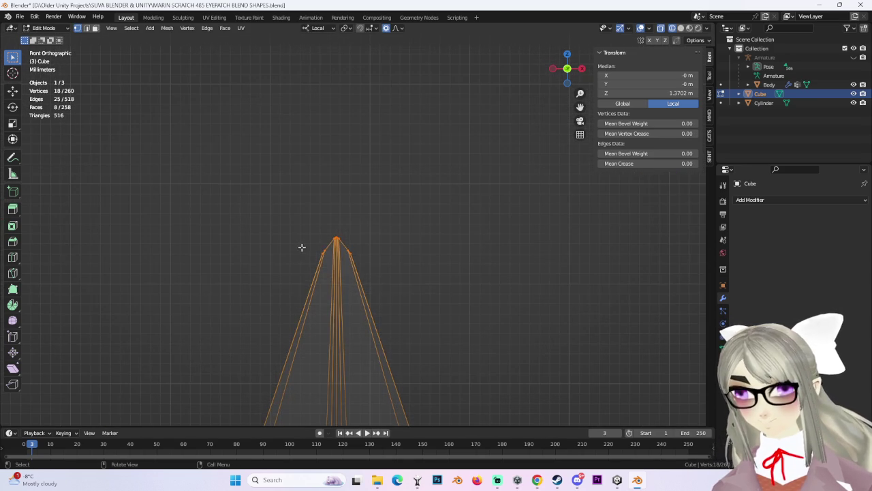
pyautogui.press('s')
pyautogui.press('x')
pyautogui.rightClick(375, 286)
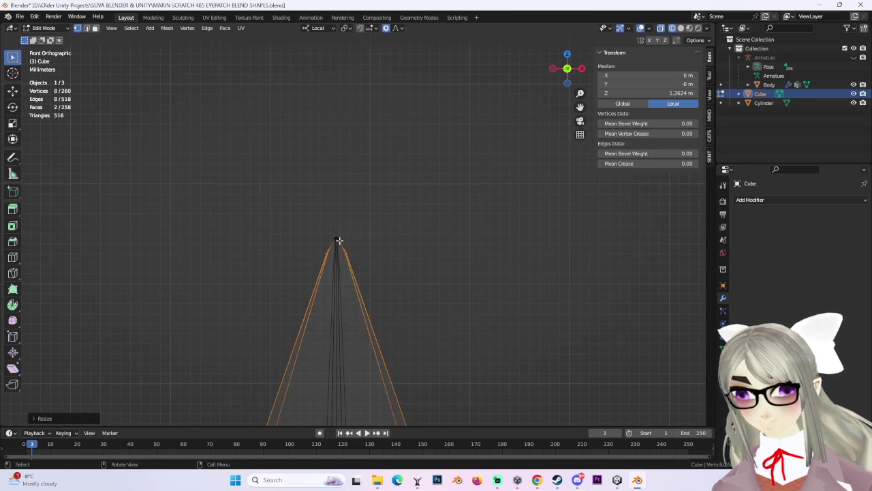
pyautogui.press('s')
pyautogui.press('x')
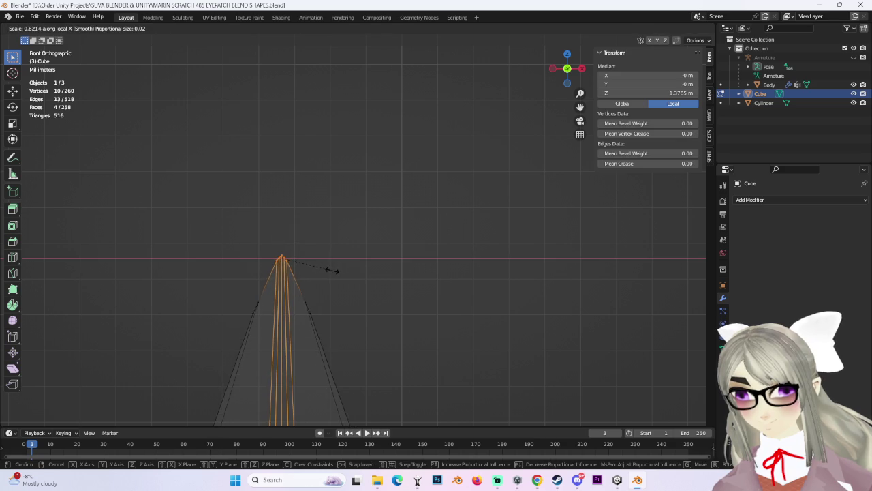
pyautogui.click(331, 271)
# Step: Add more tip vertices to the selection and narrow them in width
pyautogui.keyDown('shift'); pyautogui.moveTo(334, 270); pyautogui.dragTo(361, 213, button='middle'); pyautogui.keyUp('shift')
pyautogui.scroll(2, 369, 278)
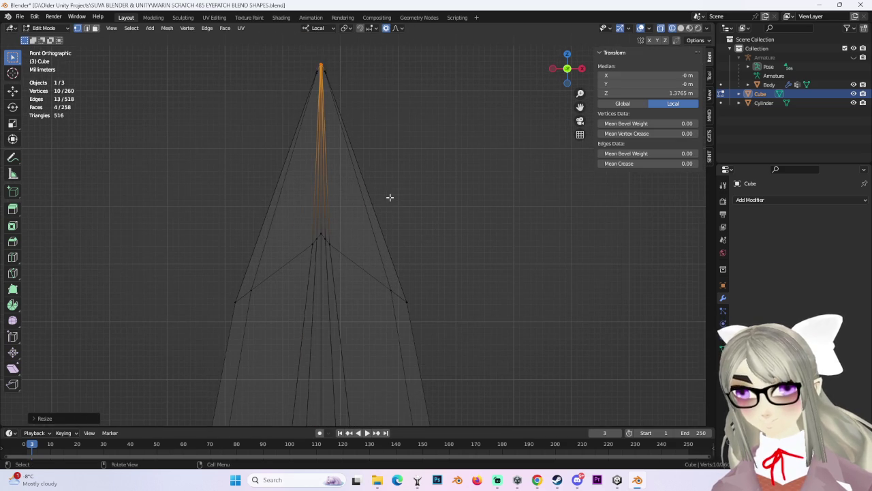
pyautogui.scroll(-2, 391, 194)
pyautogui.keyDown('shift'); pyautogui.moveTo(244, 200); pyautogui.dragTo(410, 279); pyautogui.keyUp('shift')
pyautogui.press('s')
pyautogui.press('x')
pyautogui.click(494, 294)
# Step: Width-scale a lower vertex ring, then that ring together with the one below
pyautogui.scroll(-3, 252, 160)
pyautogui.moveTo(253, 160); pyautogui.dragTo(522, 241)
pyautogui.press('s')
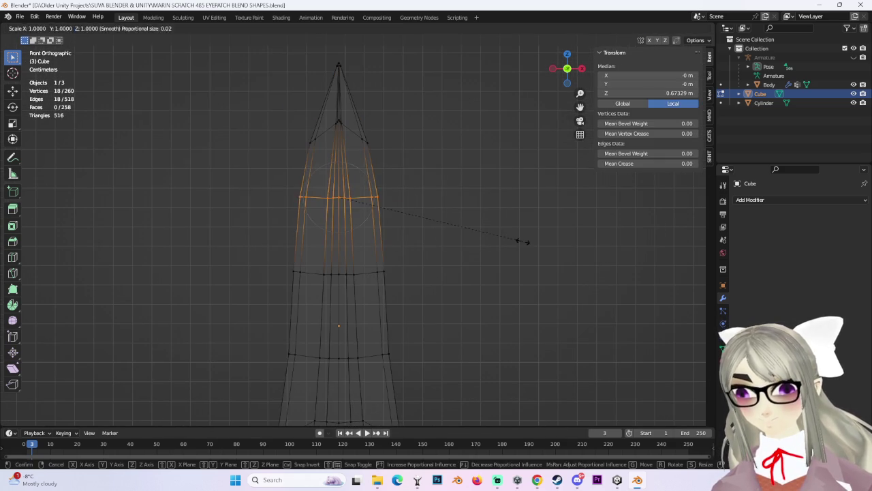
pyautogui.press('x')
pyautogui.click(502, 243)
pyautogui.moveTo(249, 179); pyautogui.dragTo(524, 333)
pyautogui.press('s')
pyautogui.press('x')
pyautogui.click(512, 327)
# Step: Width-scale two more vertex rings further down the spear
pyautogui.scroll(-2, 512, 327)
pyautogui.moveTo(259, 272); pyautogui.dragTo(487, 352)
pyautogui.moveTo(259, 245); pyautogui.dragTo(502, 272)
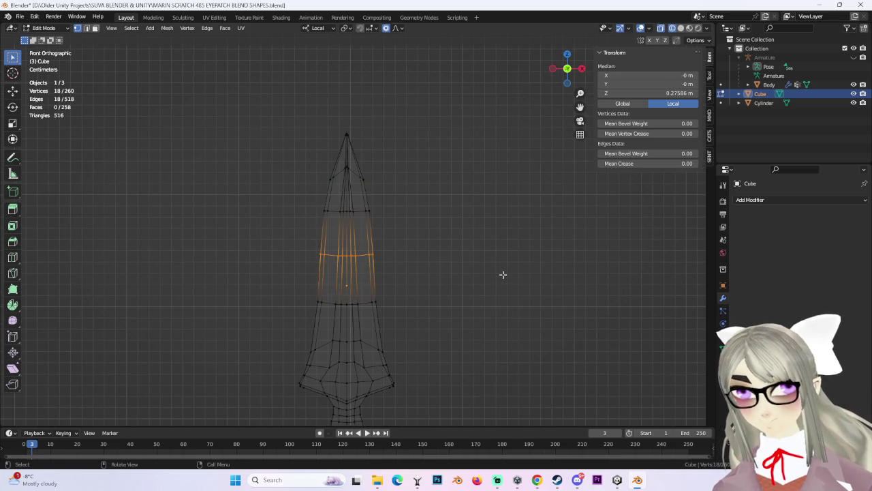
pyautogui.press('s')
pyautogui.press('x')
pyautogui.click(496, 275)
pyautogui.moveTo(273, 289); pyautogui.dragTo(497, 327)
pyautogui.press('s')
pyautogui.press('x')
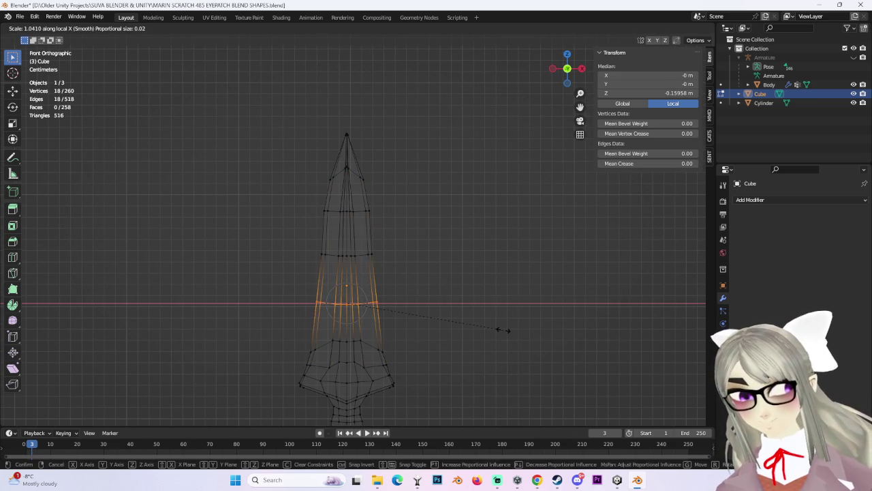
pyautogui.click(501, 326)
# Step: Deselect all vertices and return to the front orthographic view of the spear
pyautogui.click(503, 323)
pyautogui.scroll(-2, 520, 317)
pyautogui.keyDown('shift'); pyautogui.moveTo(520, 317); pyautogui.dragTo(506, 266, button='middle'); pyautogui.keyUp('shift')
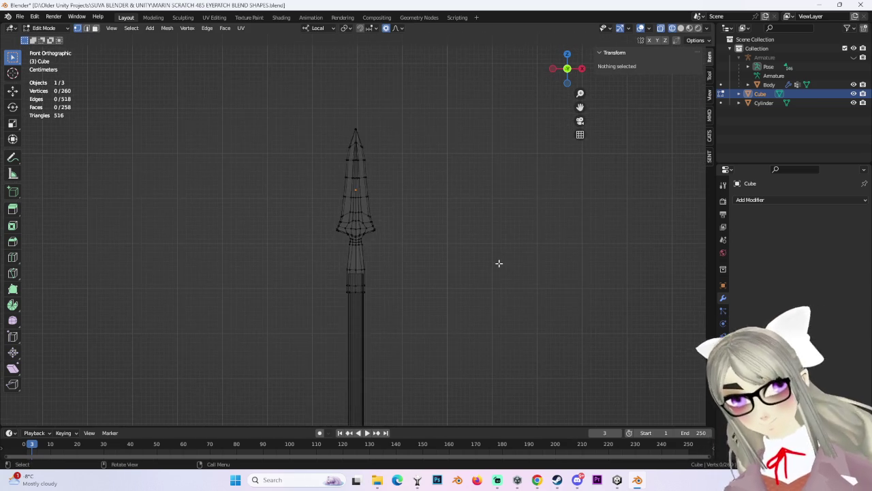
pyautogui.scroll(3, 456, 238)
pyautogui.moveTo(456, 238); pyautogui.dragTo(502, 243, button='middle')
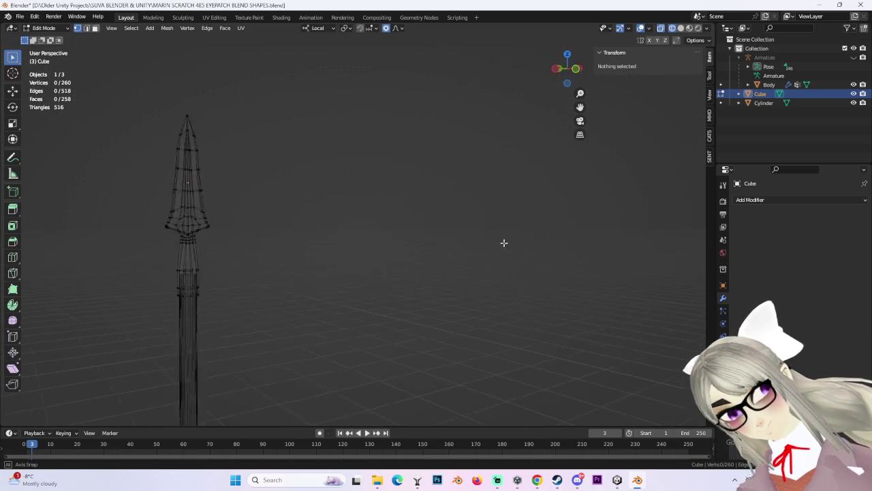
pyautogui.click(564, 68)
pyautogui.keyDown('shift'); pyautogui.moveTo(339, 266); pyautogui.dragTo(463, 266, button='middle'); pyautogui.keyUp('shift')
pyautogui.scroll(4, 495, 252)
# Step: Select a vertex on the spear's guard, then deselect it
pyautogui.click(443, 293)
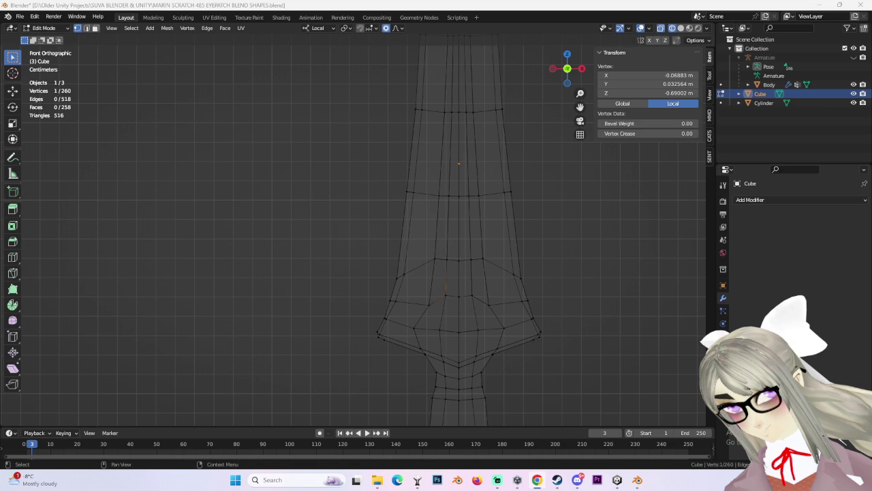
pyautogui.scroll(-3, 524, 291)
pyautogui.click(524, 291)
# Step: Show the spear in Solid shading from an orbited perspective view
pyautogui.click(680, 28)
pyautogui.scroll(-2, 463, 204)
pyautogui.moveTo(440, 156)
pyautogui.mouseDown(button='middle')
pyautogui.moveTo(459, 195)
pyautogui.moveTo(497, 235)
pyautogui.mouseUp(button='middle')
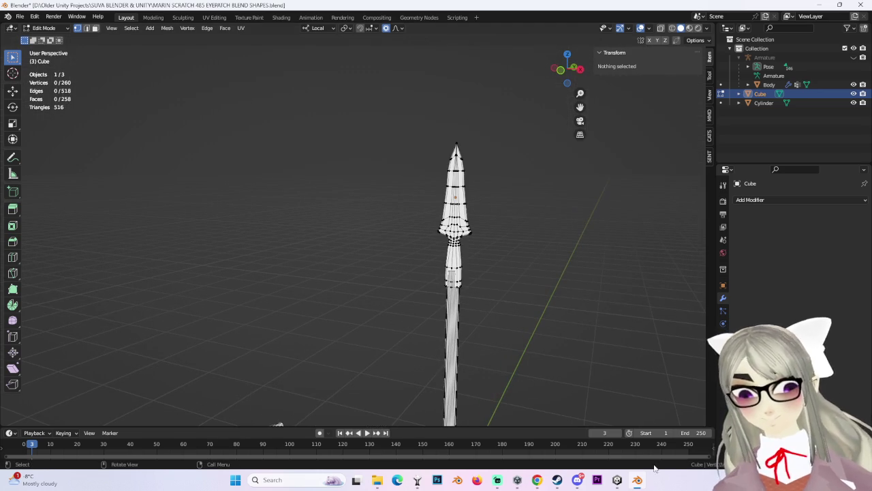
pyautogui.hotkey('alt', 'Tab')
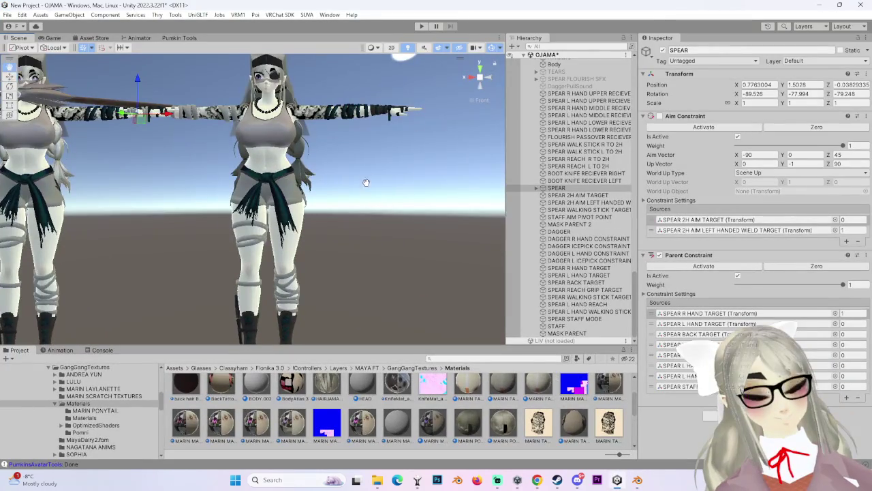
# Step: Select the MARIN SCRATCH 485 EYEPATCH avatar root and frame it in the Scene view
pyautogui.scroll(2, 368, 176)
pyautogui.scroll(2, 327, 176)
pyautogui.scroll(2, 286, 176)
pyautogui.scroll(2, 238, 177)
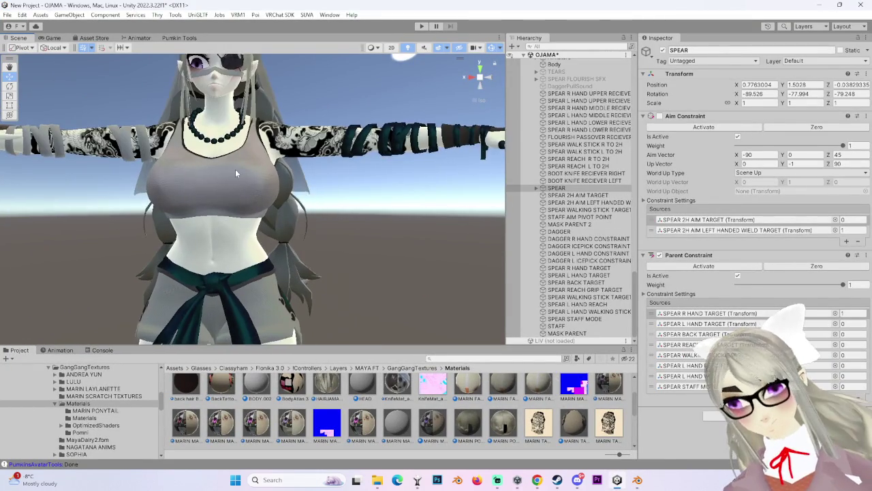
pyautogui.click(238, 177)
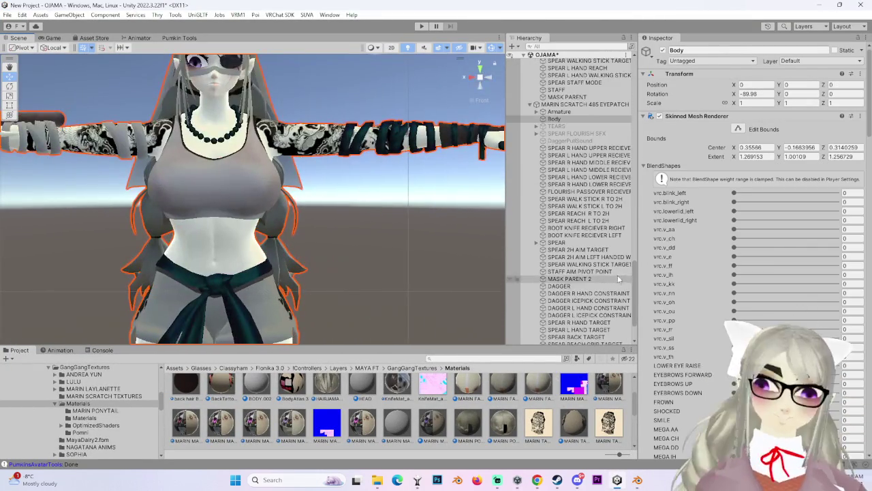
pyautogui.scroll(2, 619, 279)
pyautogui.click(567, 124)
pyautogui.doubleClick(586, 131)
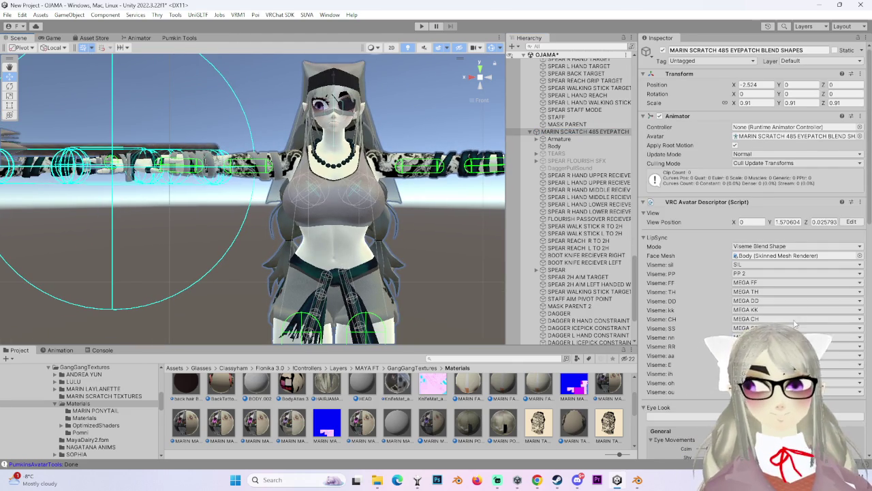
# Step: Open the list of blendshapes for an eyelid state
pyautogui.scroll(-5, 797, 318)
pyautogui.scroll(-5, 797, 318)
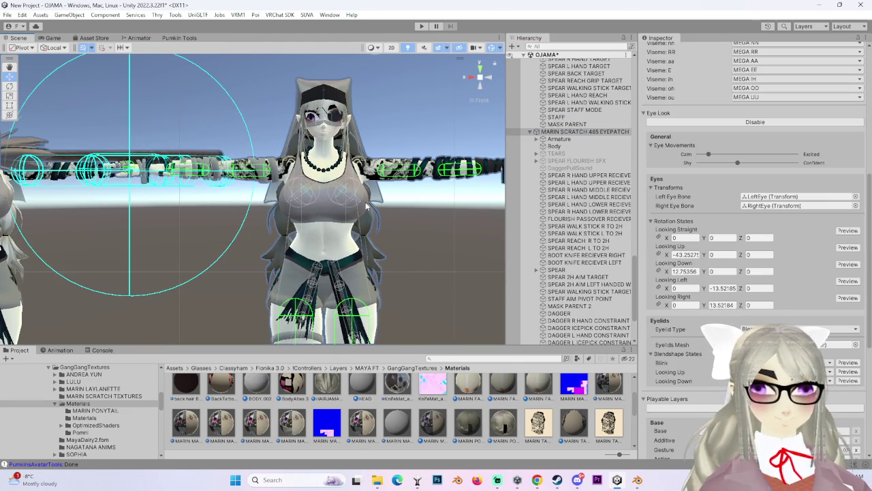
pyautogui.scroll(2, 404, 207)
pyautogui.scroll(2, 404, 208)
pyautogui.click(797, 371)
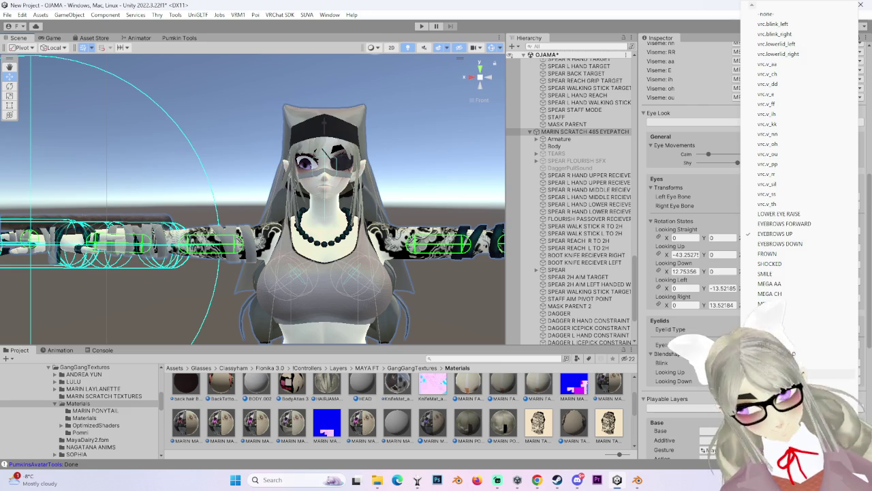
# Step: Select the avatar's Body mesh to show its blendshapes in the Inspector
pyautogui.scroll(2, 322, 249)
pyautogui.scroll(2, 322, 249)
pyautogui.scroll(2, 357, 256)
pyautogui.scroll(2, 358, 256)
pyautogui.scroll(3, 683, 255)
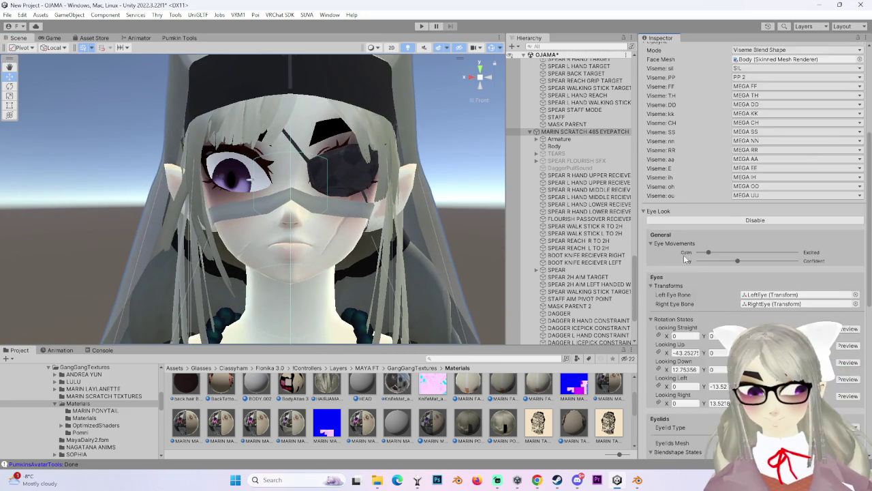
pyautogui.scroll(5, 713, 264)
pyautogui.scroll(5, 713, 265)
pyautogui.click(284, 251)
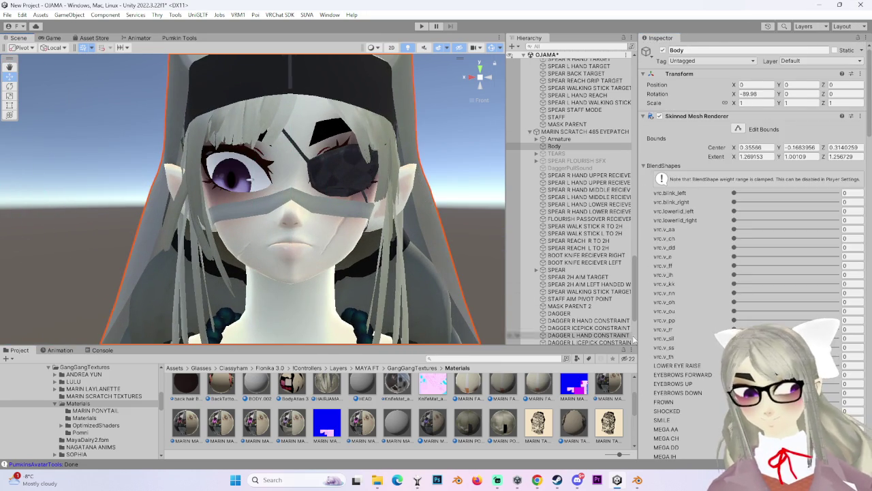
pyautogui.scroll(-3, 784, 273)
# Step: Try SMILE and SHOCKED blendshape values, ending with SMILE at 48.9
pyautogui.click(851, 346)
pyautogui.write('3.2')
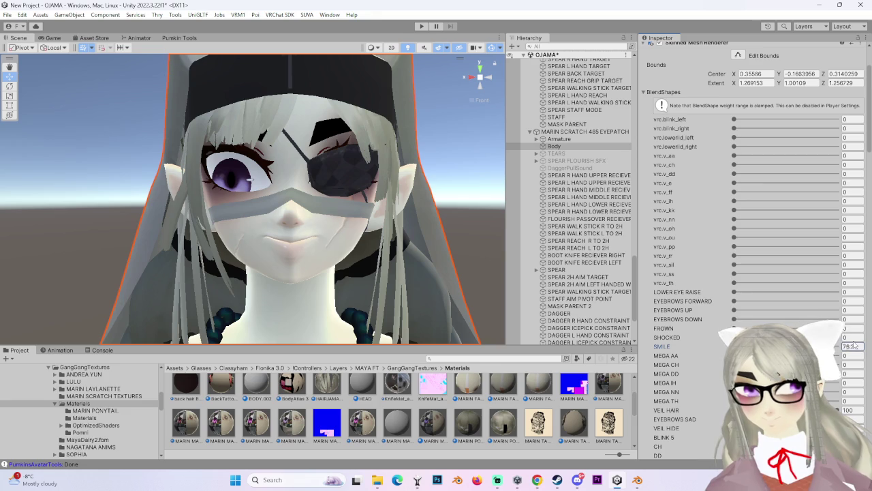
pyautogui.click(851, 337)
pyautogui.write('100')
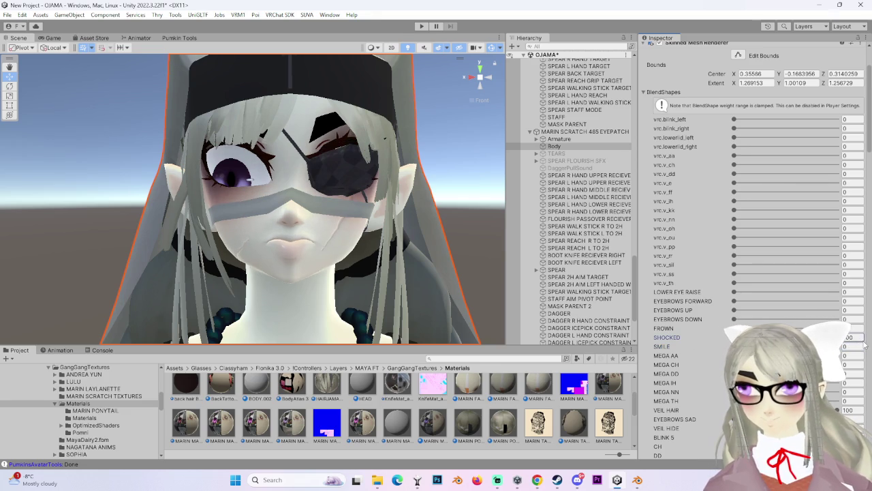
pyautogui.press('BackSpace')
pyautogui.press('BackSpace')
pyautogui.press('BackSpace')
pyautogui.write('0')
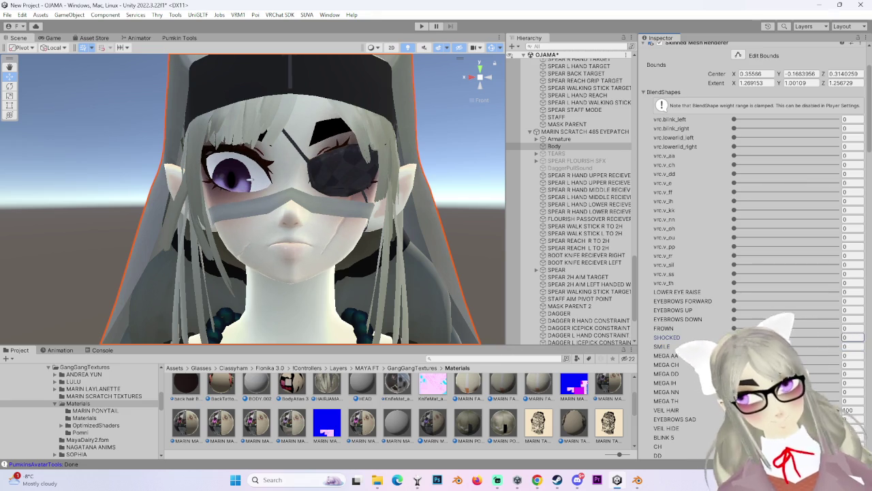
pyautogui.click(851, 346)
pyautogui.write('48.9')
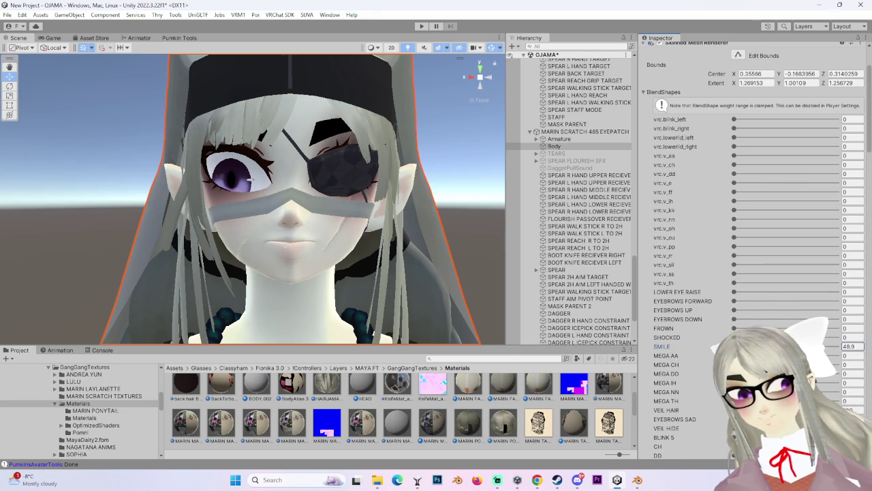
# Step: Try EYEPATCH HIDE at 100, then cancel the change
pyautogui.scroll(-5, 695, 355)
pyautogui.scroll(-5, 695, 357)
pyautogui.scroll(-5, 691, 359)
pyautogui.scroll(-5, 702, 381)
pyautogui.scroll(-5, 703, 383)
pyautogui.scroll(-5, 703, 383)
pyautogui.scroll(-5, 703, 384)
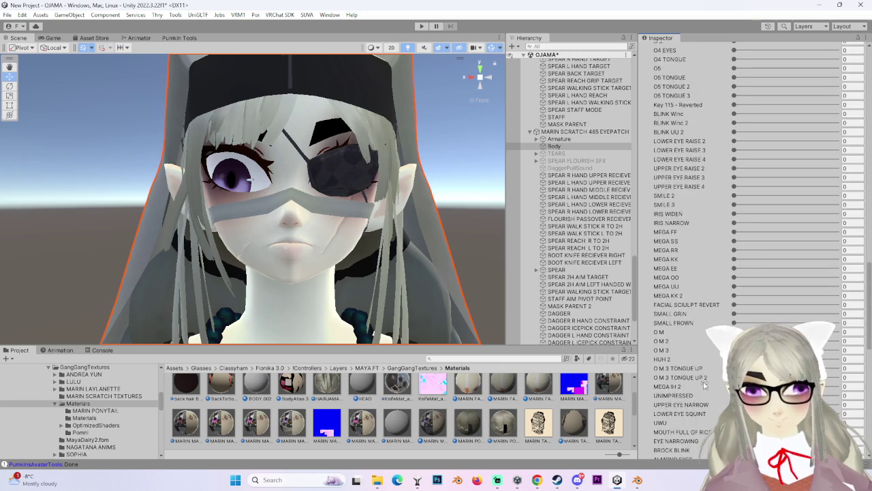
pyautogui.scroll(-5, 704, 385)
pyautogui.click(851, 363)
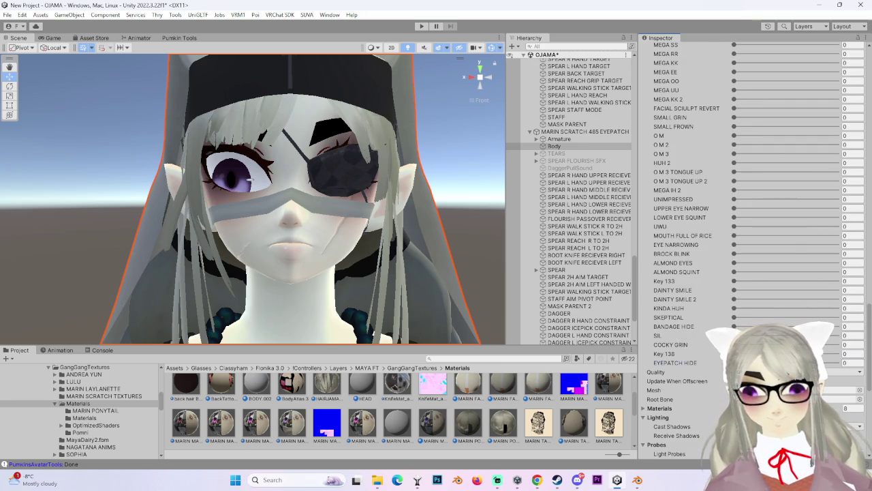
pyautogui.write('100')
pyautogui.press('Escape')
# Step: Set the COCKY GRIN blendshape to 48, then deselect and reselect the Body mesh
pyautogui.click(851, 344)
pyautogui.write('5.4')
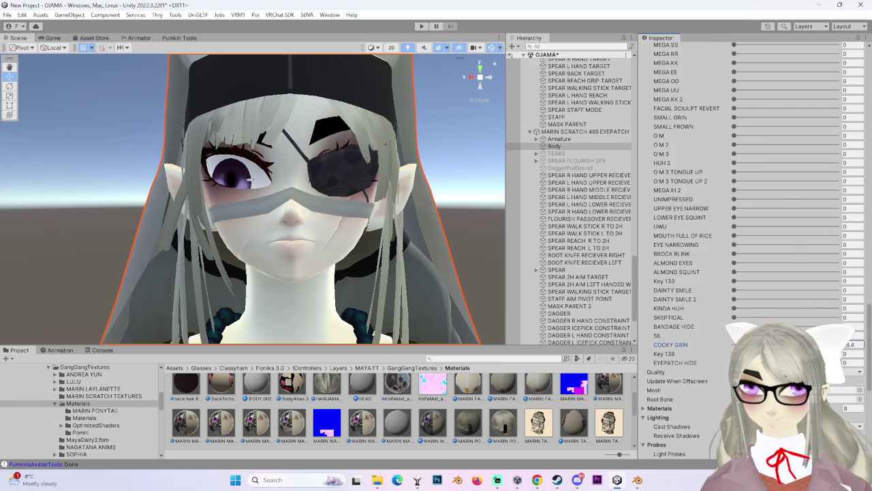
pyautogui.press('BackSpace')
pyautogui.write('0.5')
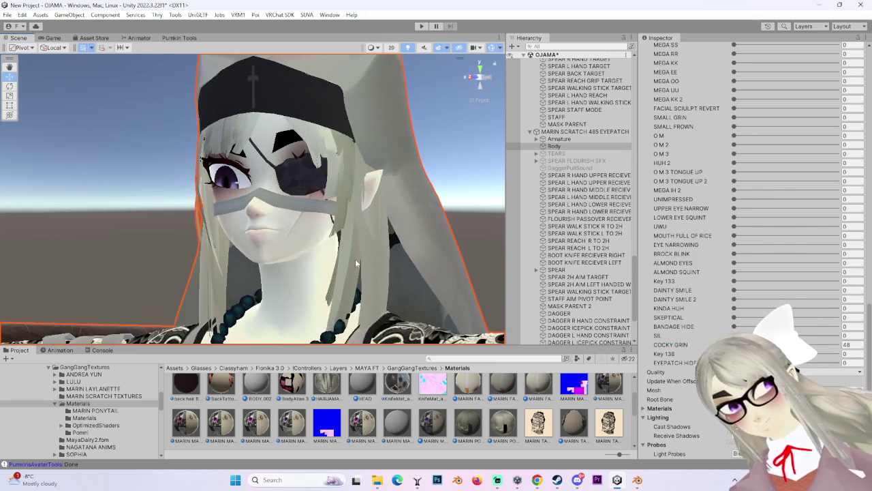
pyautogui.click(414, 231)
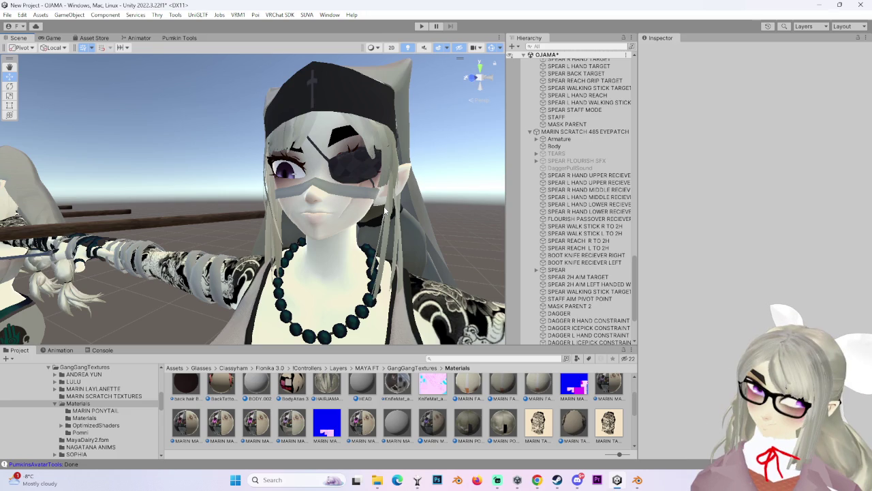
pyautogui.click(340, 190)
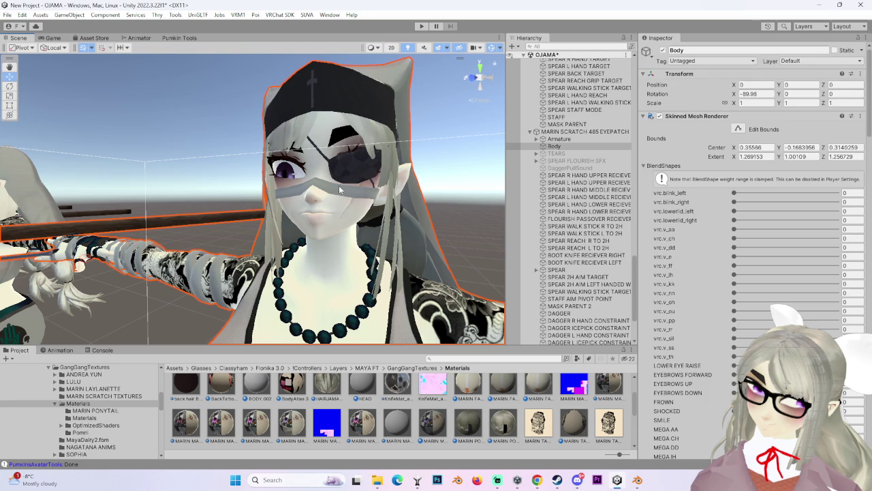
# Step: Drag the Body's COCKY GRIN blendshape slider back to 0
pyautogui.scroll(-10, 750, 273)
pyautogui.scroll(-5, 749, 273)
pyautogui.scroll(-5, 750, 272)
pyautogui.scroll(-5, 750, 273)
pyautogui.scroll(-3, 749, 272)
pyautogui.scroll(-4, 750, 273)
pyautogui.moveTo(785, 222)
pyautogui.mouseDown()
pyautogui.moveTo(434, 214)
pyautogui.moveTo(329, 179)
pyautogui.mouseUp()
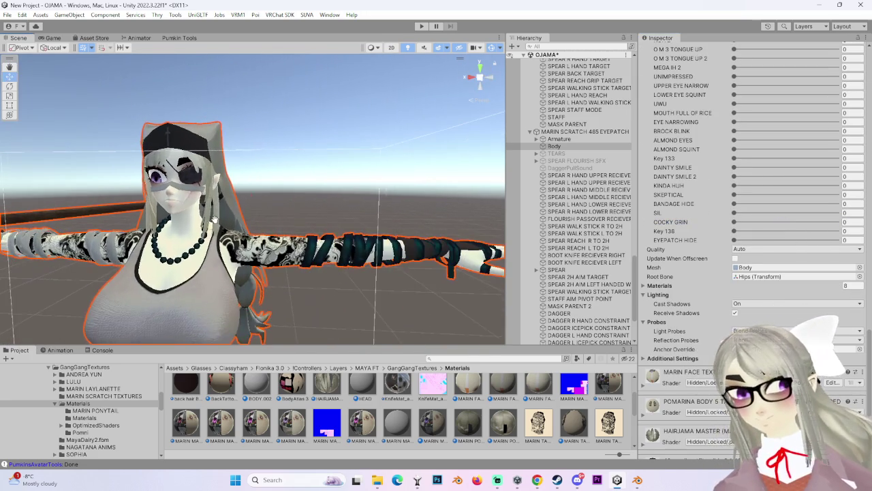
# Step: Snap the Scene view to a side view, then back to a near-front view of the avatar
pyautogui.scroll(2, 329, 180)
pyautogui.scroll(2, 327, 178)
pyautogui.scroll(2, 324, 176)
pyautogui.scroll(2, 320, 175)
pyautogui.scroll(3, 685, 229)
pyautogui.scroll(3, 685, 229)
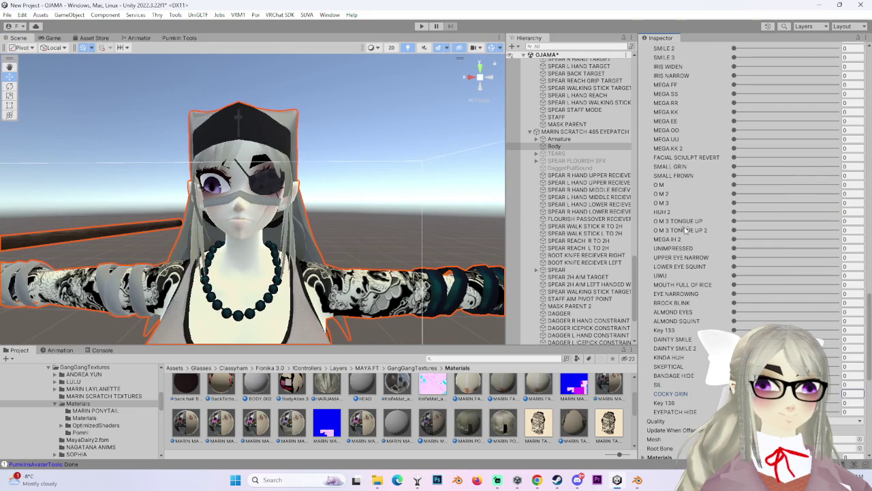
pyautogui.click(489, 81)
pyautogui.click(480, 79)
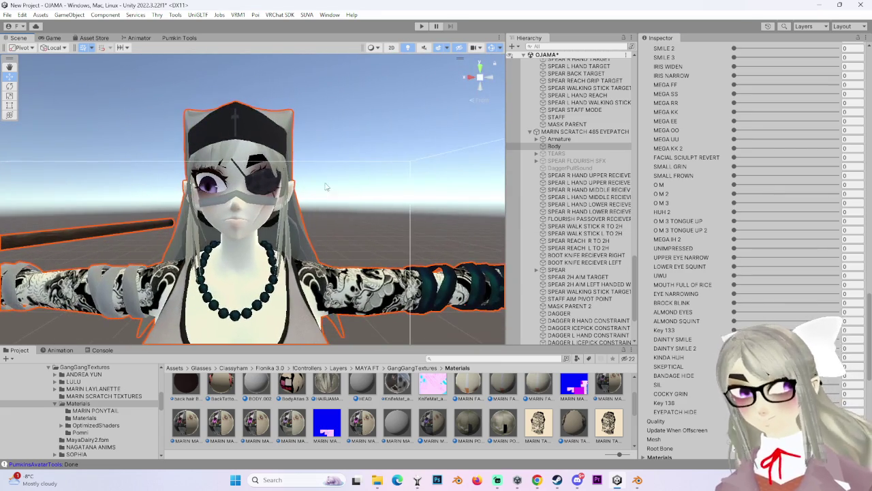
# Step: Turn off Scene lighting to see the avatar's face texture evenly lit
pyautogui.scroll(5, 304, 212)
pyautogui.scroll(-2, 340, 226)
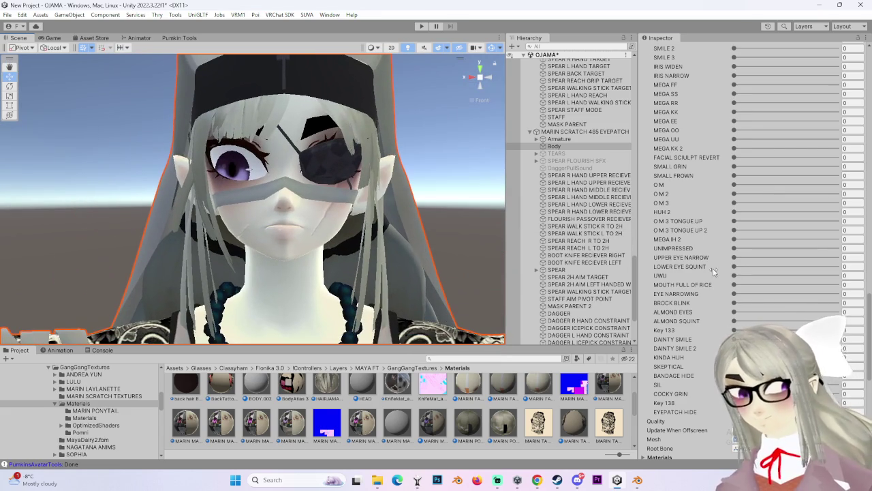
pyautogui.scroll(3, 750, 204)
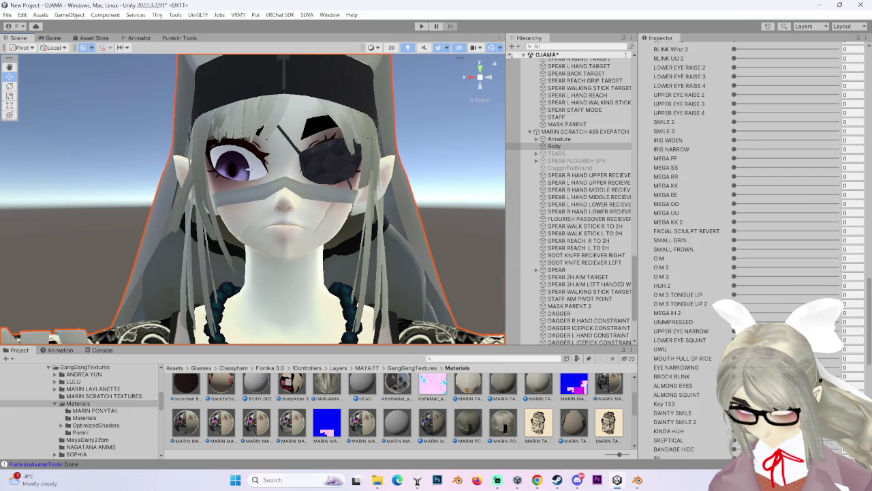
pyautogui.scroll(-1, 749, 205)
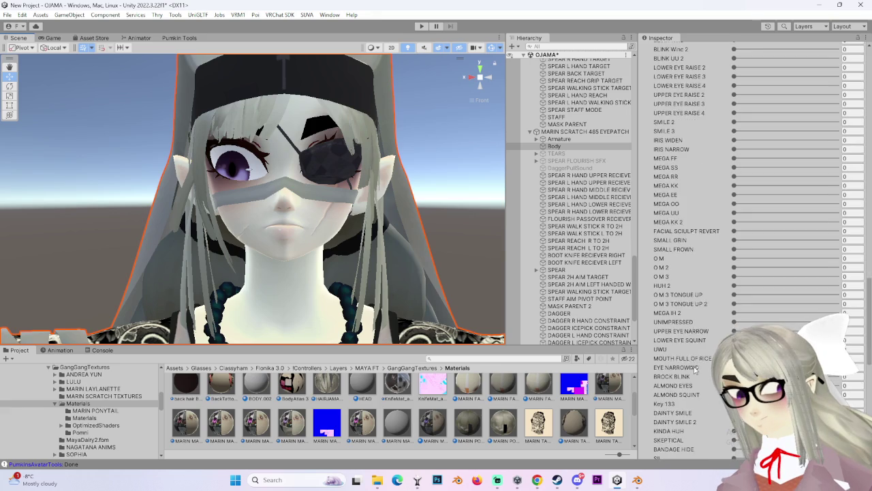
pyautogui.scroll(-2, 750, 204)
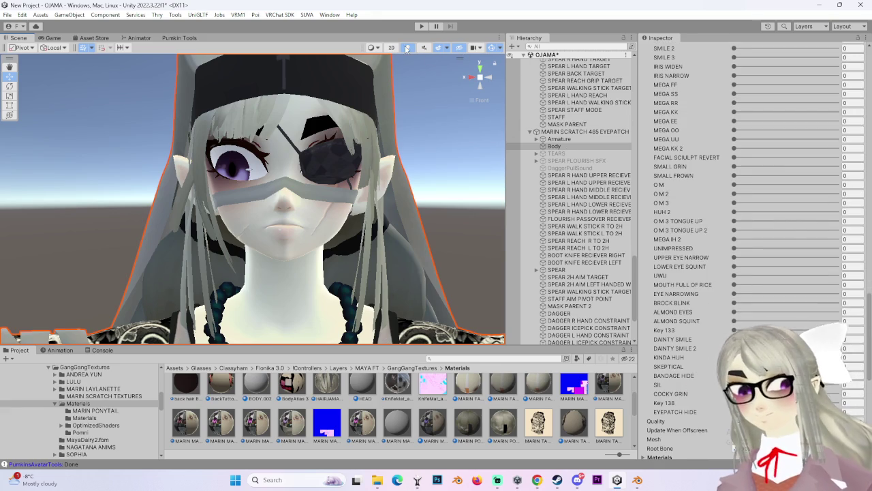
pyautogui.click(404, 48)
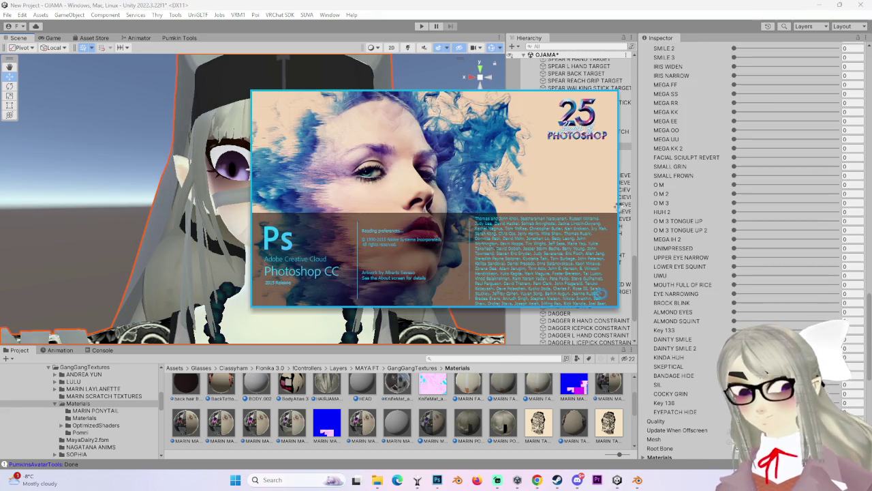
# Step: Select the avatar's Body mesh in the Hierarchy
pyautogui.scroll(3, 750, 178)
pyautogui.click(703, 186)
pyautogui.scroll(4, 709, 218)
pyautogui.scroll(4, 711, 244)
pyautogui.scroll(3, 710, 259)
pyautogui.scroll(6, 708, 255)
pyautogui.scroll(6, 671, 235)
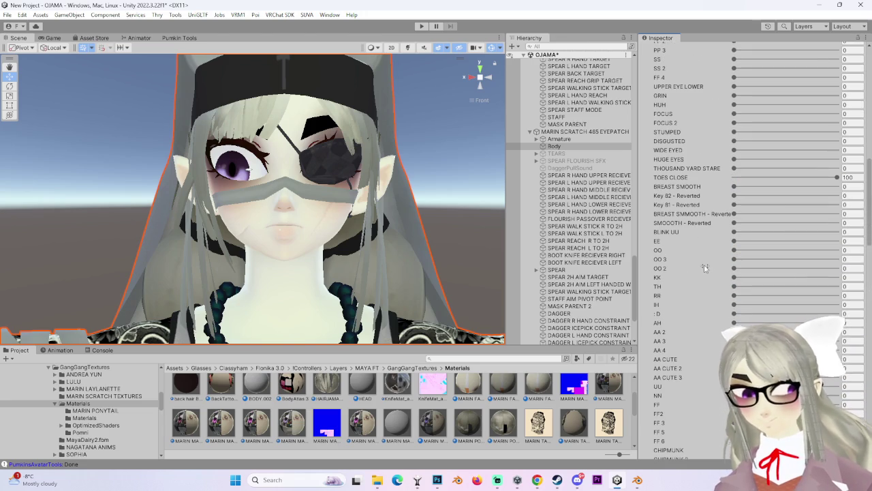
pyautogui.scroll(3, 710, 179)
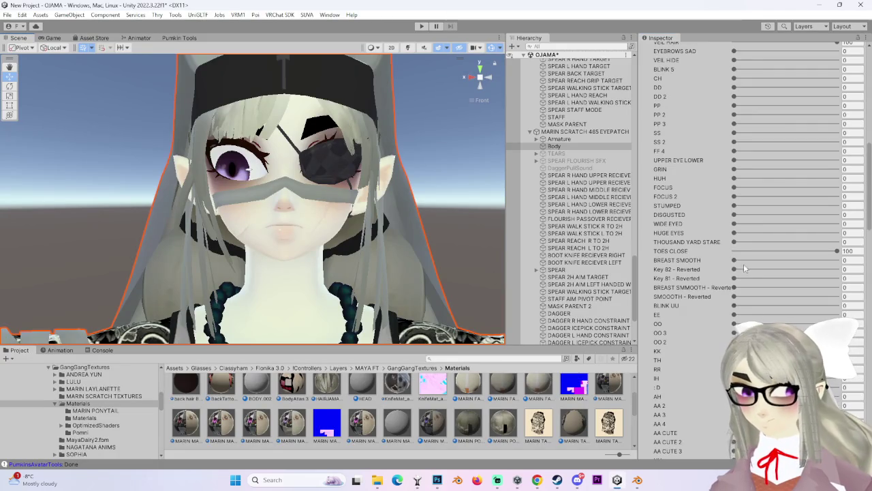
pyautogui.click(572, 147)
# Step: Expand the Body's face material and ping its texture in the Project window
pyautogui.scroll(-5, 714, 273)
pyautogui.scroll(-5, 712, 293)
pyautogui.scroll(-5, 712, 314)
pyautogui.scroll(-5, 710, 333)
pyautogui.scroll(-5, 710, 334)
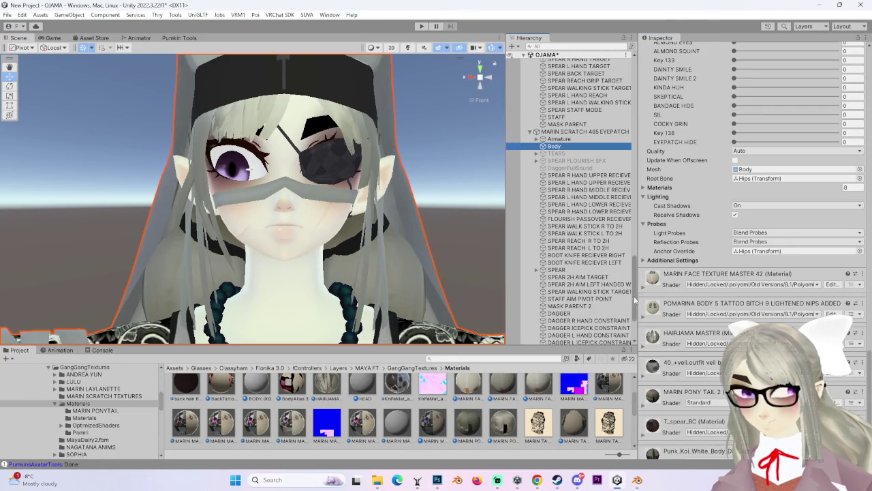
pyautogui.click(641, 288)
pyautogui.click(678, 393)
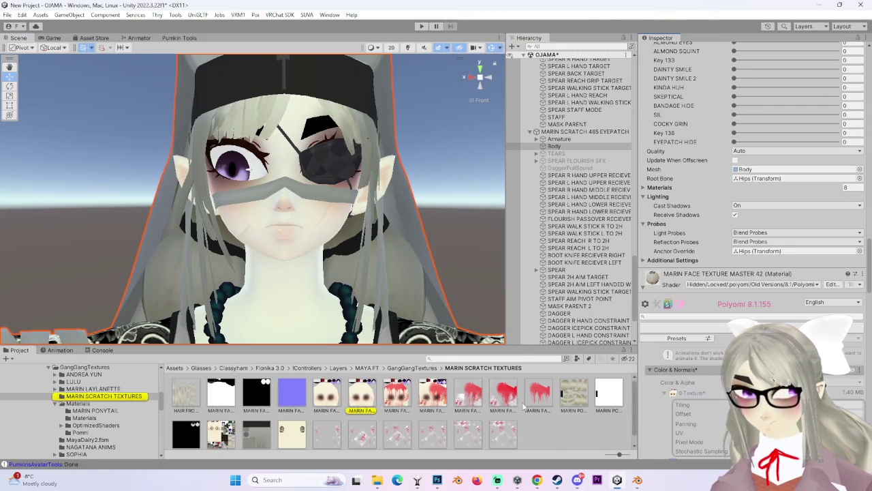
# Step: Show MARIN FACE TEXTURE MASTER 52 in Explorer and drag it into Photoshop
pyautogui.rightClick(374, 398)
pyautogui.click(436, 63)
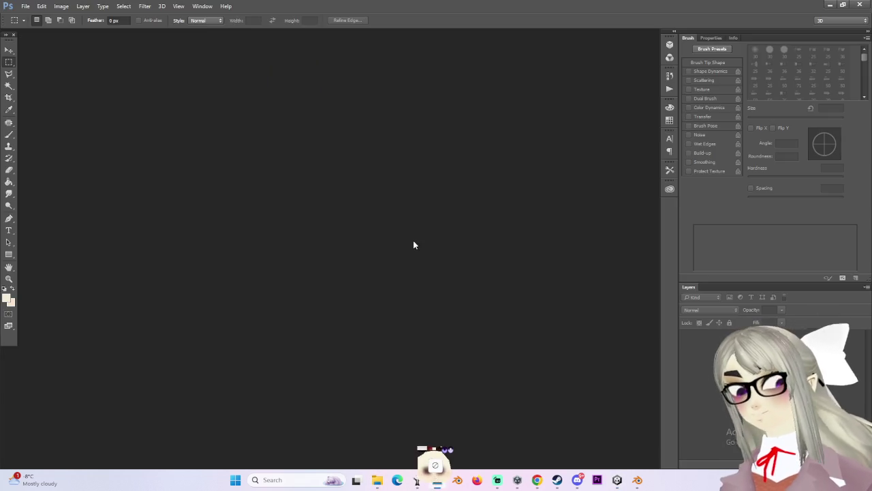
pyautogui.moveTo(385, 410); pyautogui.dragTo(444, 287)
pyautogui.hotkey('alt', 'Tab')
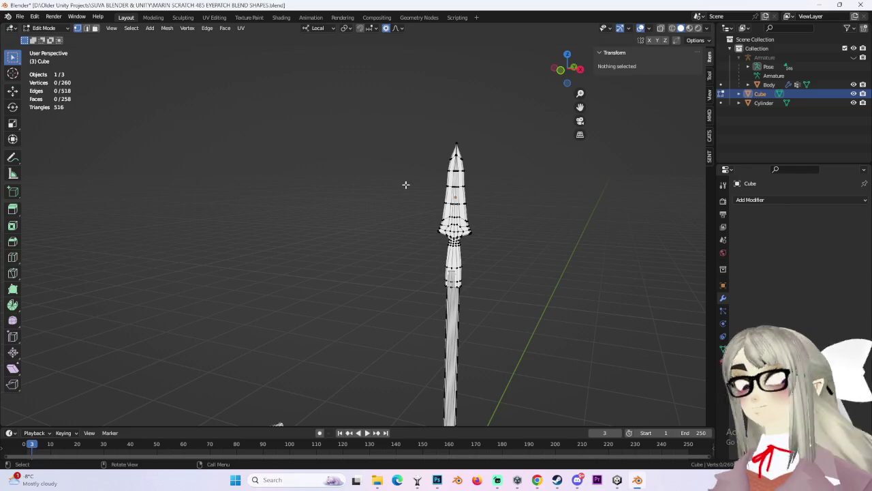
# Step: Hide the spear objects and view the character from the front
pyautogui.moveTo(854, 93); pyautogui.dragTo(854, 102)
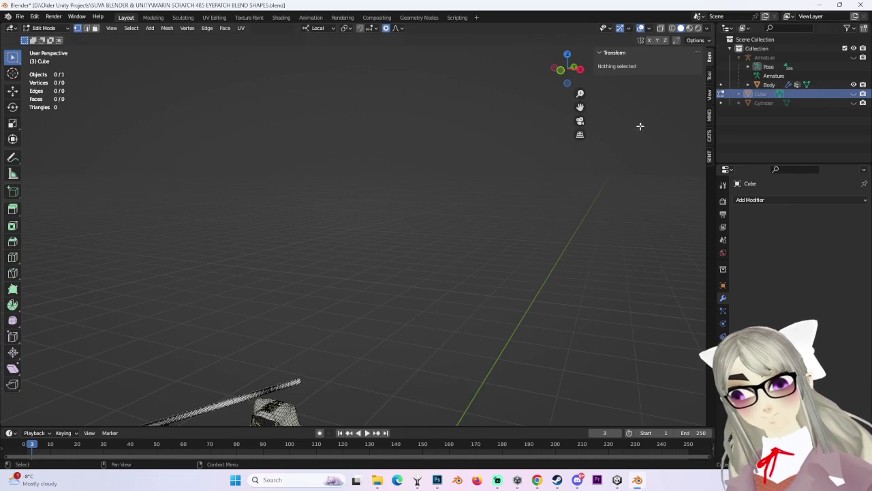
pyautogui.moveTo(521, 78); pyautogui.dragTo(559, 96, button='middle')
pyautogui.click(560, 71)
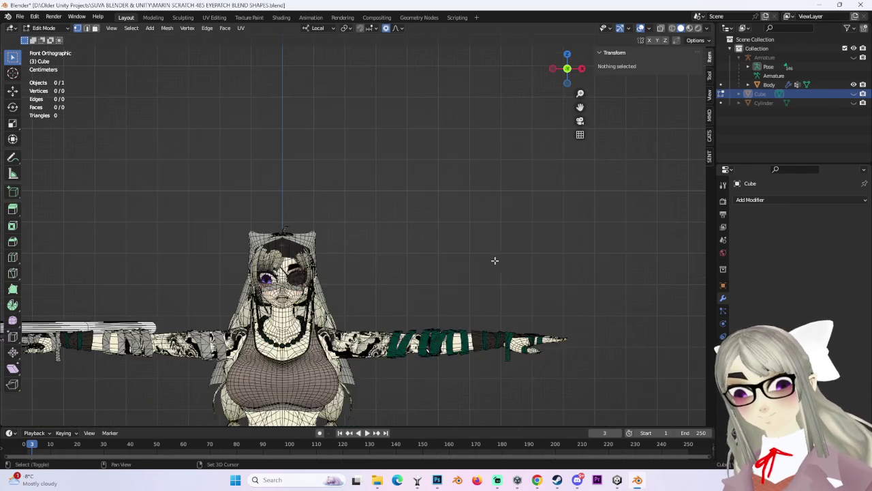
pyautogui.scroll(2, 491, 273)
pyautogui.scroll(3, 490, 272)
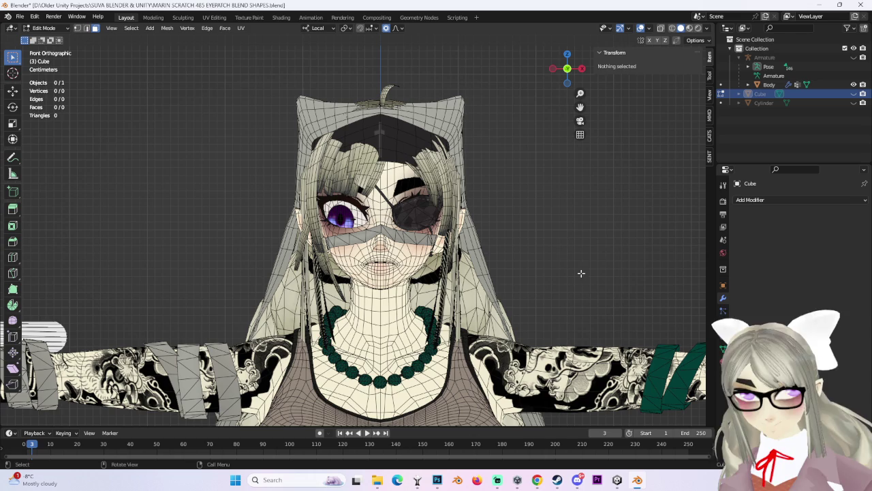
# Step: Put the Body mesh in Edit Mode and select the faces using the HEAD material
pyautogui.click(723, 361)
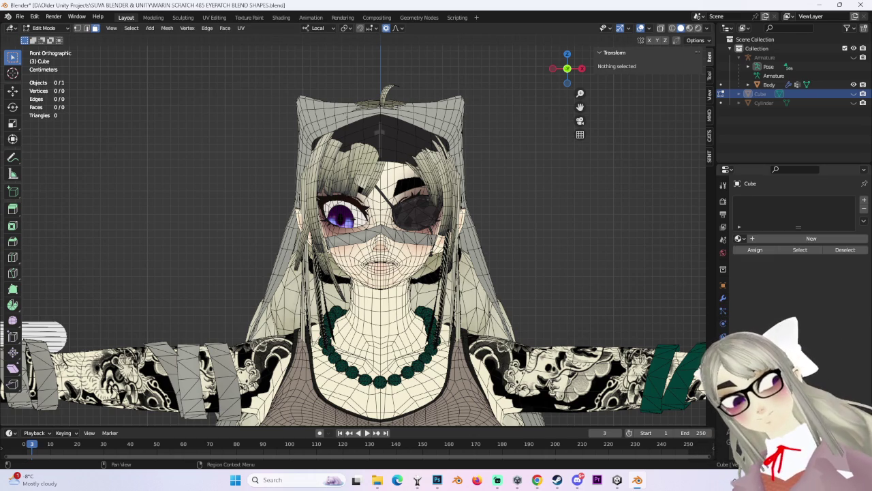
pyautogui.click(43, 28)
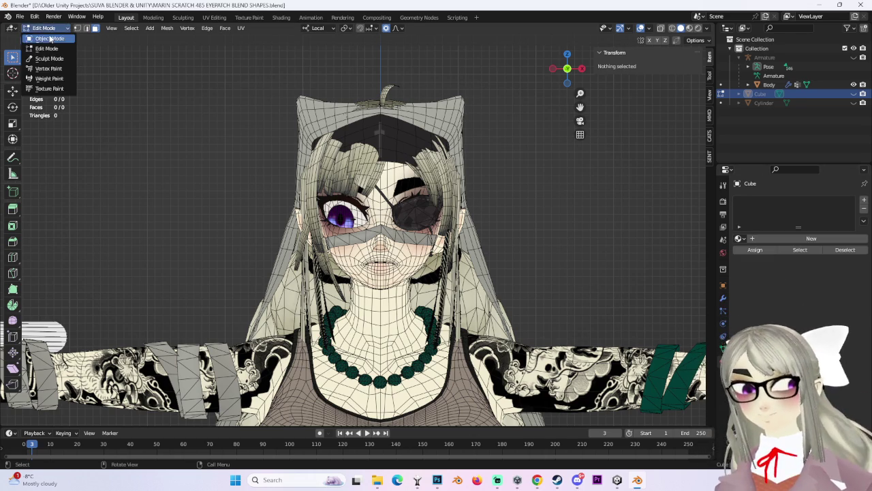
pyautogui.click(48, 39)
pyautogui.click(292, 132)
pyautogui.click(48, 28)
pyautogui.click(48, 48)
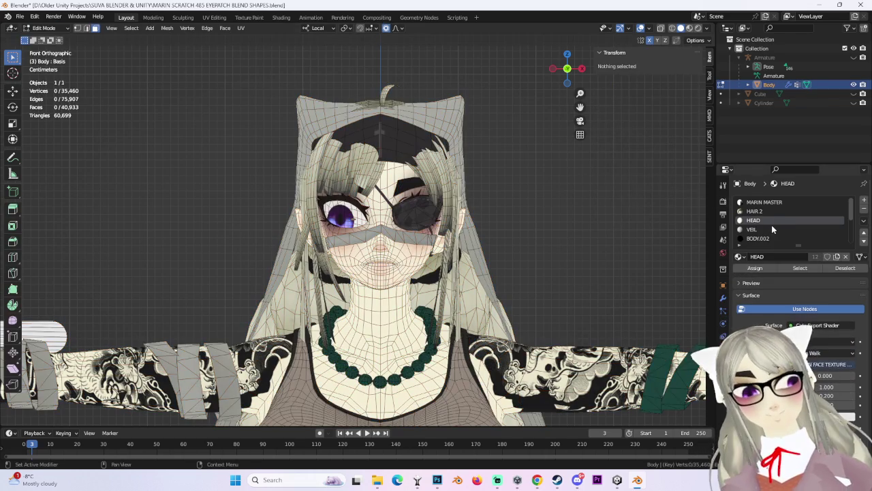
pyautogui.click(800, 267)
# Step: Switch to the UV Editing workspace and select all of the face UVs
pyautogui.click(214, 17)
pyautogui.scroll(1, 209, 340)
pyautogui.scroll(2, 209, 340)
pyautogui.moveTo(374, 443); pyautogui.dragTo(356, 334)
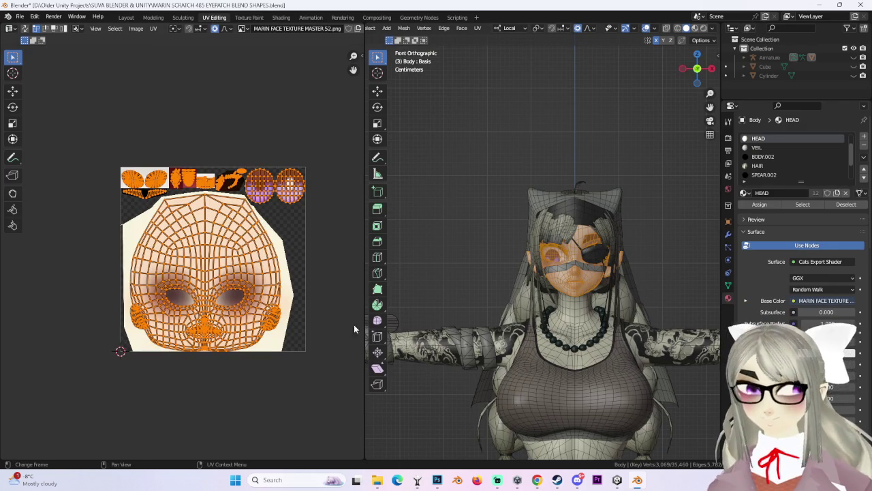
# Step: Start UV > Export UV Layout and go to the BIKINIS AND STUFF folder
pyautogui.click(153, 27)
pyautogui.click(211, 275)
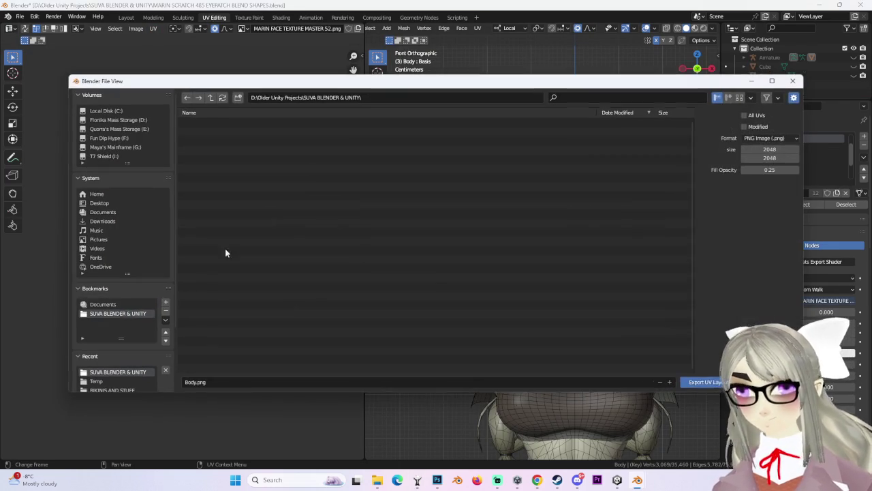
pyautogui.scroll(-1, 82, 332)
pyautogui.click(113, 371)
# Step: Name the file FAAACE and export the 2048×2048 UV layout image
pyautogui.click(241, 379)
pyautogui.write('Face')
pyautogui.press('BackSpace')
pyautogui.press('BackSpace')
pyautogui.press('BackSpace')
pyautogui.press('BackSpace')
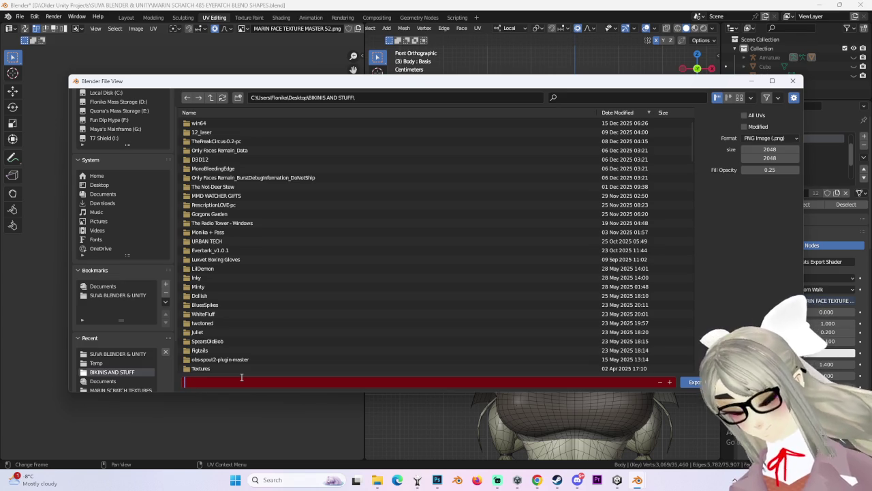
pyautogui.write('FAAACE')
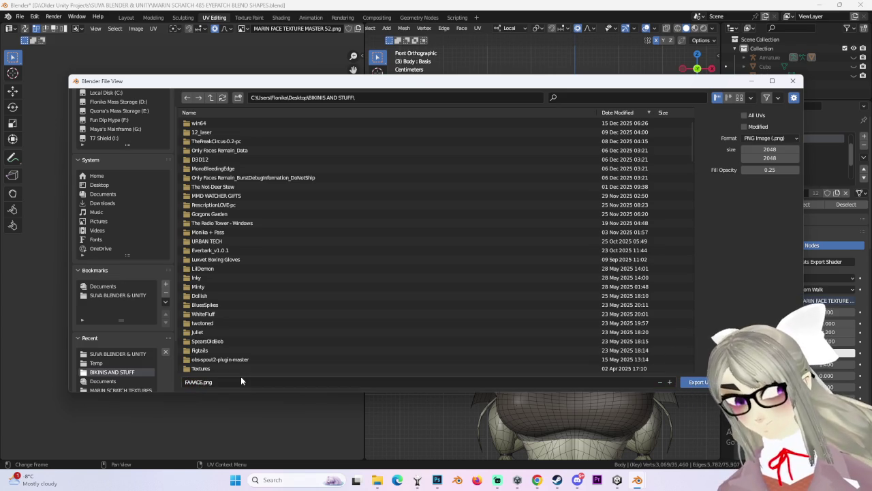
pyautogui.press('Return')
pyautogui.click(700, 382)
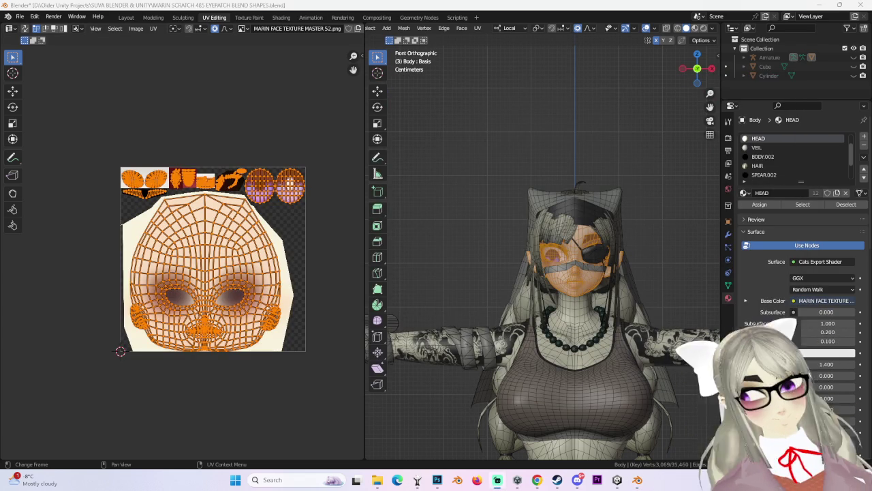
pyautogui.hotkey('alt', 'Tab')
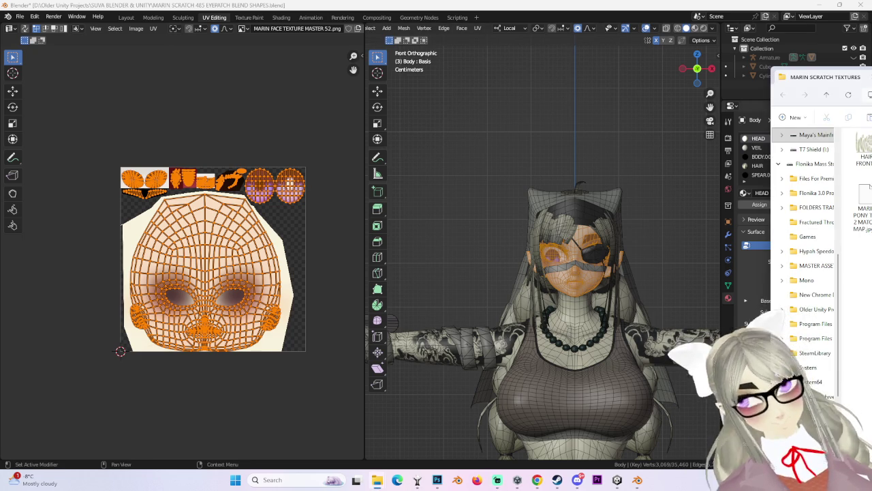
# Step: Close File Explorer and bring Photoshop with MARIN FACE TEXTURE MASTER 52.png forward
pyautogui.hotkey('alt', 'Tab')
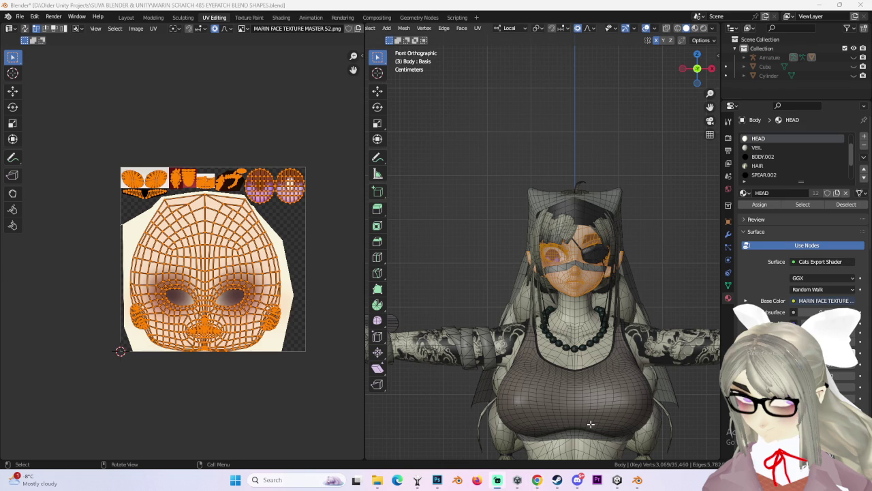
pyautogui.click(437, 479)
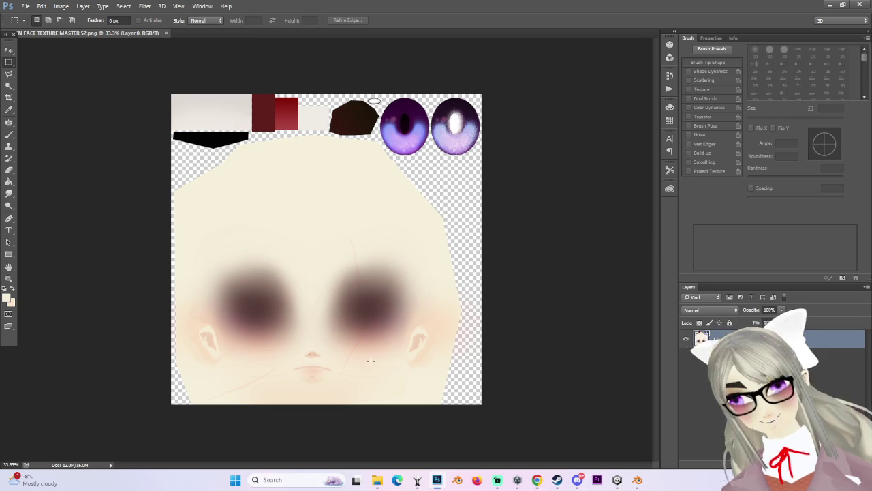
pyautogui.hotkey('ctrl', '-')
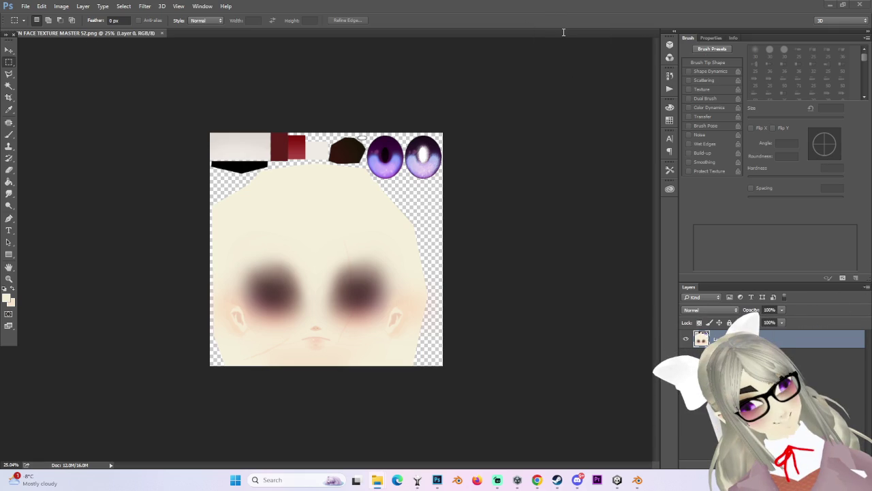
pyautogui.keyDown('alt'); pyautogui.scroll(-1, 473, 88); pyautogui.keyUp('alt')
# Step: Copy the FAAACE.png wireframe and paste it onto the face texture as a new layer
pyautogui.keyDown('alt'); pyautogui.scroll(1, 418, 161); pyautogui.keyUp('alt')
pyautogui.keyDown('alt'); pyautogui.scroll(1, 306, 123); pyautogui.keyUp('alt')
pyautogui.keyDown('alt'); pyautogui.scroll(-1, 171, 75); pyautogui.keyUp('alt')
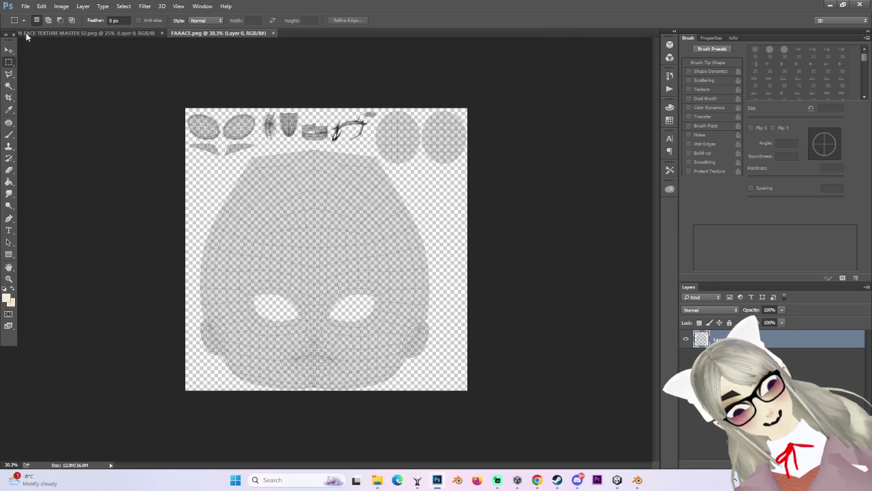
pyautogui.press('v')
pyautogui.hotkey('ctrl', 'Tab')
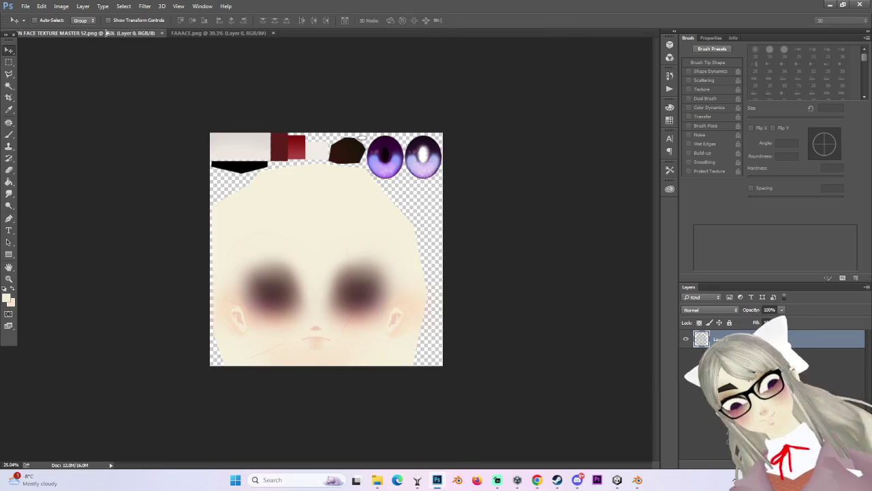
pyautogui.hotkey('ctrl', 'v')
# Step: Briefly hide the wireframe layer to check the texture, then load its lines as a selection
pyautogui.keyDown('alt'); pyautogui.scroll(1, 470, 261); pyautogui.keyUp('alt')
pyautogui.keyDown('alt'); pyautogui.scroll(1, 425, 279); pyautogui.keyUp('alt')
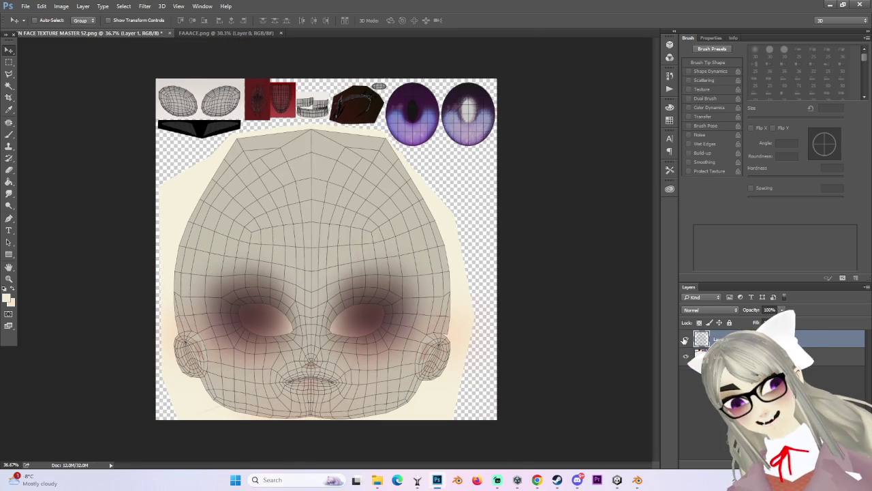
pyautogui.click(685, 340)
pyautogui.keyDown('alt'); pyautogui.scroll(-1, 278, 451); pyautogui.keyUp('alt')
pyautogui.keyDown('alt'); pyautogui.scroll(2, 255, 429); pyautogui.keyUp('alt')
pyautogui.keyDown('alt'); pyautogui.scroll(1, 254, 429); pyautogui.keyUp('alt')
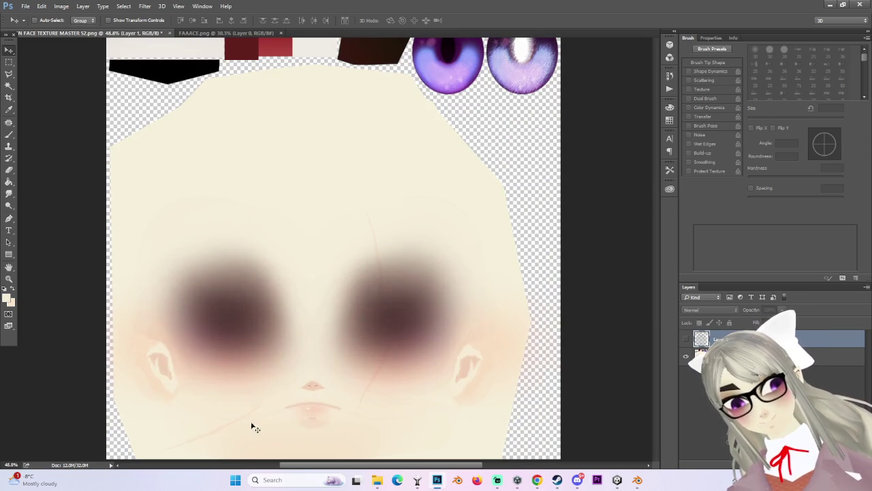
pyautogui.scroll(-1, 653, 279)
pyautogui.scroll(-1, 653, 280)
pyautogui.click(686, 339)
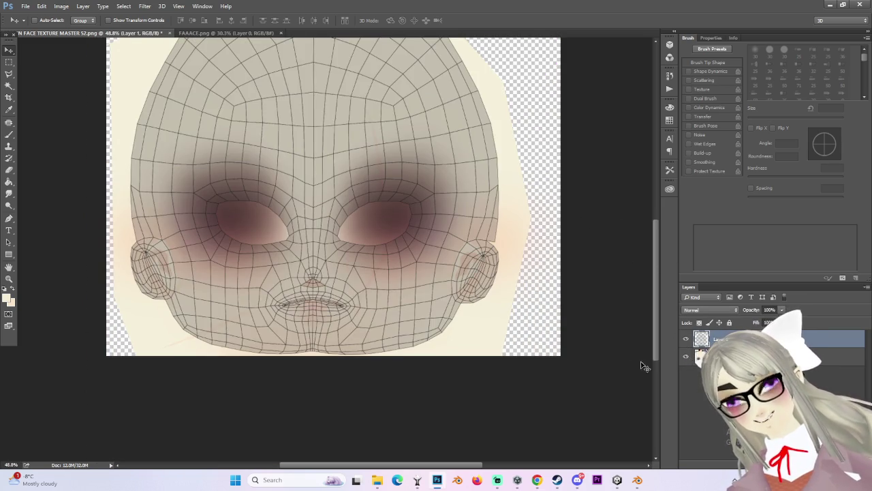
pyautogui.keyDown('ctrl'); pyautogui.click(702, 340); pyautogui.keyUp('ctrl')
pyautogui.scroll(2, 224, 316)
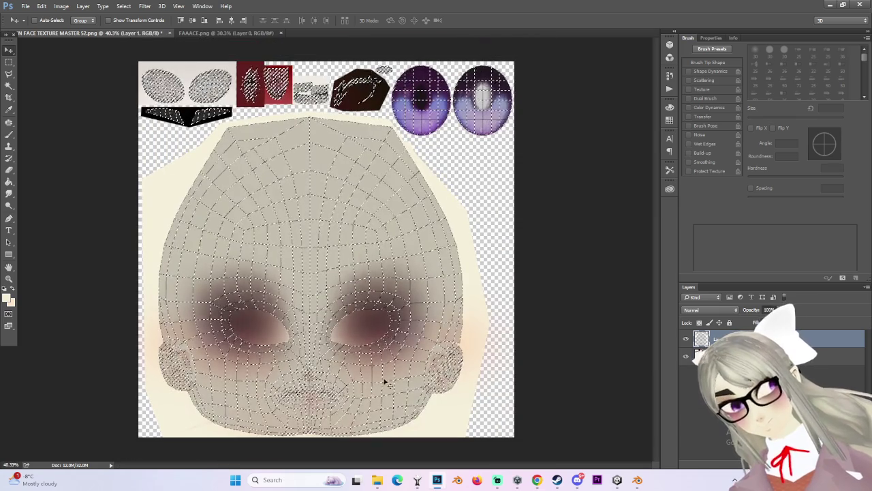
# Step: Clear the previous selection using the Rectangular Marquee
pyautogui.keyDown('alt'); pyautogui.scroll(-1, 371, 368); pyautogui.keyUp('alt')
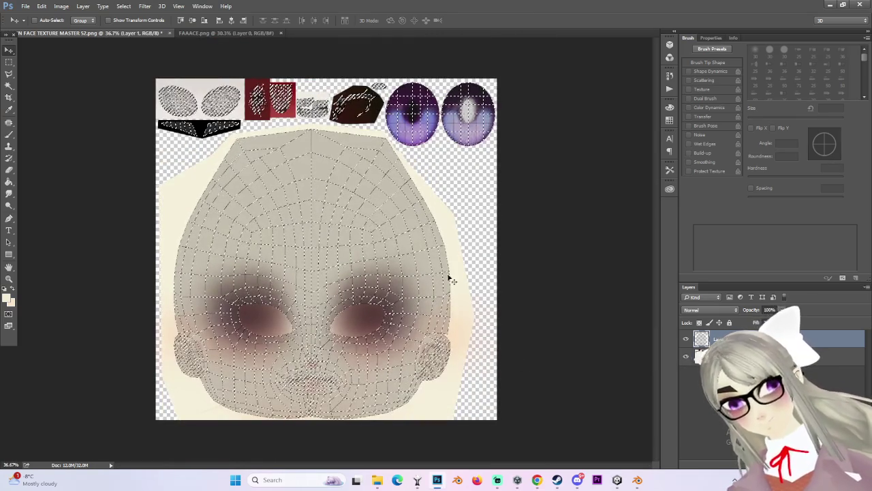
pyautogui.press('m')
pyautogui.click(569, 275)
pyautogui.keyDown('alt'); pyautogui.scroll(1, 568, 274); pyautogui.keyUp('alt')
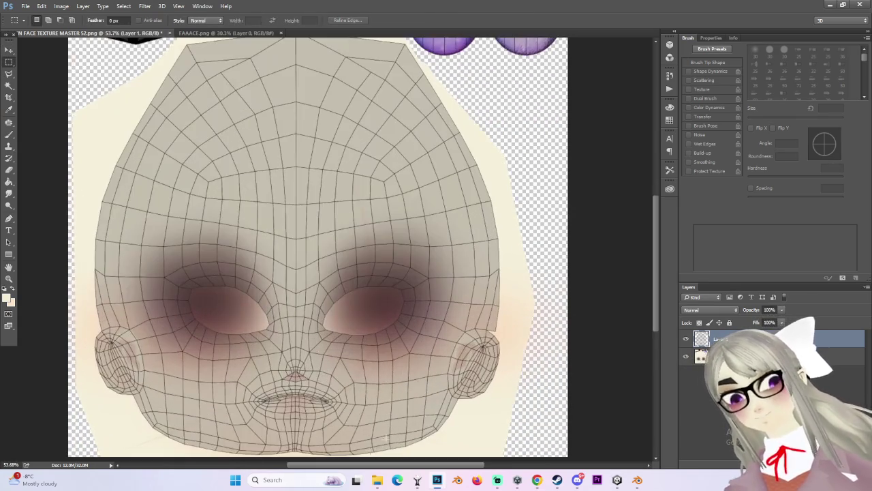
pyautogui.moveTo(655, 224); pyautogui.dragTo(654, 243)
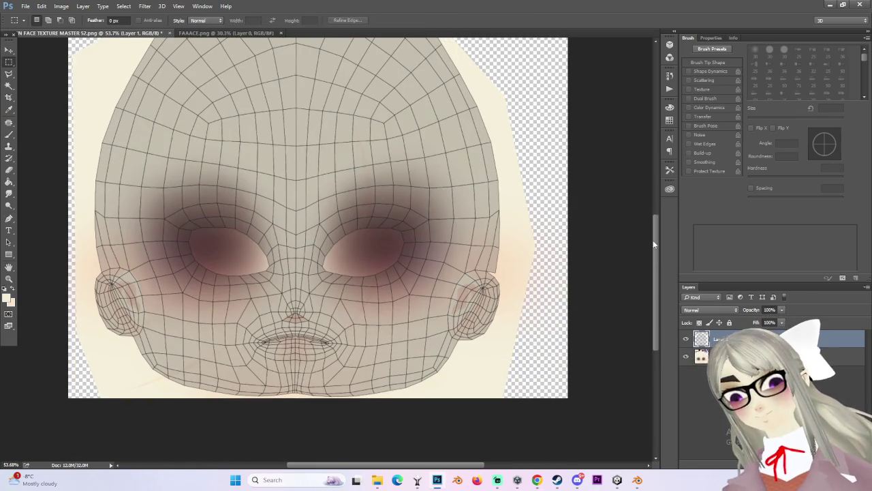
# Step: Lasso the right half of the face from top centre down around the ear
pyautogui.click(9, 73)
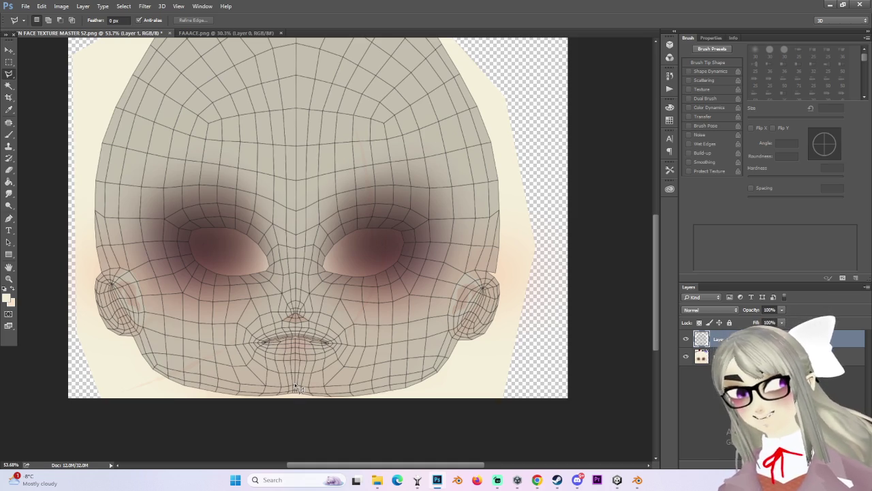
pyautogui.scroll(3, 316, 102)
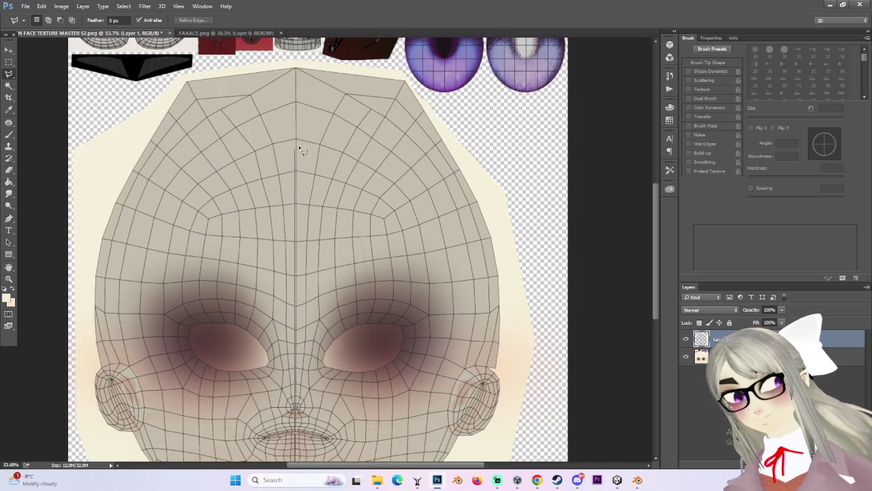
pyautogui.click(296, 102)
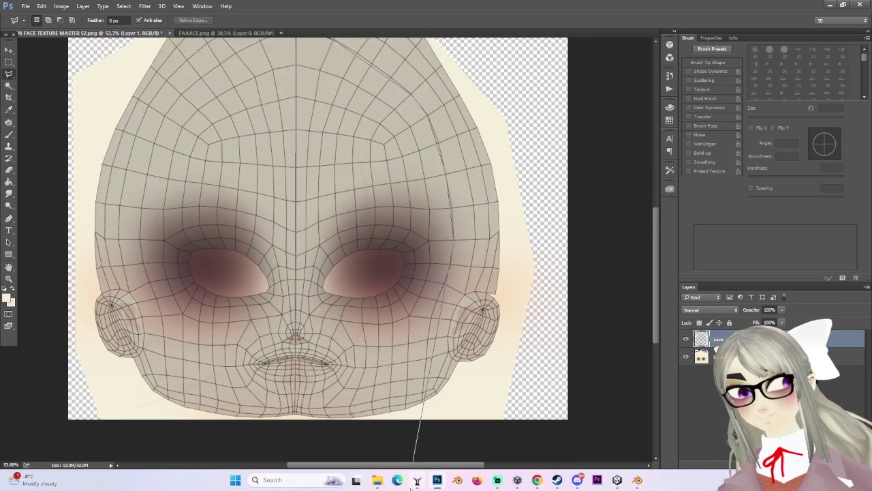
pyautogui.moveTo(417, 480)
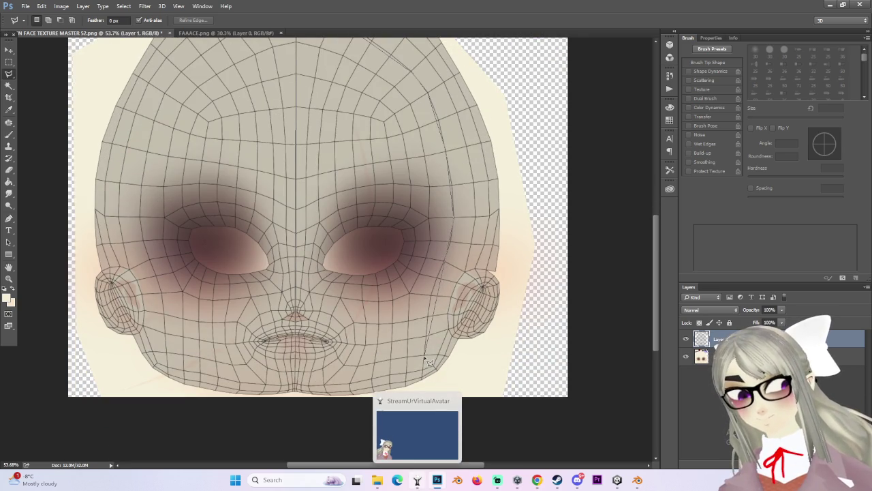
pyautogui.moveTo(429, 361); pyautogui.dragTo(406, 377)
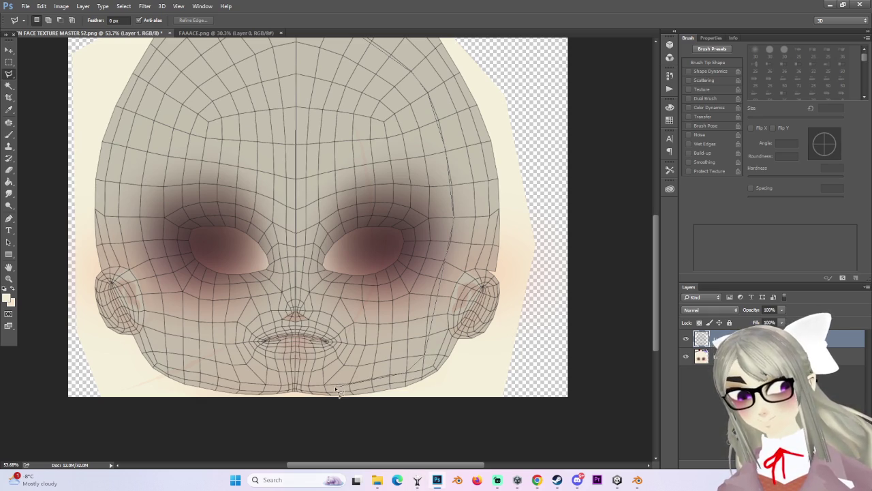
pyautogui.moveTo(298, 387); pyautogui.dragTo(327, 387)
pyautogui.keyDown('alt'); pyautogui.scroll(-2, 327, 368); pyautogui.keyUp('alt')
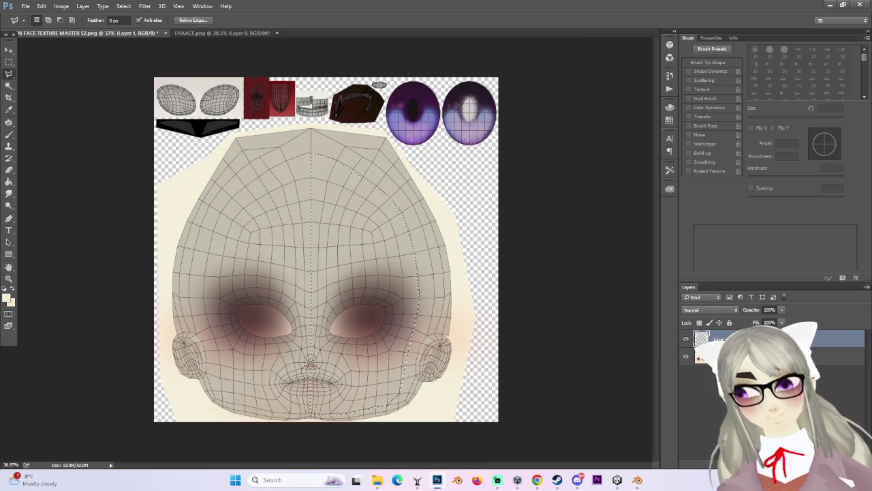
# Step: Add a new layer and fill the selected right half with white (#ffffff)
pyautogui.hotkey('ctrl', 'shift', 'alt', 'n')
pyautogui.click(8, 297)
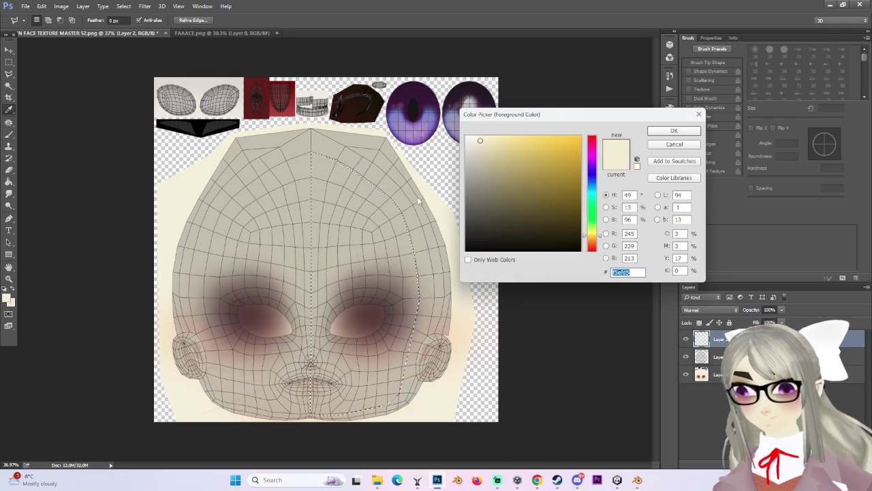
pyautogui.write('ffffff')
pyautogui.press('Return')
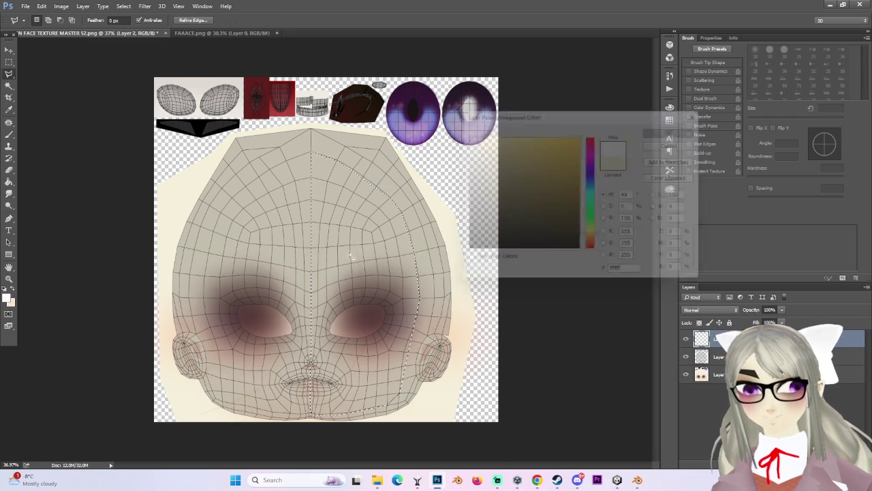
pyautogui.press('g')
pyautogui.click(402, 253)
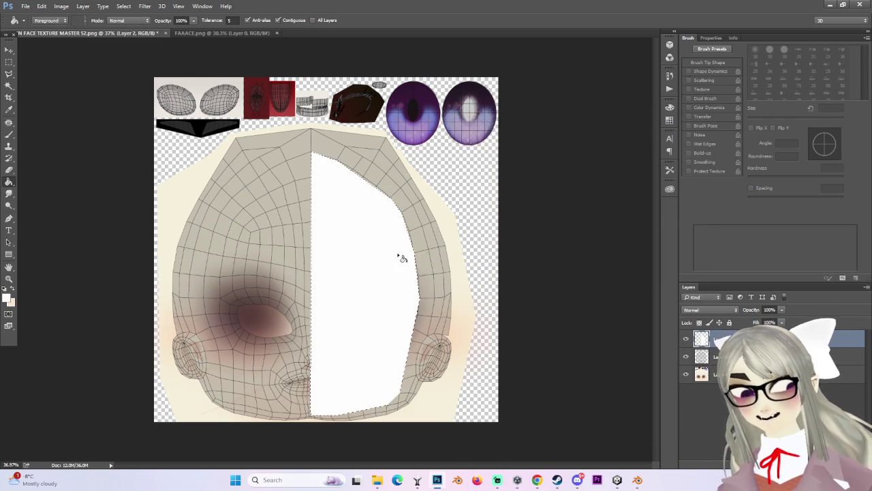
pyautogui.keyDown('alt'); pyautogui.scroll(2, 402, 253); pyautogui.keyUp('alt')
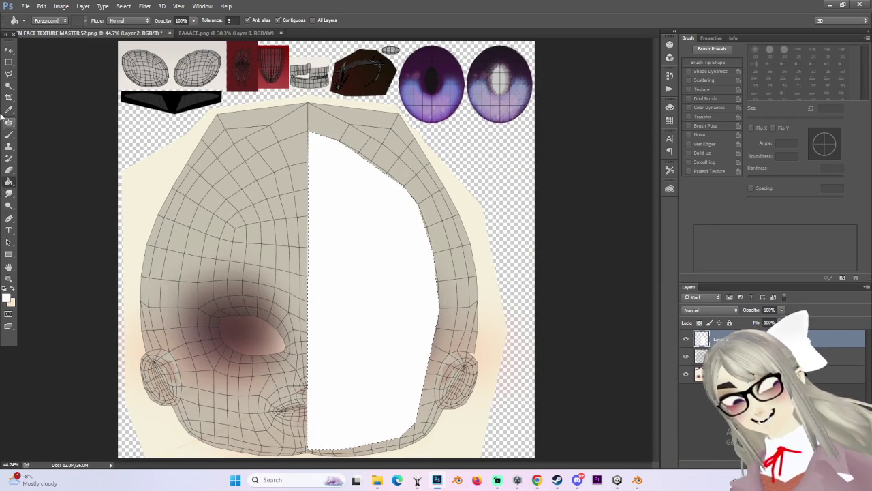
# Step: Duplicate the white half onto its own layer after dismissing an empty-selection error
pyautogui.press('m')
pyautogui.press('Return')
pyautogui.hotkey('ctrl', 'j')
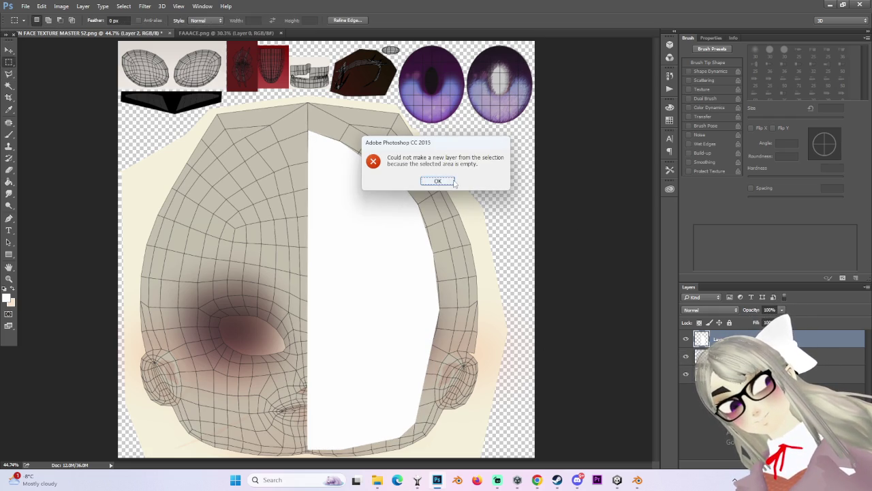
pyautogui.click(453, 182)
pyautogui.hotkey('ctrl', 'j')
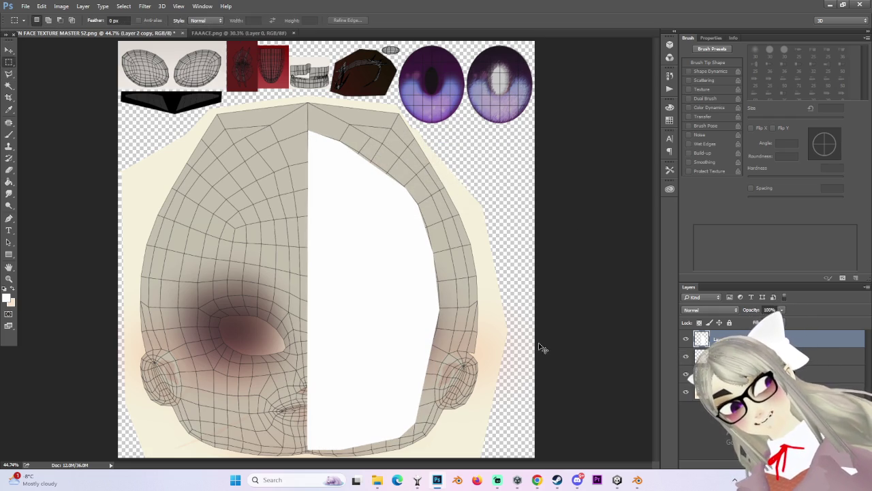
# Step: Flip the copy horizontally and move it over the face's left half
pyautogui.hotkey('ctrl', 't')
pyautogui.rightClick(390, 171)
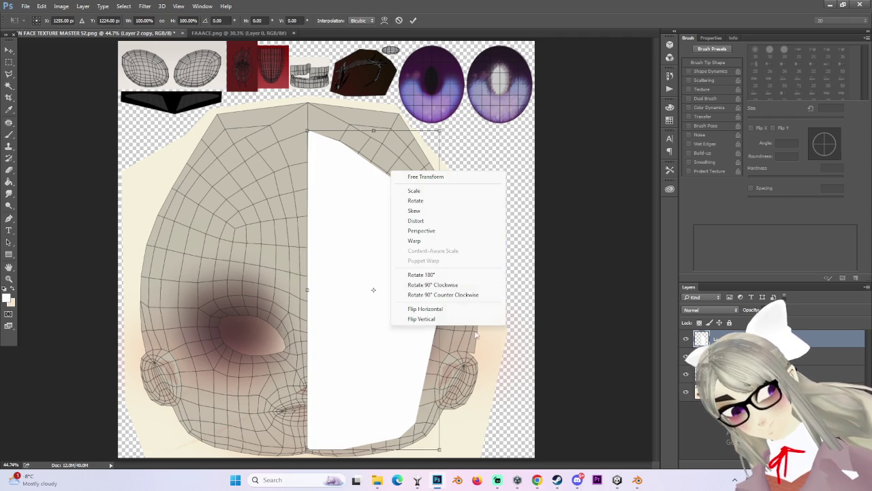
pyautogui.click(417, 309)
pyautogui.moveTo(297, 305); pyautogui.dragTo(213, 301)
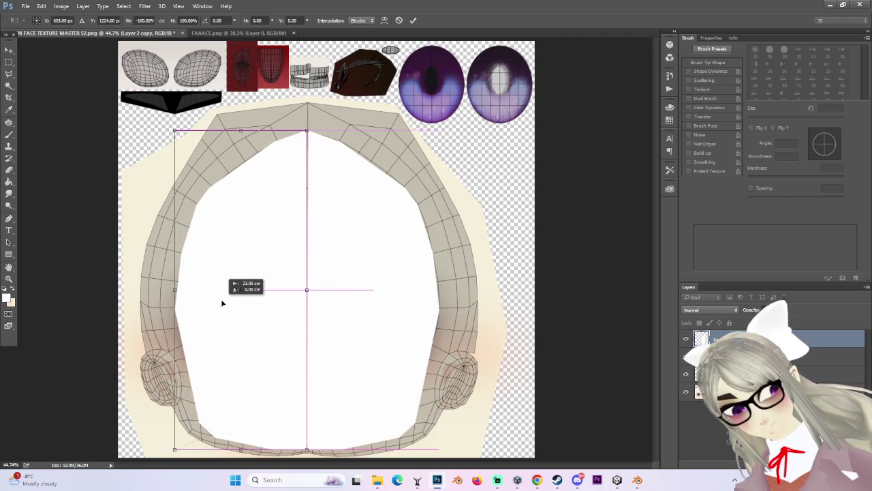
pyautogui.keyDown('alt'); pyautogui.scroll(-1, 286, 332); pyautogui.keyUp('alt')
pyautogui.press('Return')
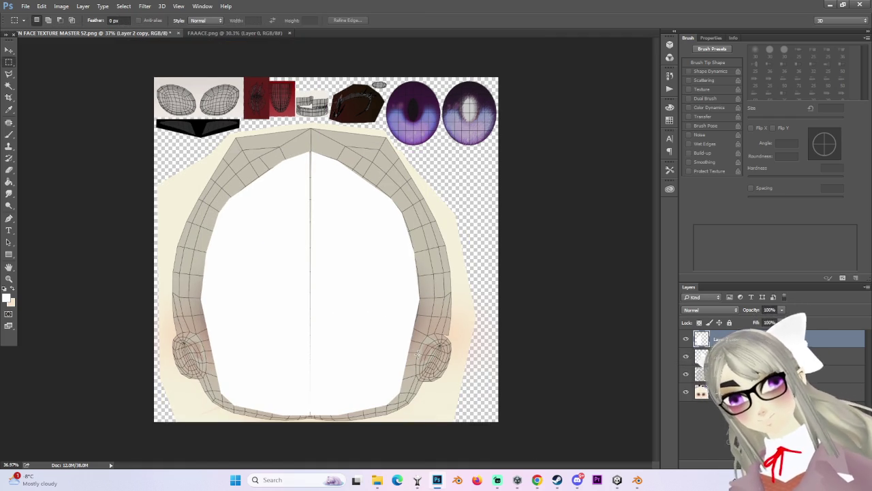
pyautogui.doubleClick(686, 339)
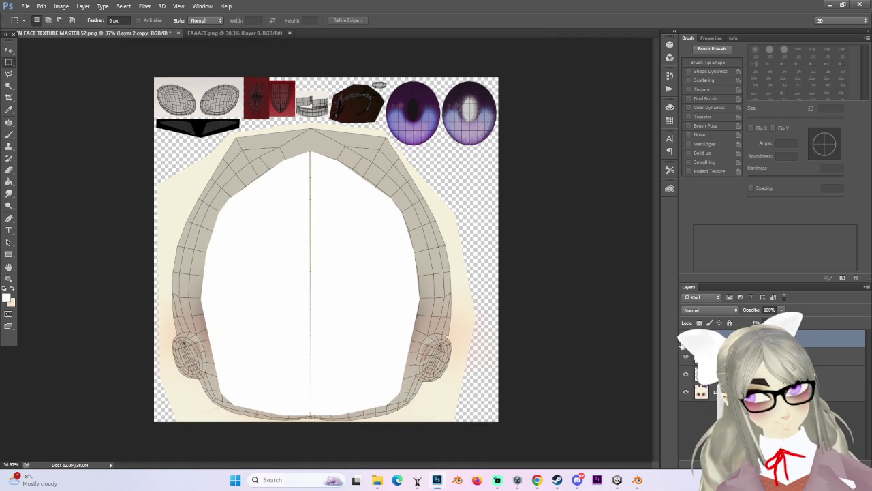
# Step: Merge the mirrored copy into the white layer and move it down the stack
pyautogui.click(685, 356)
pyautogui.click(685, 356)
pyautogui.rightClick(755, 338)
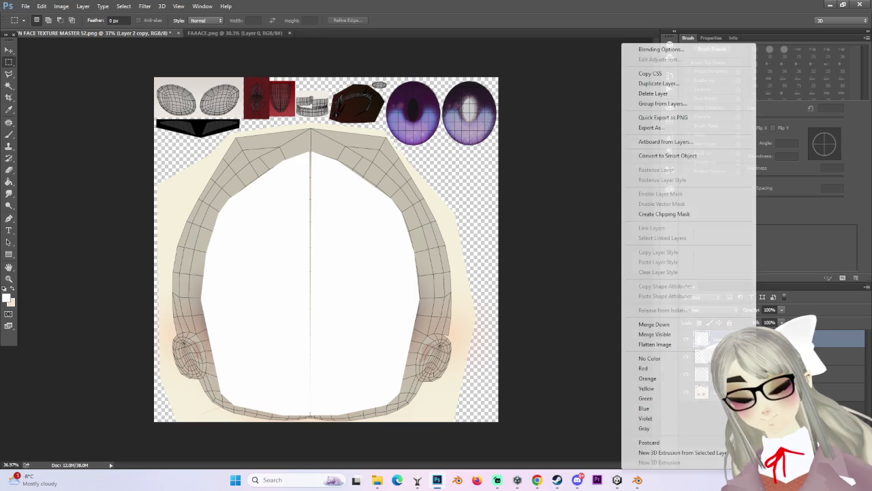
pyautogui.click(688, 325)
pyautogui.hotkey('ctrl', '[')
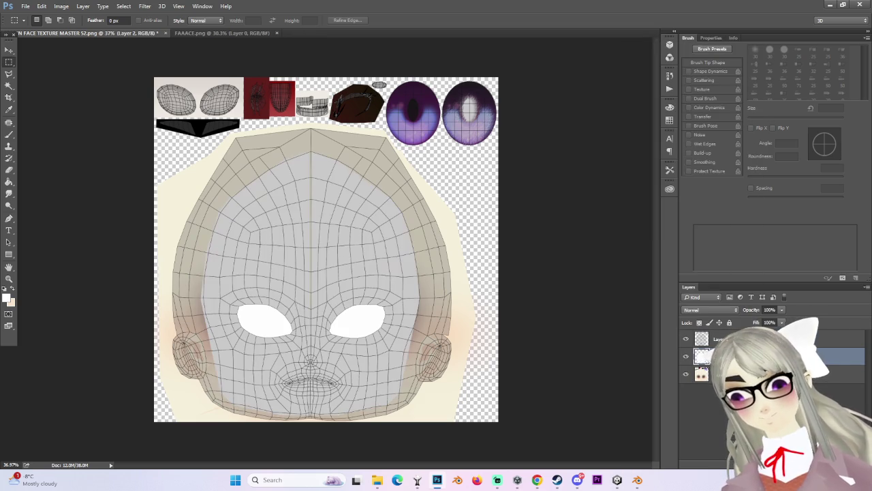
# Step: Apply a 100-pixel Gaussian Blur to the white face layer, then hide it
pyautogui.keyDown('alt'); pyautogui.scroll(2, 352, 328); pyautogui.keyUp('alt')
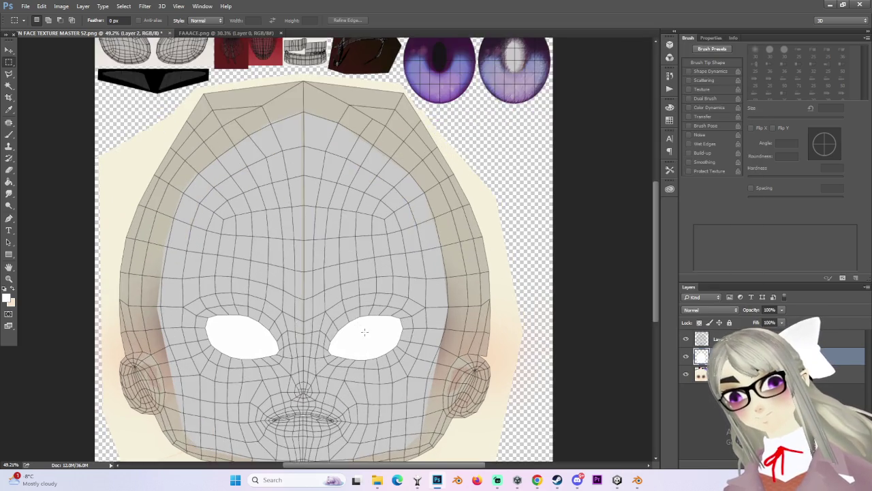
pyautogui.click(145, 6)
pyautogui.moveTo(150, 106)
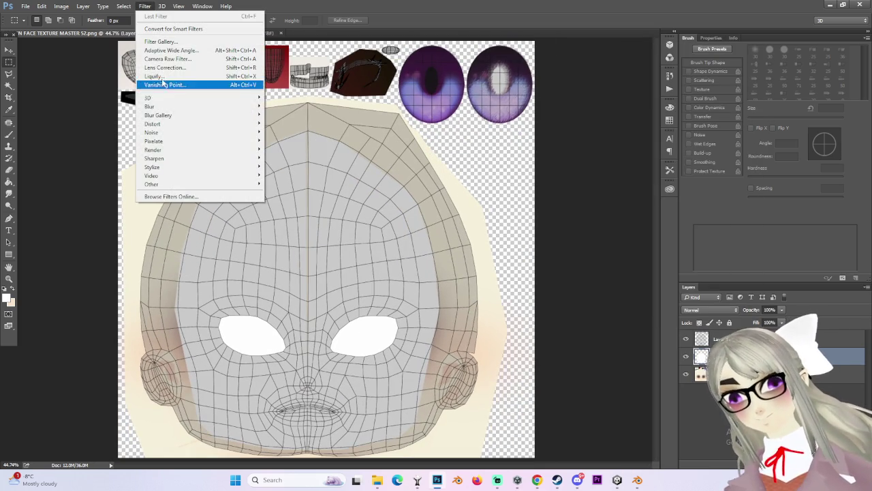
pyautogui.click(295, 140)
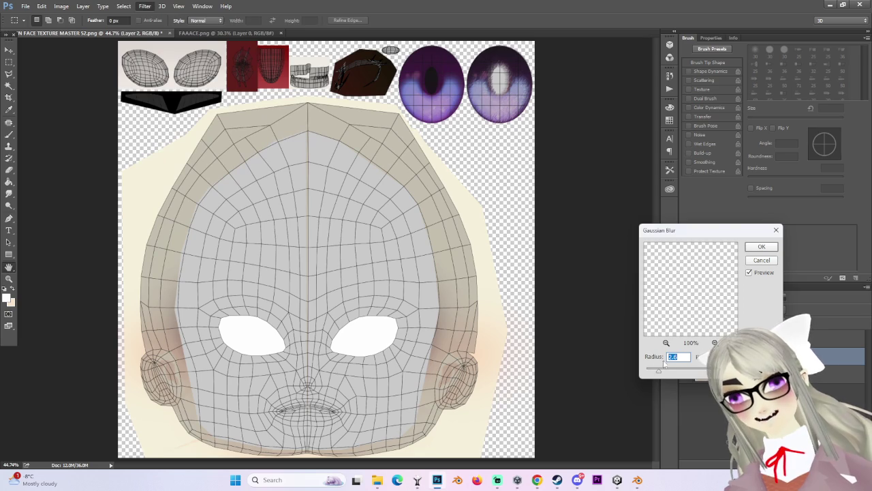
pyautogui.moveTo(676, 372); pyautogui.dragTo(704, 375)
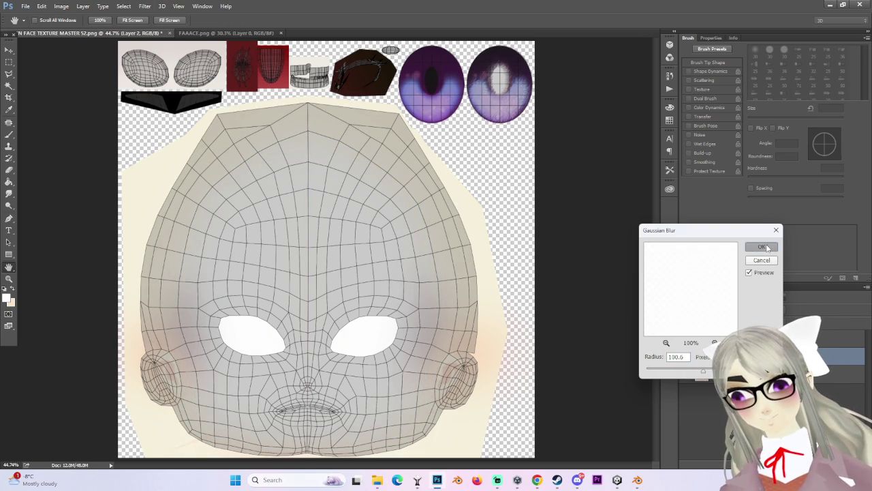
pyautogui.press('Return')
pyautogui.click(686, 356)
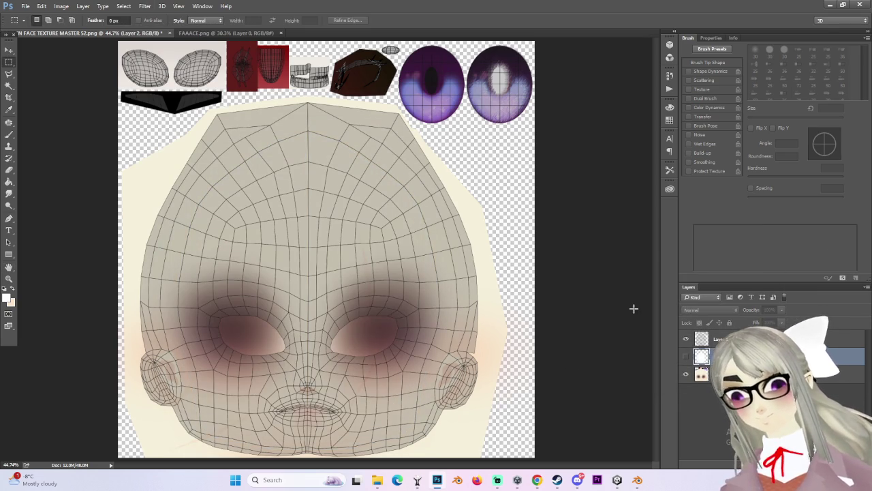
# Step: Clear the face selection on the model in Blender, then return to Photoshop
pyautogui.keyDown('alt'); pyautogui.scroll(-1, 342, 433); pyautogui.keyUp('alt')
pyautogui.keyDown('alt'); pyautogui.scroll(7, 342, 434); pyautogui.keyUp('alt')
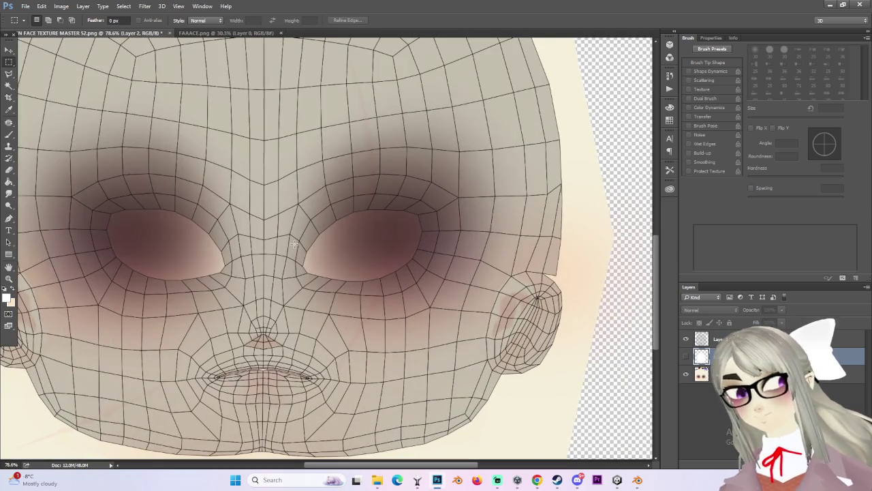
pyautogui.click(637, 480)
pyautogui.hotkey('alt', 'a')
pyautogui.scroll(8, 637, 302)
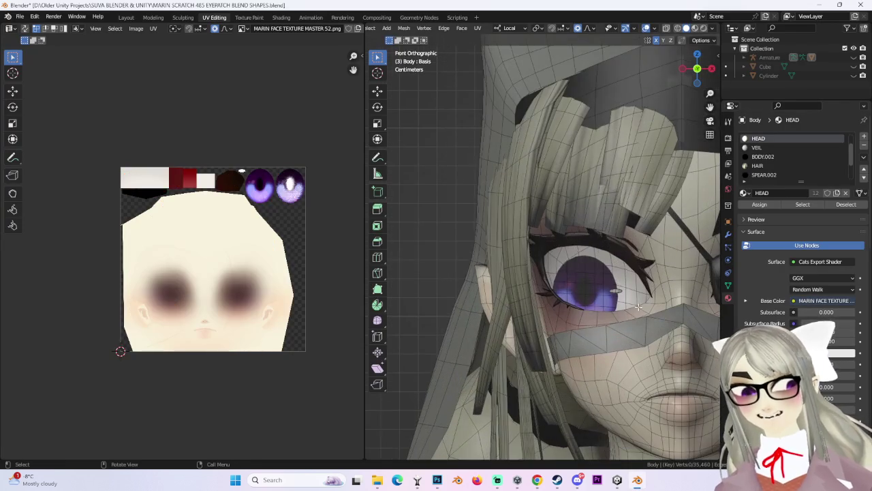
pyautogui.click(597, 480)
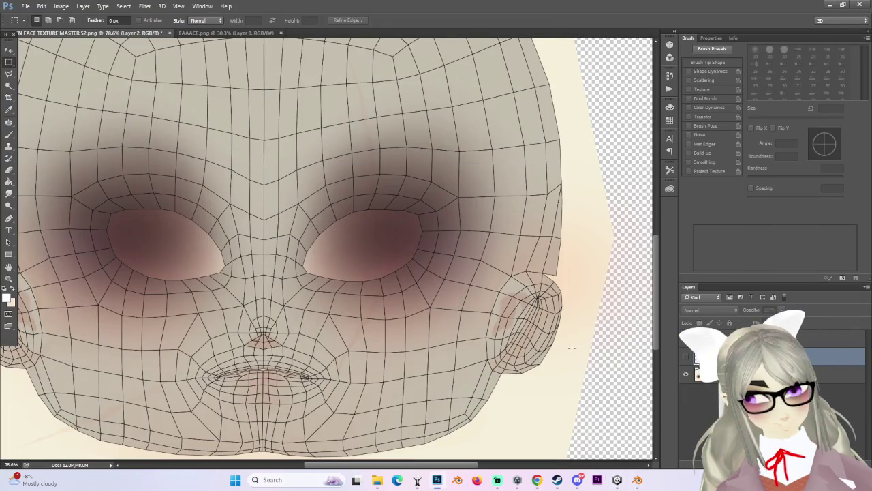
# Step: Undo the last action and lasso a diamond-shaped area just below the right eye
pyautogui.hotkey('ctrl', 'z')
pyautogui.hotkey('ctrl', 'z')
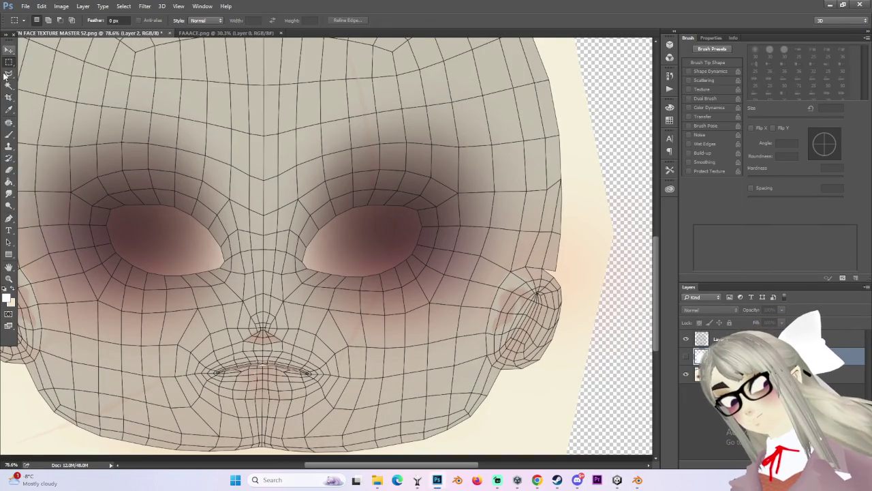
pyautogui.click(8, 73)
pyautogui.keyDown('alt'); pyautogui.scroll(2, 358, 300); pyautogui.keyUp('alt')
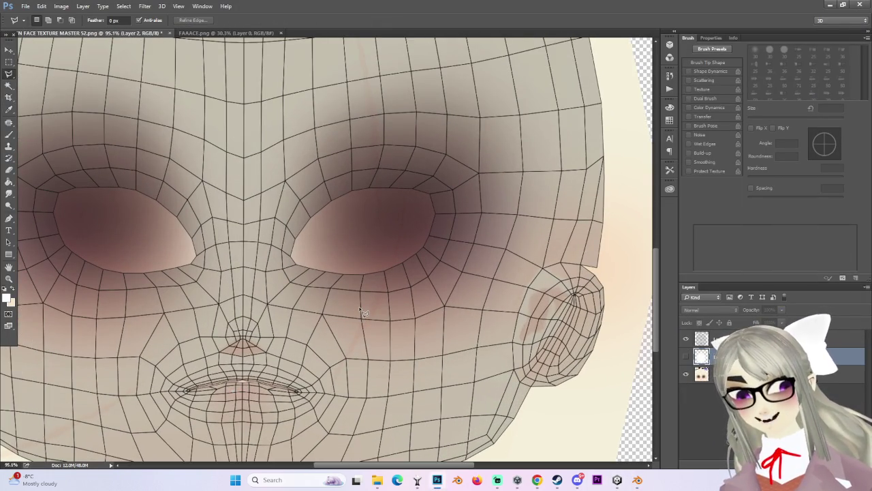
pyautogui.moveTo(361, 312); pyautogui.dragTo(402, 324)
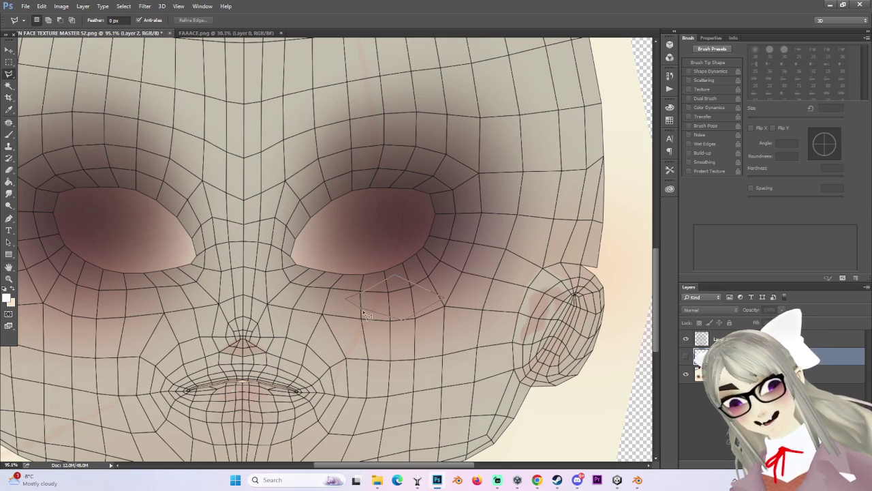
pyautogui.moveTo(364, 313); pyautogui.dragTo(363, 311)
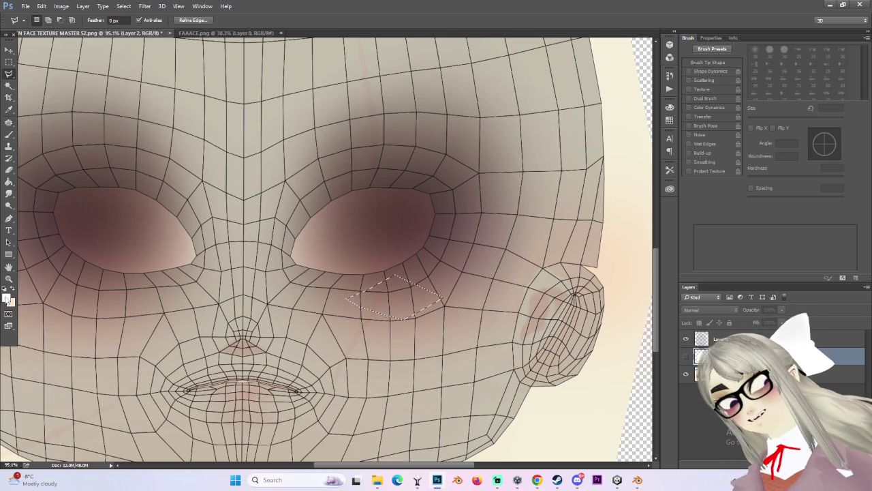
# Step: Set the foreground colour to magenta #ff00f0
pyautogui.click(7, 298)
pyautogui.click(591, 154)
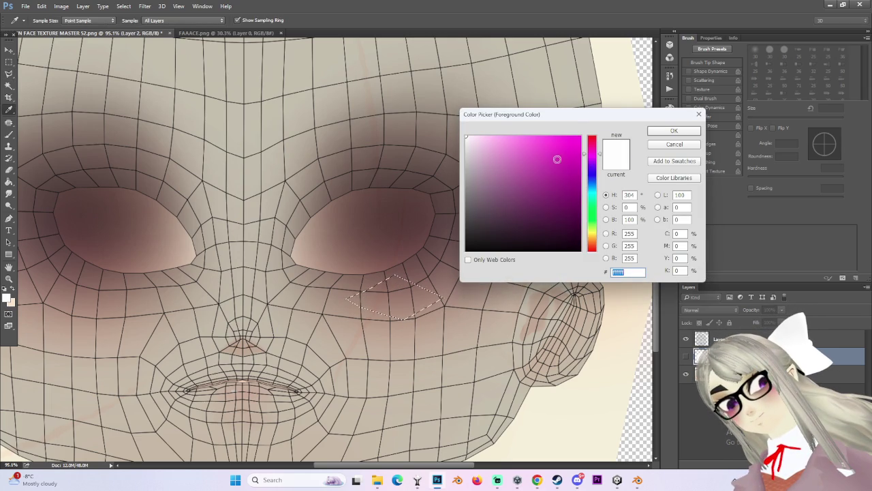
pyautogui.moveTo(559, 161); pyautogui.dragTo(581, 136)
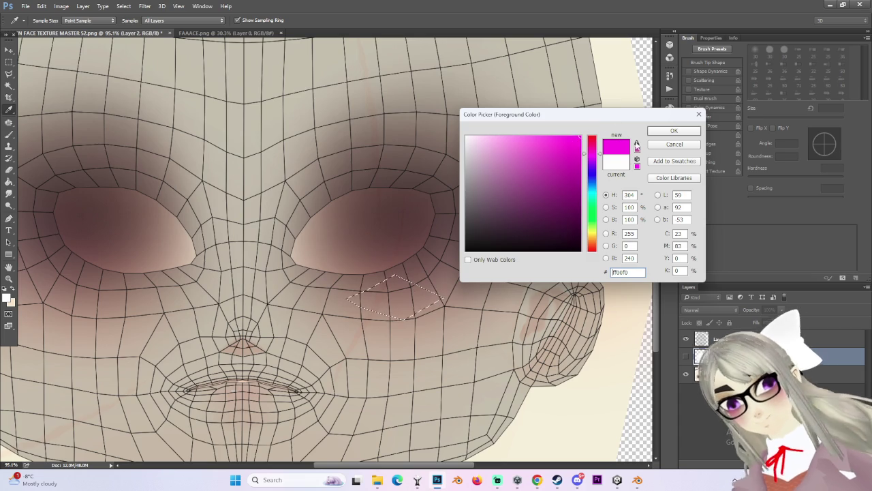
pyautogui.press('Return')
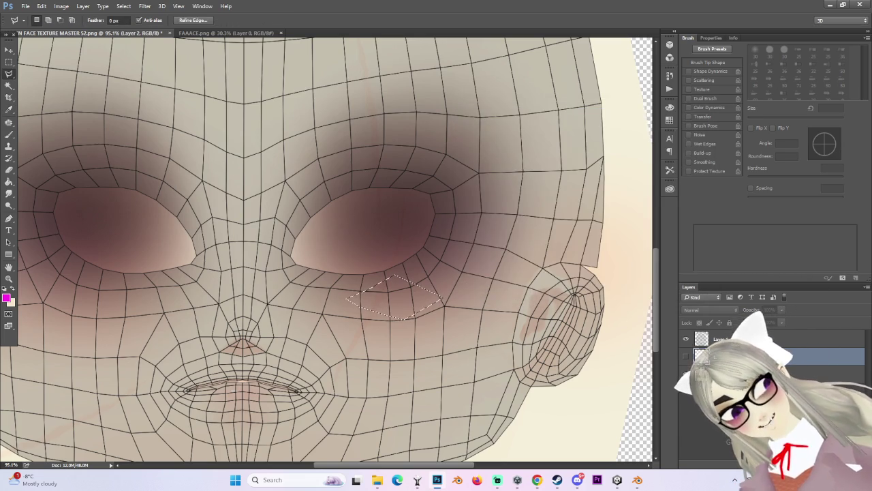
# Step: Paint Bucket fill the diamond with magenta on Layer 3, then deselect it
pyautogui.keyDown('alt'); pyautogui.scroll(1, 192, 224); pyautogui.keyUp('alt')
pyautogui.press('g')
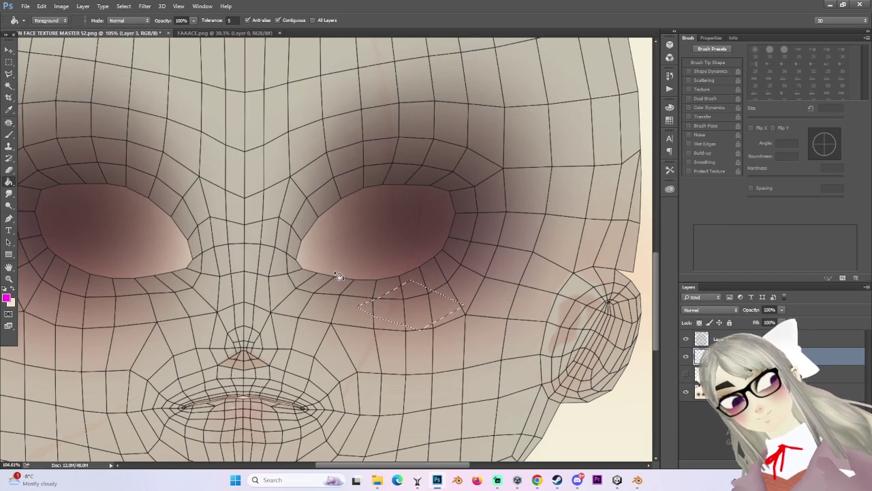
pyautogui.click(429, 318)
pyautogui.press('m')
pyautogui.hotkey('ctrl', 'd')
pyautogui.click(176, 5)
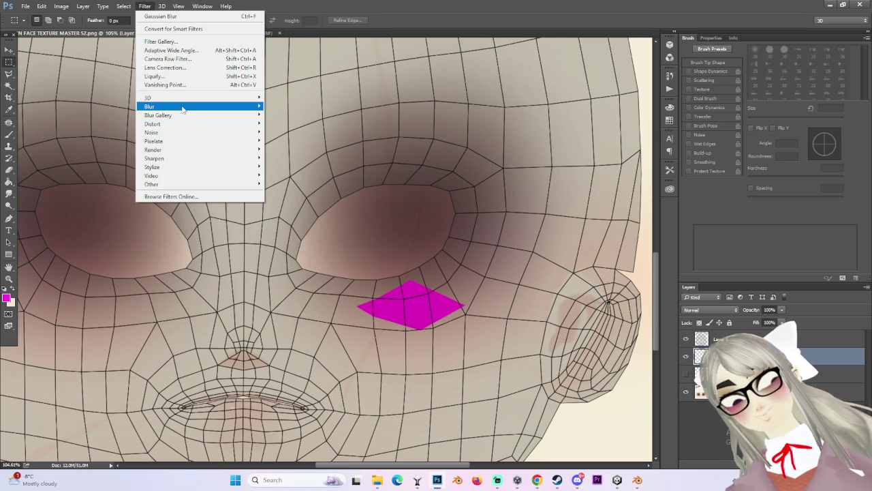
# Step: Apply a Gaussian Blur with a reduced radius to the magenta patch
pyautogui.moveTo(199, 106)
pyautogui.click(295, 142)
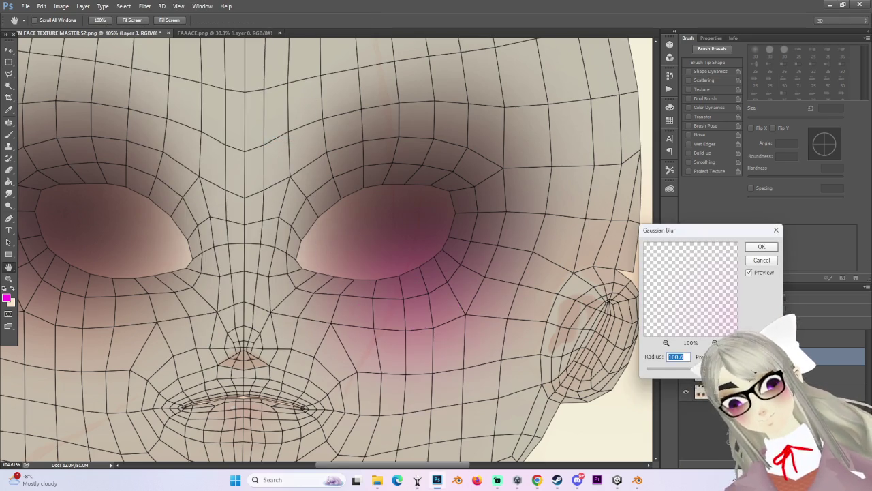
pyautogui.moveTo(698, 379)
pyautogui.mouseDown()
pyautogui.moveTo(700, 372)
pyautogui.moveTo(676, 375)
pyautogui.moveTo(696, 374)
pyautogui.mouseUp()
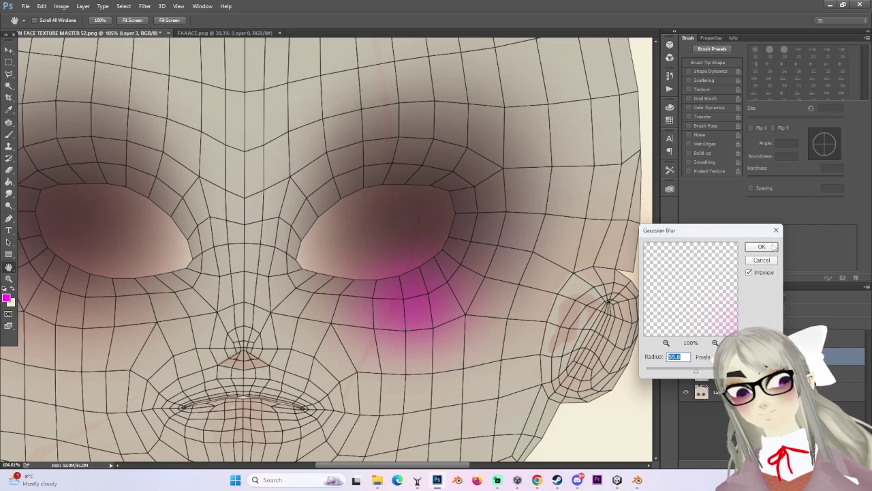
pyautogui.click(765, 249)
pyautogui.keyDown('alt'); pyautogui.scroll(-2, 429, 286); pyautogui.keyUp('alt')
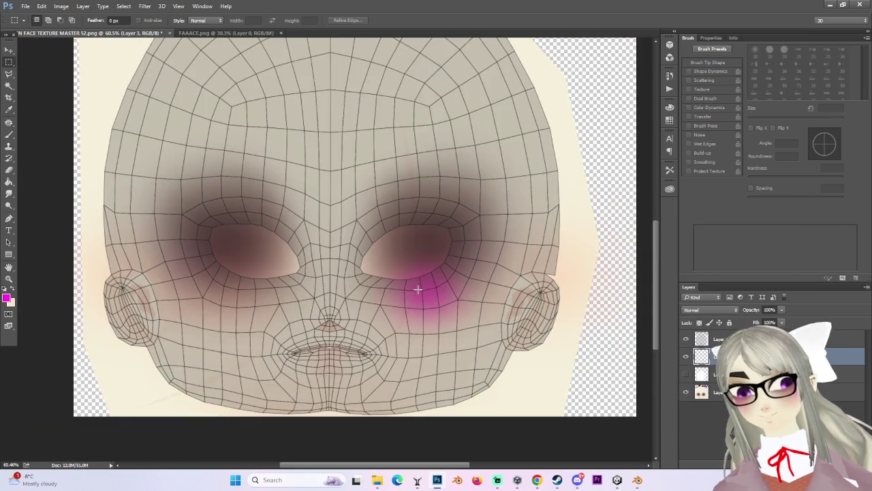
pyautogui.click(686, 393)
pyautogui.keyDown('alt'); pyautogui.scroll(1, 363, 341); pyautogui.keyUp('alt')
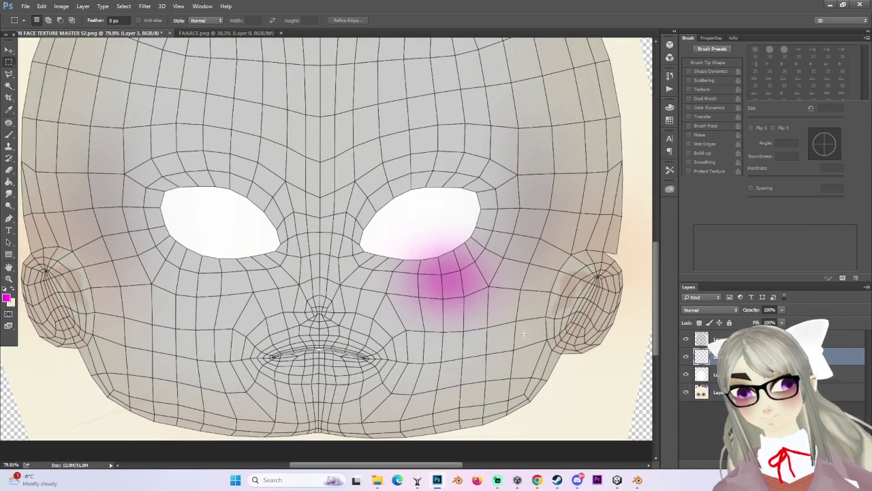
# Step: Duplicate the blush, flip the copy horizontally and place it on the left cheek
pyautogui.hotkey('ctrl', 'j')
pyautogui.hotkey('ctrl', 't')
pyautogui.rightClick(481, 258)
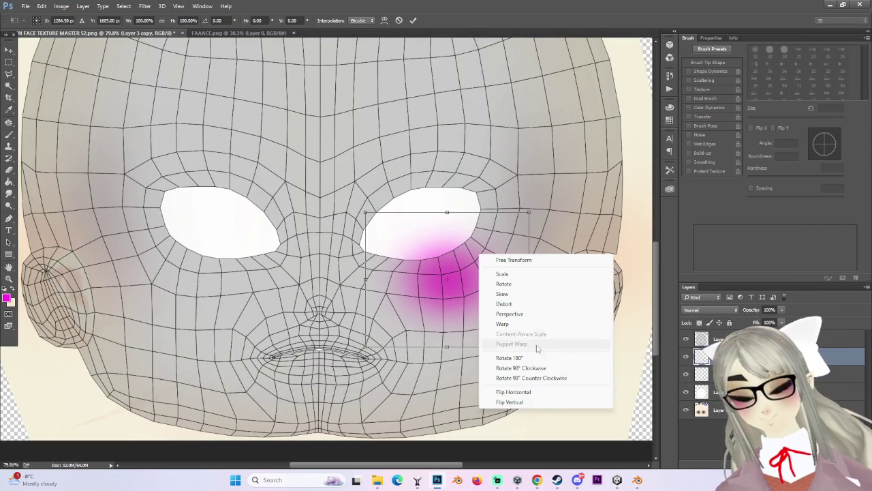
pyautogui.click(504, 389)
pyautogui.moveTo(498, 288); pyautogui.dragTo(235, 269)
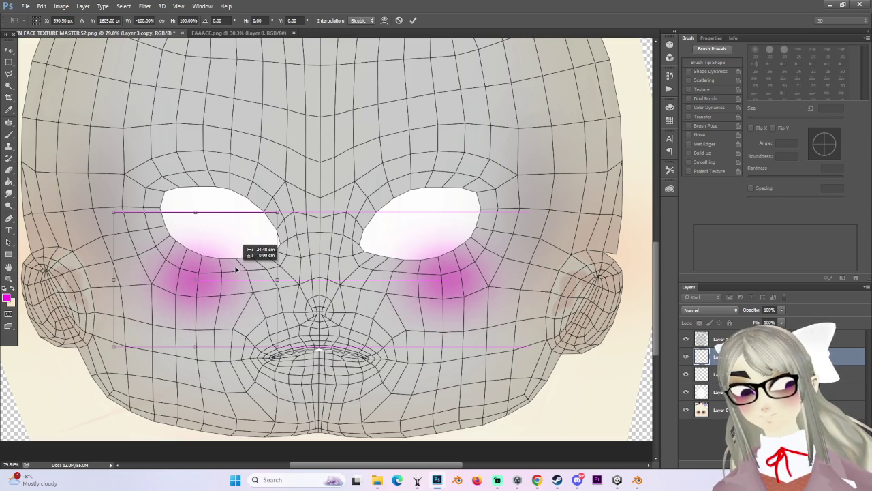
pyautogui.moveTo(235, 270); pyautogui.dragTo(233, 270)
pyautogui.press('Return')
# Step: Compare the two blush layers, then hide the UV wireframe layer
pyautogui.keyDown('alt'); pyautogui.scroll(-2, 239, 267); pyautogui.keyUp('alt')
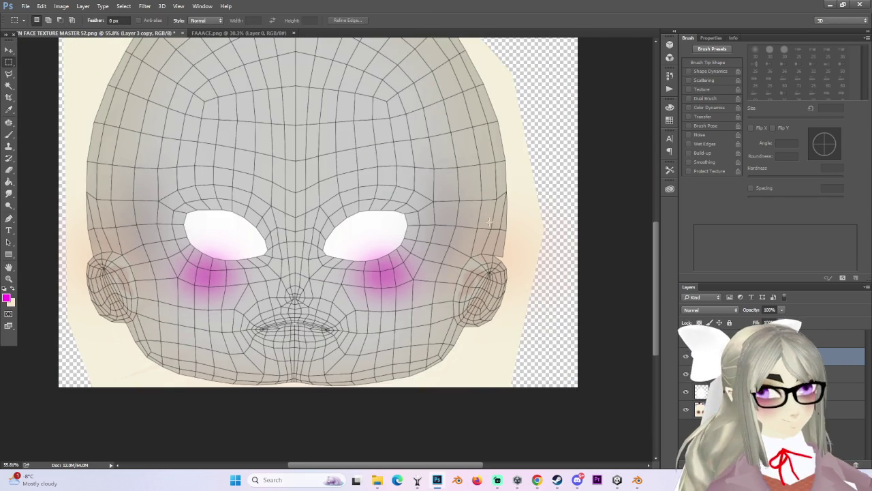
pyautogui.press('Return')
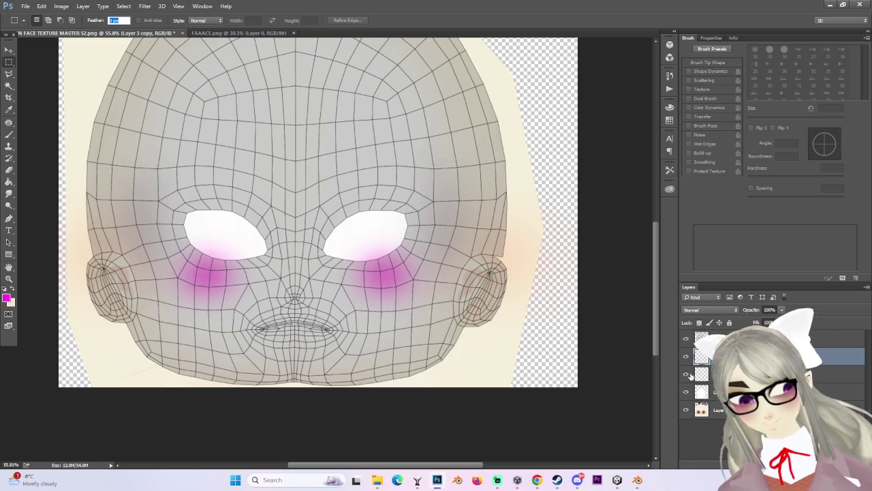
pyautogui.click(686, 373)
pyautogui.click(686, 374)
pyautogui.click(685, 355)
pyautogui.click(686, 355)
pyautogui.click(685, 339)
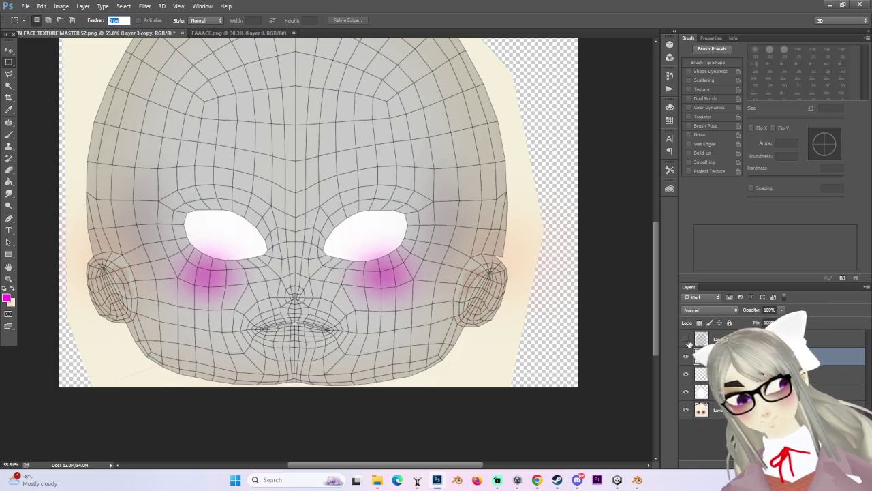
pyautogui.keyDown('alt'); pyautogui.scroll(-3, 322, 267); pyautogui.keyUp('alt')
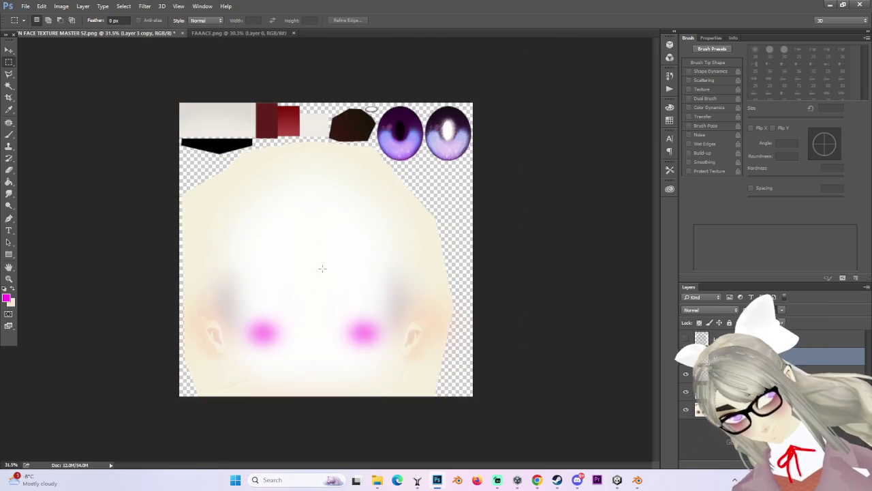
# Step: Lower the whitish face overlay layer (Layer 2) to 27% opacity
pyautogui.keyDown('alt'); pyautogui.scroll(1, 322, 267); pyautogui.keyUp('alt')
pyautogui.click(686, 355)
pyautogui.click(685, 356)
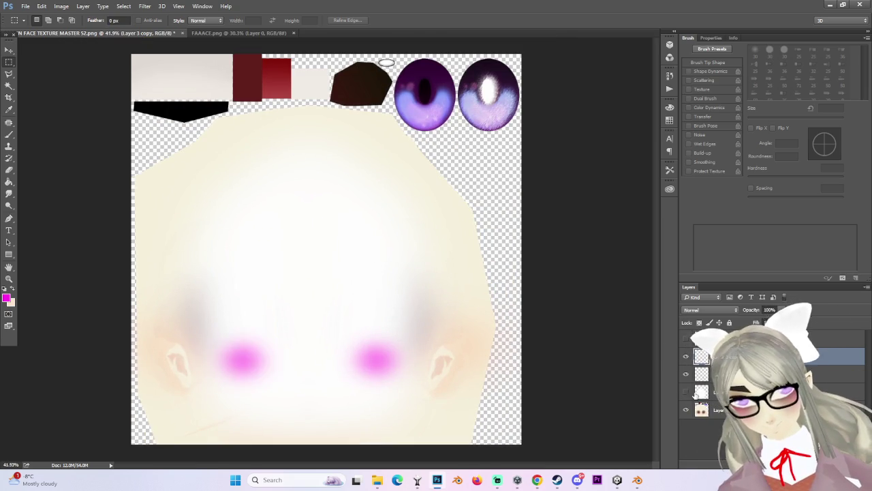
pyautogui.click(686, 393)
pyautogui.click(686, 391)
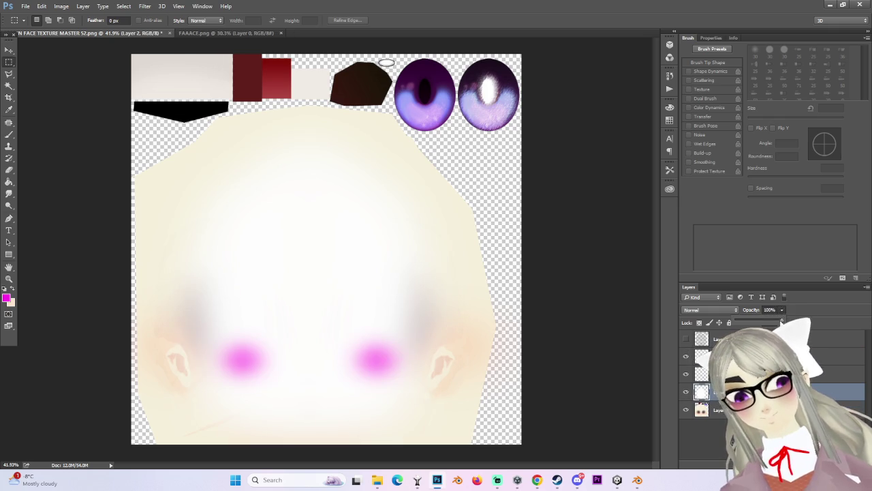
pyautogui.moveTo(781, 322)
pyautogui.mouseDown()
pyautogui.moveTo(752, 328)
pyautogui.moveTo(760, 328)
pyautogui.mouseUp()
pyautogui.moveTo(700, 332)
pyautogui.mouseDown()
pyautogui.moveTo(753, 321)
pyautogui.moveTo(692, 338)
pyautogui.mouseUp()
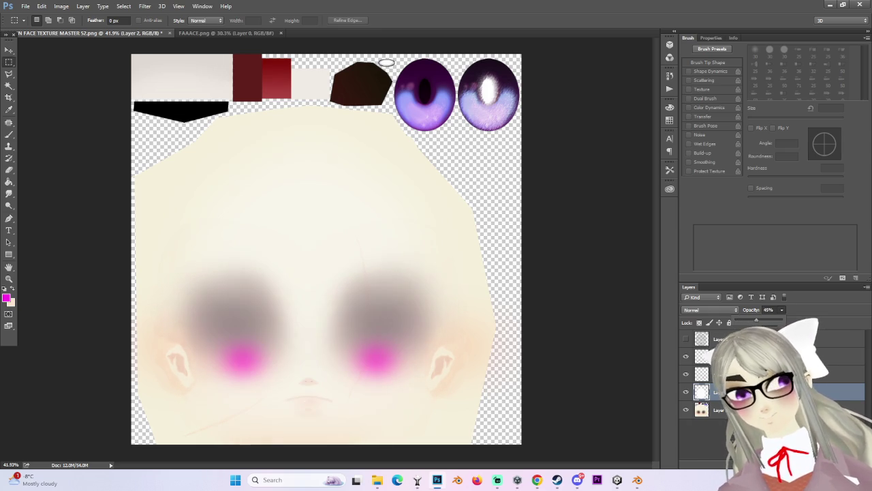
pyautogui.moveTo(691, 338); pyautogui.dragTo(711, 310)
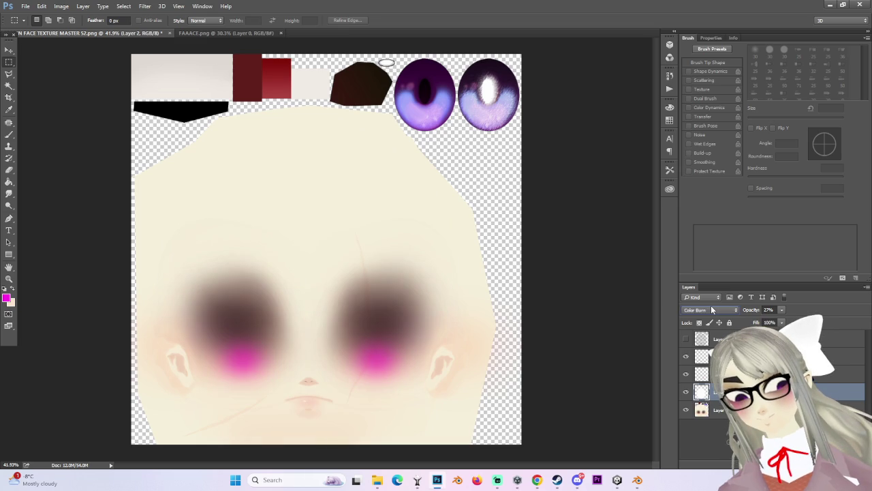
pyautogui.scroll(-1, 711, 308)
pyautogui.scroll(1, 710, 305)
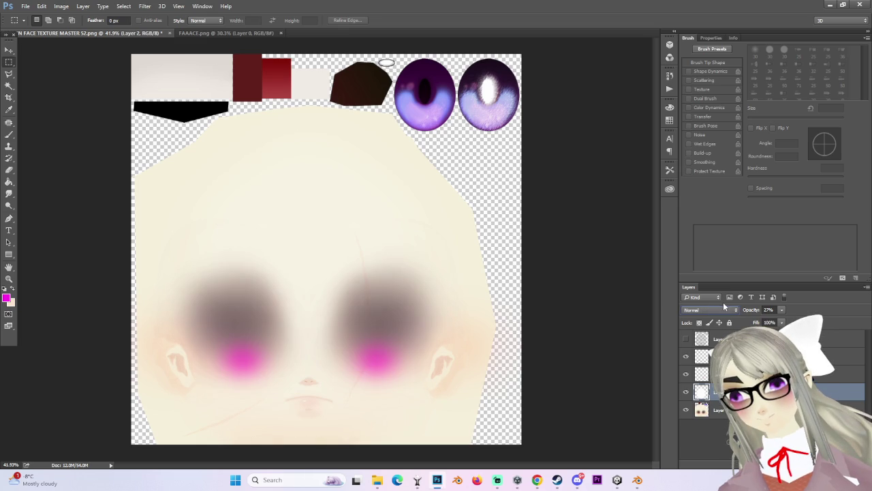
# Step: Try other blend modes on the overlay, then set it back to Normal
pyautogui.click(709, 304)
pyautogui.scroll(-5, 721, 308)
pyautogui.scroll(-1, 720, 308)
pyautogui.scroll(-1, 721, 308)
pyautogui.scroll(1, 721, 308)
pyautogui.scroll(1, 720, 307)
pyautogui.scroll(-5, 720, 310)
pyautogui.scroll(1, 720, 310)
pyautogui.scroll(-4, 721, 310)
pyautogui.scroll(-1, 719, 308)
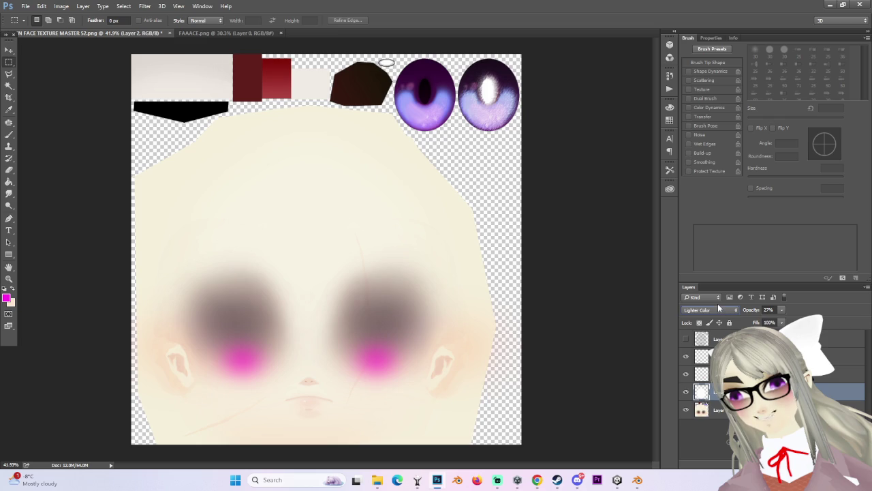
pyautogui.click(716, 310)
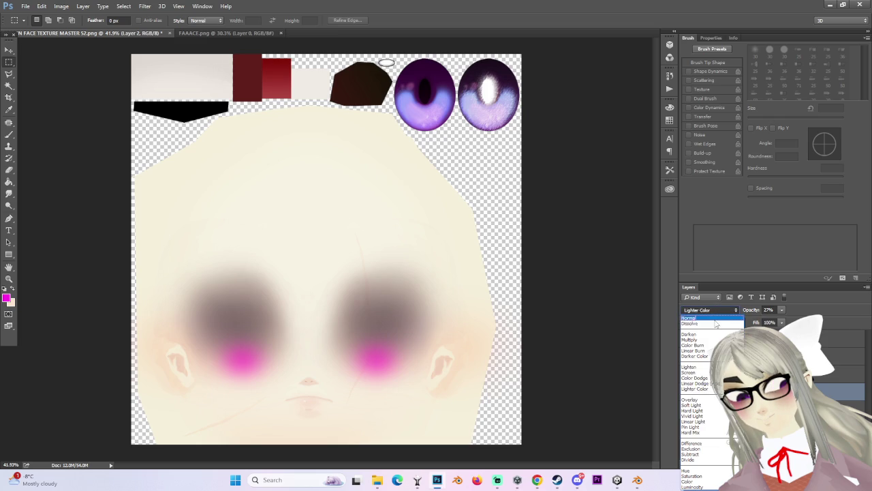
pyautogui.click(715, 318)
pyautogui.keyDown('alt'); pyautogui.scroll(-1, 325, 250); pyautogui.keyUp('alt')
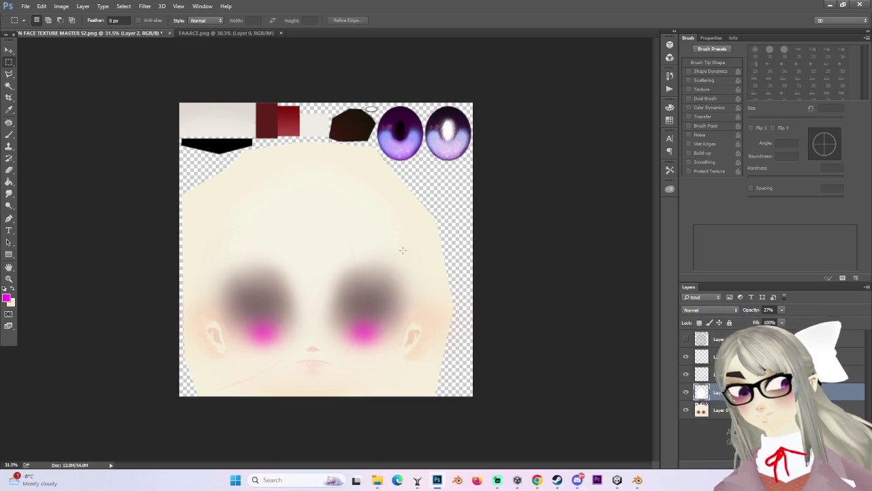
# Step: Start saving the texture as a new file via File > Save As
pyautogui.click(25, 6)
pyautogui.click(41, 107)
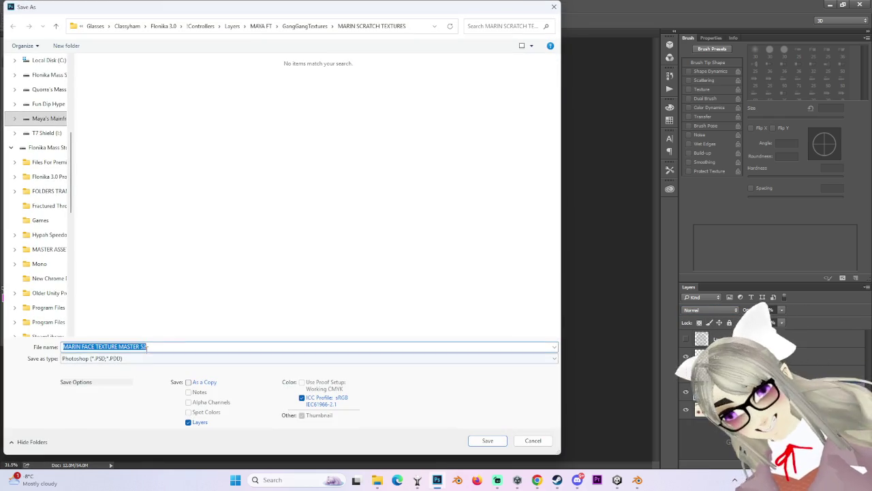
pyautogui.click(88, 358)
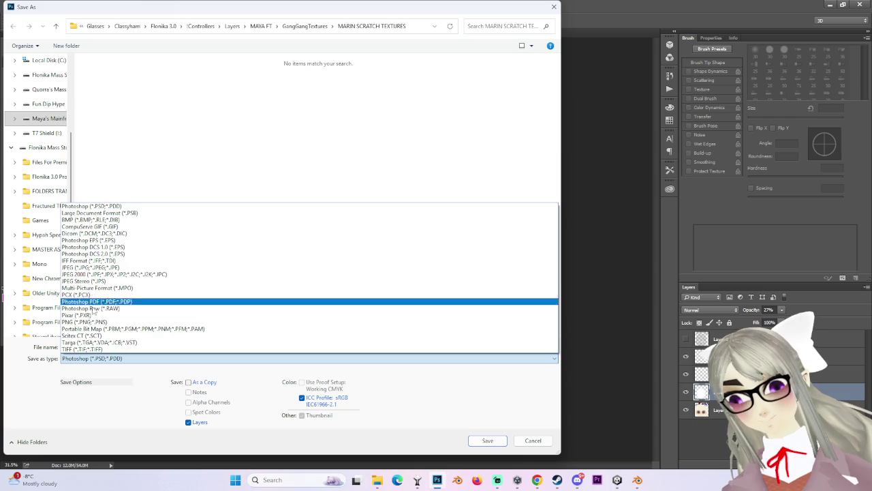
# Step: Save the texture as PNG 'MARIN FACE TEXTURE MASTER 52', accepting PNG Options, then switch to Unity
pyautogui.click(85, 321)
pyautogui.click(173, 345)
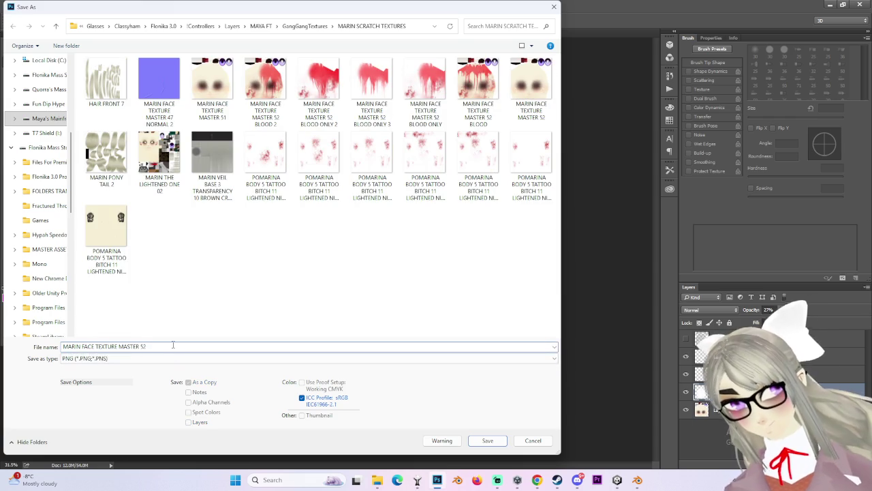
pyautogui.press('Escape')
pyautogui.press('Return')
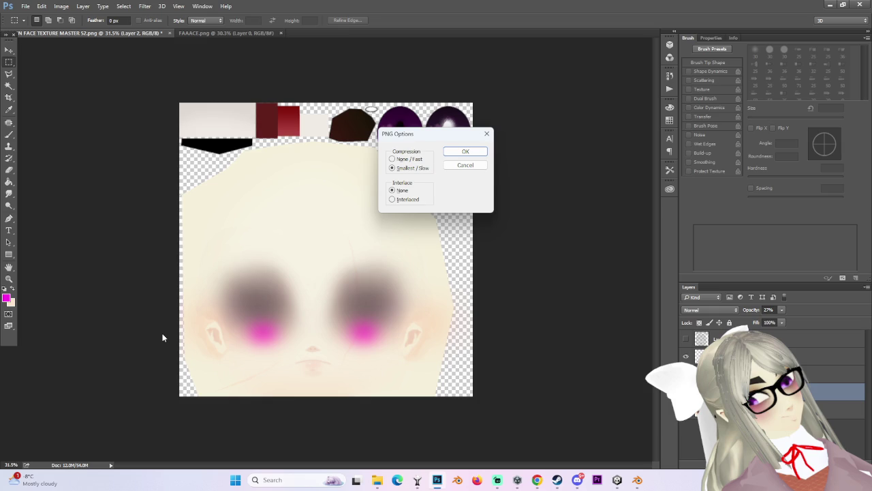
pyautogui.click(466, 151)
pyautogui.click(617, 480)
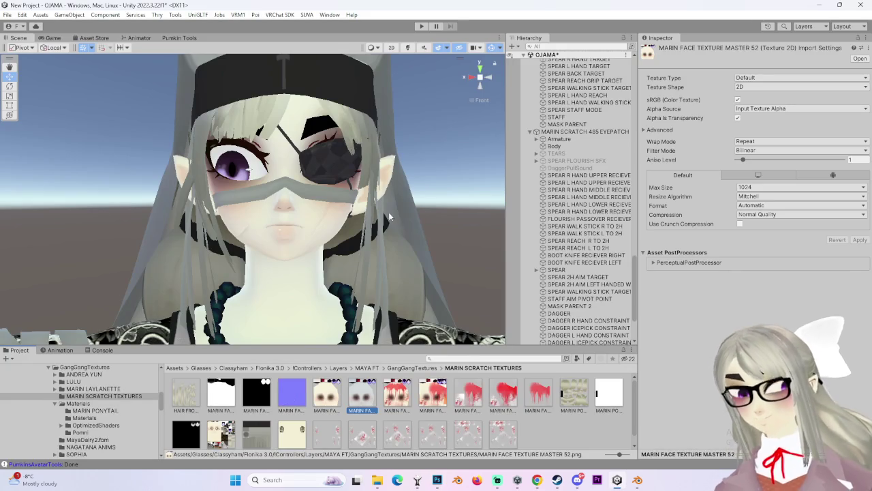
# Step: Select the Body mesh and set its EYEPATCH HIDE blendshape to 100
pyautogui.click(347, 183)
pyautogui.scroll(-10, 750, 205)
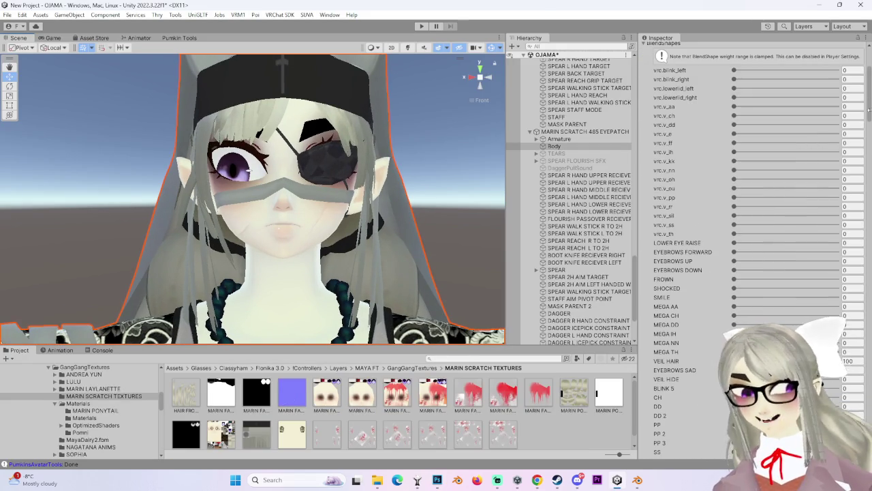
pyautogui.scroll(-3, 750, 205)
pyautogui.scroll(-5, 717, 297)
pyautogui.scroll(-5, 717, 296)
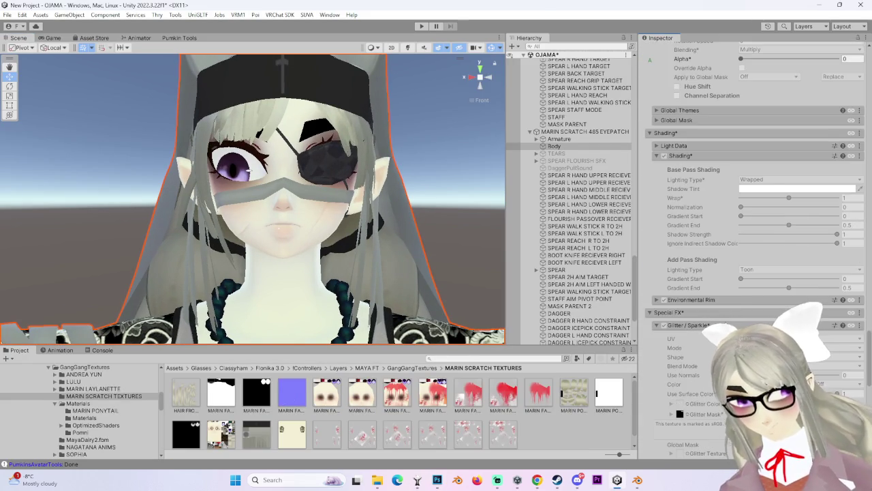
pyautogui.scroll(-5, 717, 296)
pyautogui.scroll(2, 716, 297)
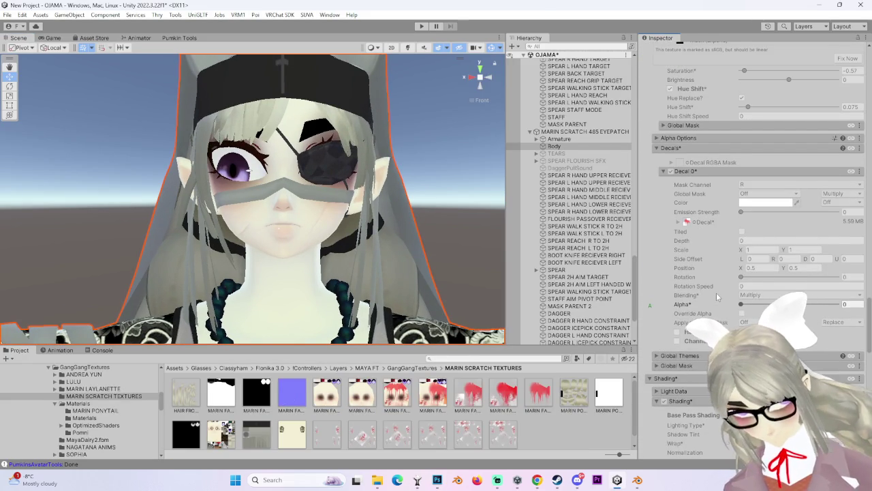
pyautogui.scroll(4, 716, 292)
pyautogui.scroll(4, 716, 290)
pyautogui.scroll(4, 712, 279)
pyautogui.scroll(3, 710, 265)
pyautogui.scroll(1, 711, 261)
pyautogui.moveTo(735, 253); pyautogui.dragTo(837, 252)
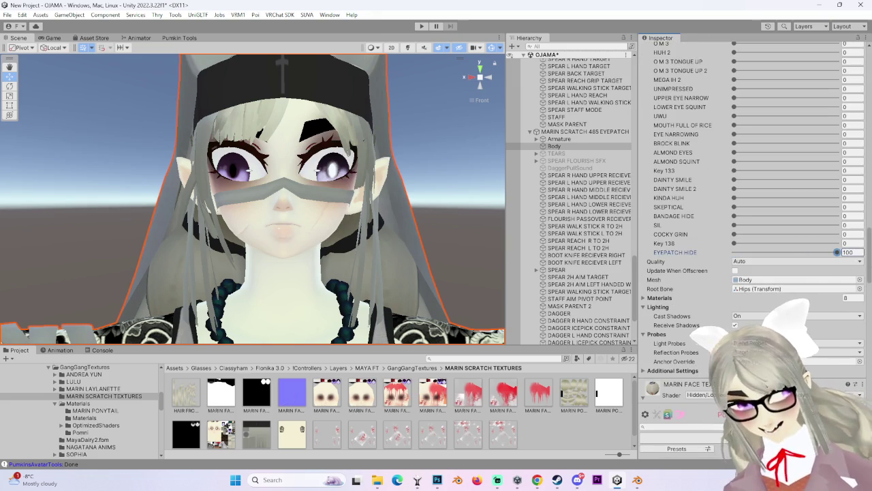
# Step: Orbit and zoom the Scene view to inspect the blush and eye shading on the avatar's face
pyautogui.scroll(5, 711, 340)
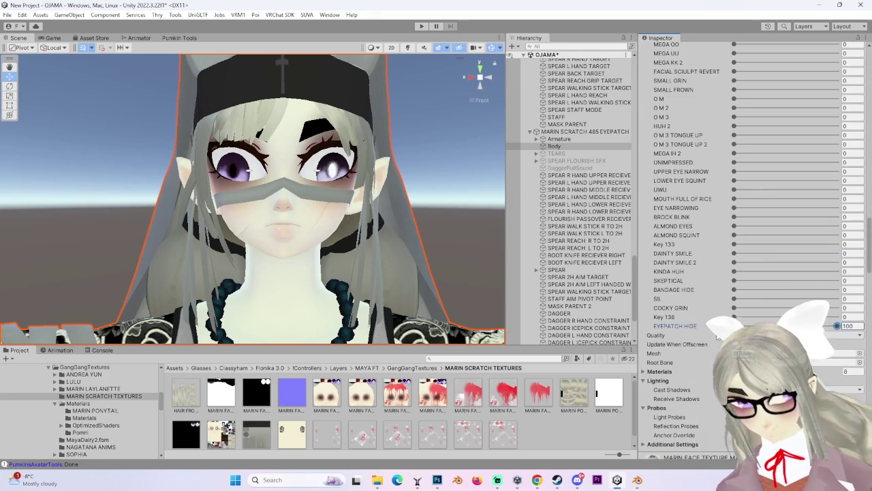
pyautogui.scroll(5, 711, 341)
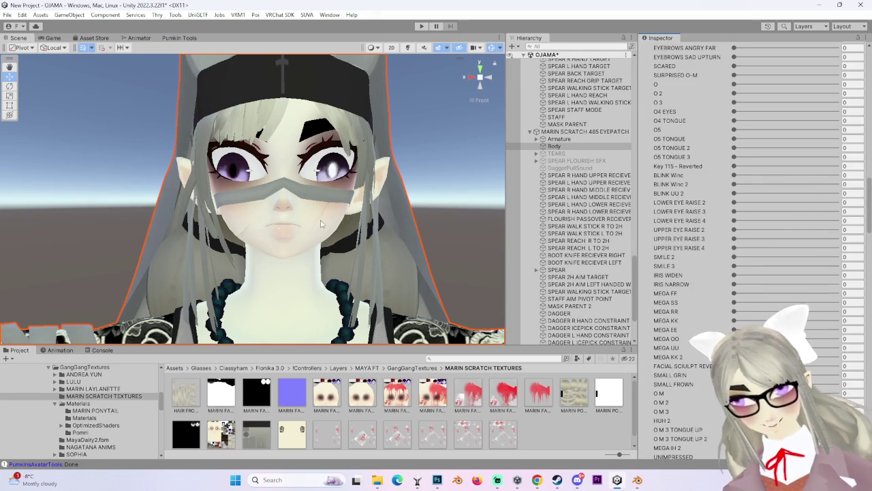
pyautogui.scroll(-2, 376, 244)
pyautogui.moveTo(376, 244); pyautogui.dragTo(457, 252, button='right')
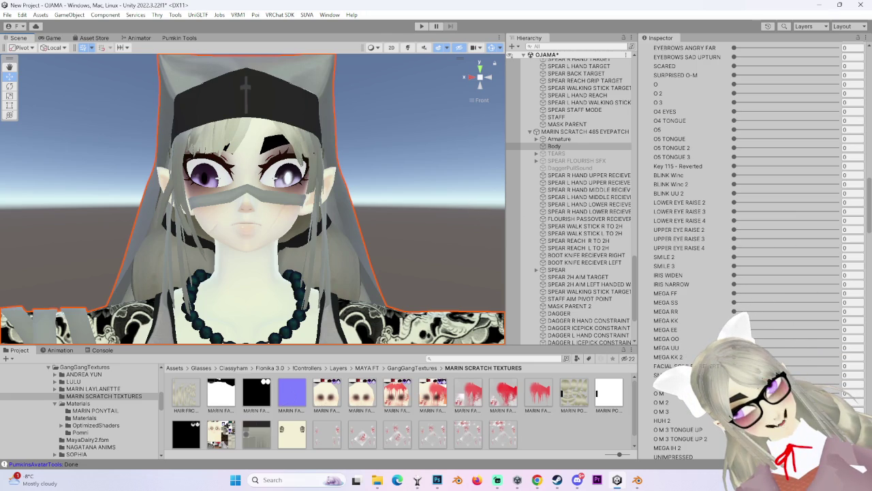
pyautogui.scroll(-3, 674, 273)
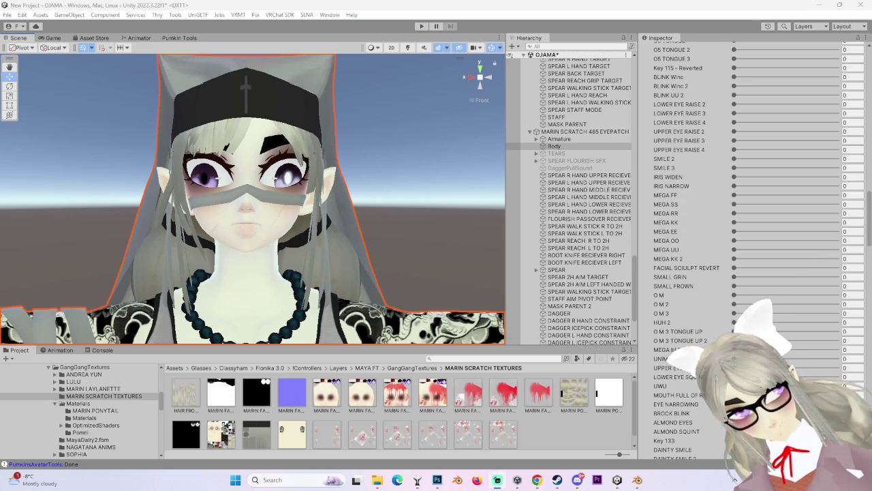
pyautogui.scroll(2, 750, 285)
pyautogui.scroll(2, 722, 290)
pyautogui.scroll(4, 702, 295)
pyautogui.scroll(4, 694, 300)
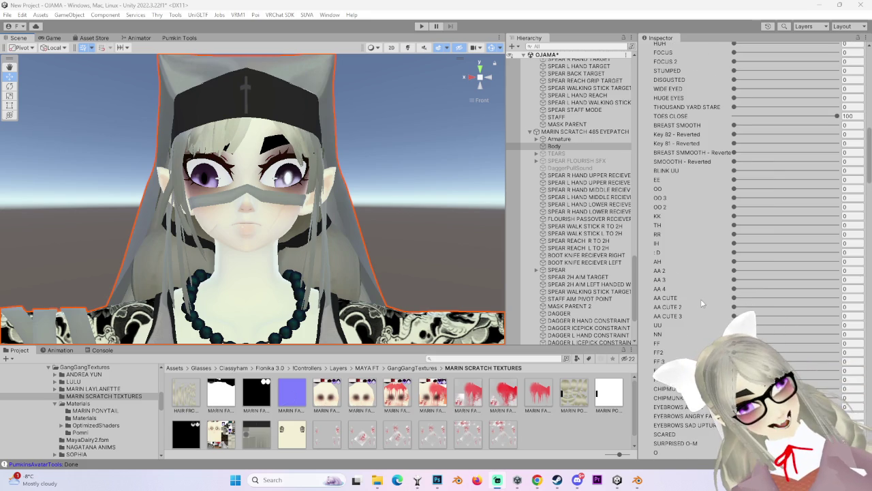
pyautogui.scroll(4, 708, 296)
pyautogui.scroll(1, 718, 286)
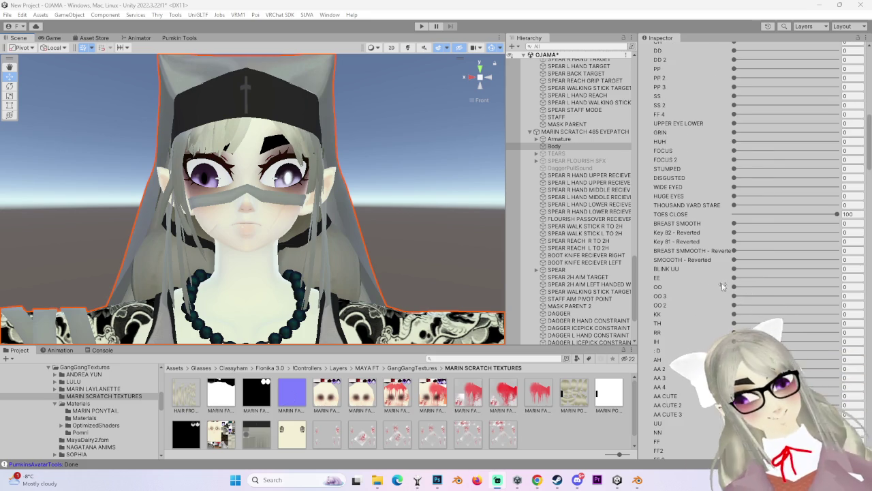
pyautogui.scroll(2, 723, 283)
pyautogui.scroll(3, 734, 273)
pyautogui.scroll(3, 731, 287)
pyautogui.scroll(2, 727, 301)
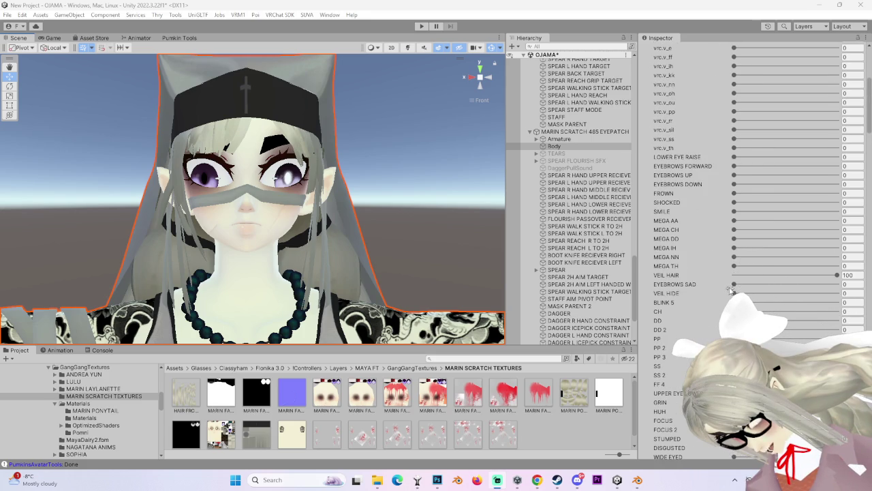
pyautogui.scroll(3, 711, 294)
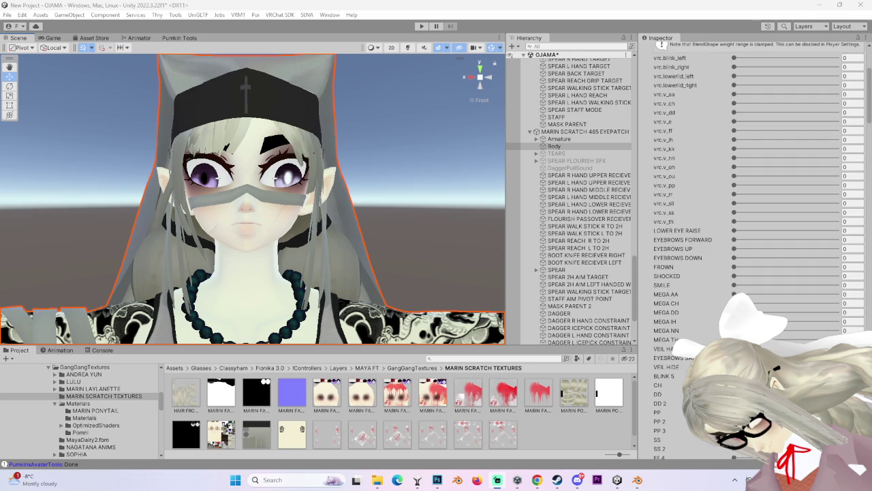
pyautogui.scroll(3, 704, 341)
pyautogui.scroll(-2, 706, 315)
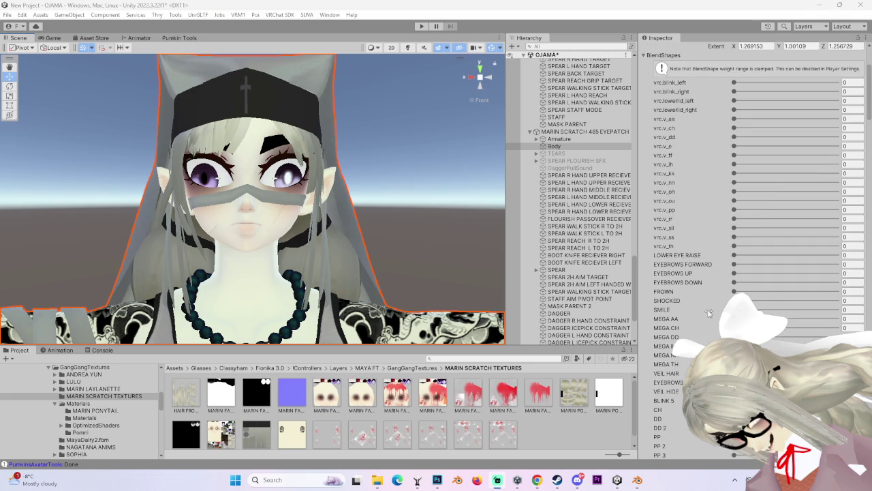
pyautogui.moveTo(450, 287)
pyautogui.mouseDown(button='right')
pyautogui.moveTo(377, 258)
pyautogui.moveTo(733, 328)
pyautogui.mouseUp(button='right')
pyautogui.scroll(-3, 702, 310)
pyautogui.scroll(-3, 715, 300)
pyautogui.scroll(-4, 719, 296)
pyautogui.scroll(-3, 719, 299)
pyautogui.scroll(-2, 721, 350)
pyautogui.scroll(-3, 721, 350)
pyautogui.scroll(-2, 721, 351)
pyautogui.scroll(-3, 712, 341)
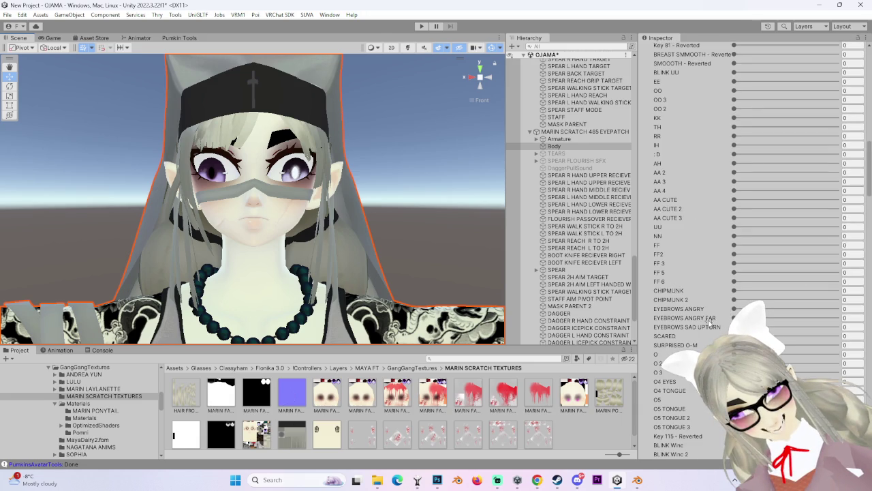
pyautogui.scroll(2, 712, 341)
pyautogui.moveTo(501, 188); pyautogui.dragTo(439, 154, button='middle')
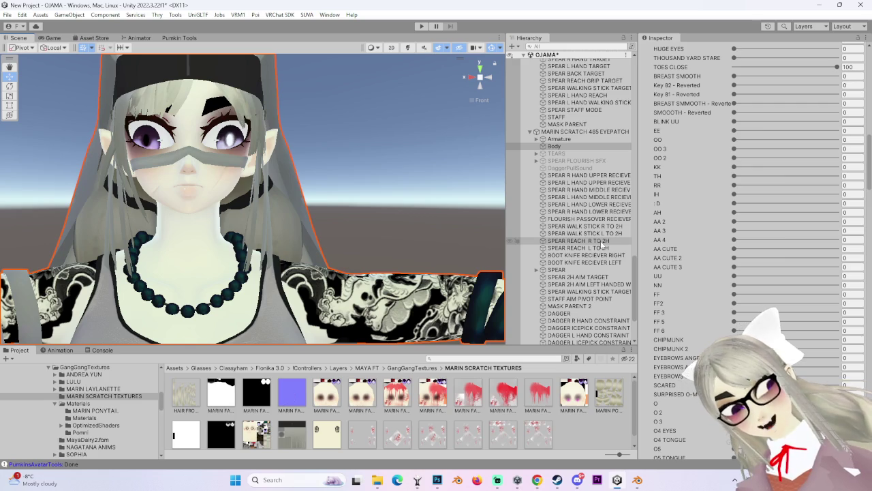
# Step: Scroll down the Body's BlendShapes list in the Inspector to find BANDAGE HIDE
pyautogui.scroll(-3, 600, 247)
pyautogui.scroll(-5, 734, 281)
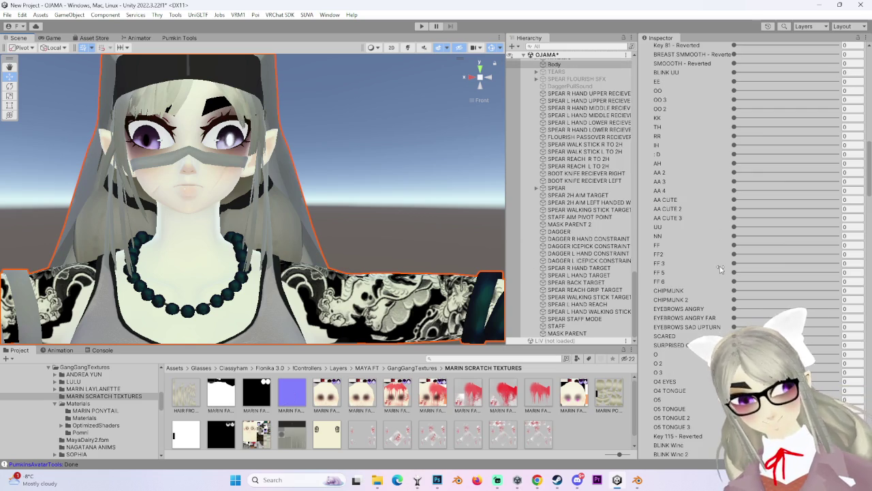
pyautogui.scroll(-3, 734, 280)
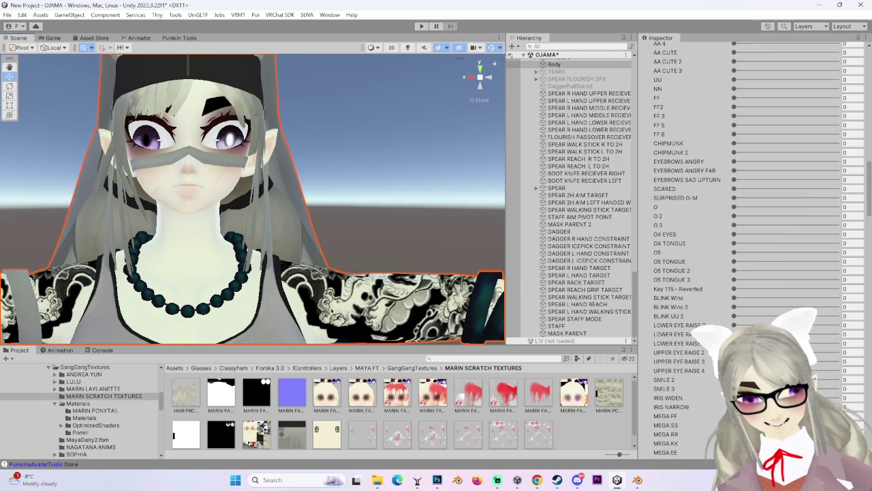
pyautogui.scroll(-3, 734, 280)
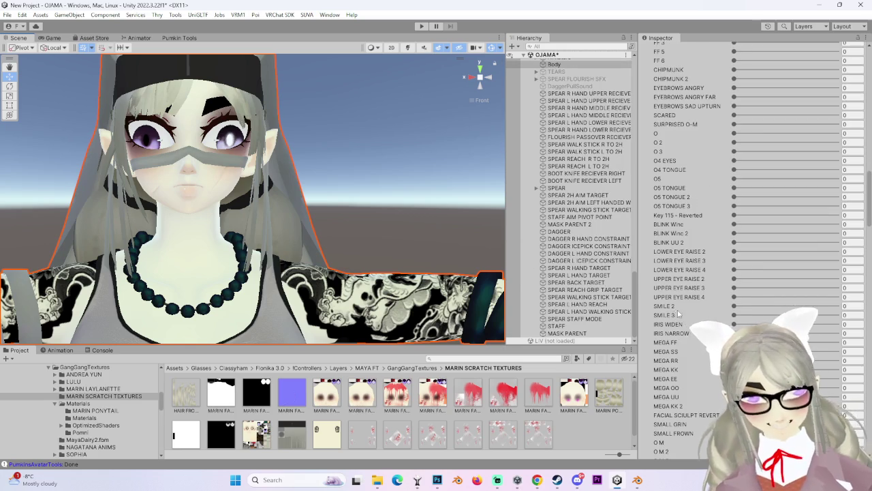
pyautogui.scroll(2, 710, 314)
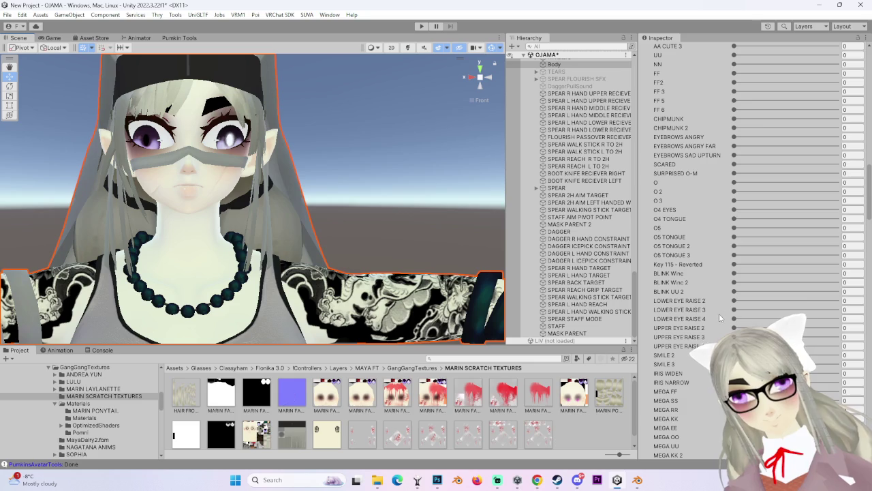
pyautogui.scroll(-2, 719, 316)
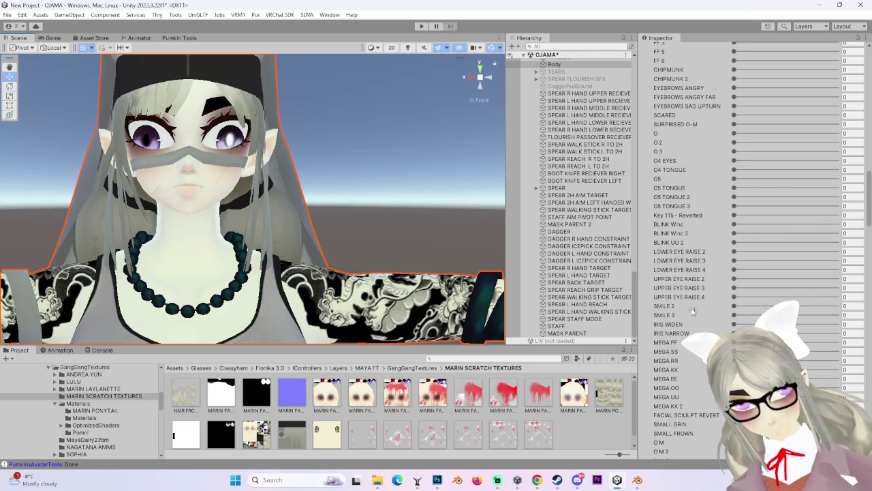
pyautogui.scroll(-5, 712, 317)
pyautogui.scroll(-4, 702, 321)
pyautogui.scroll(-2, 706, 314)
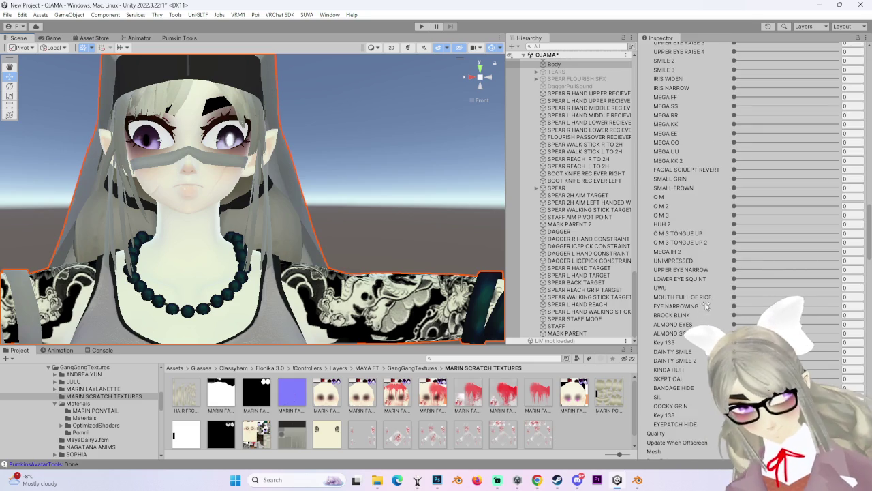
pyautogui.scroll(-2, 705, 300)
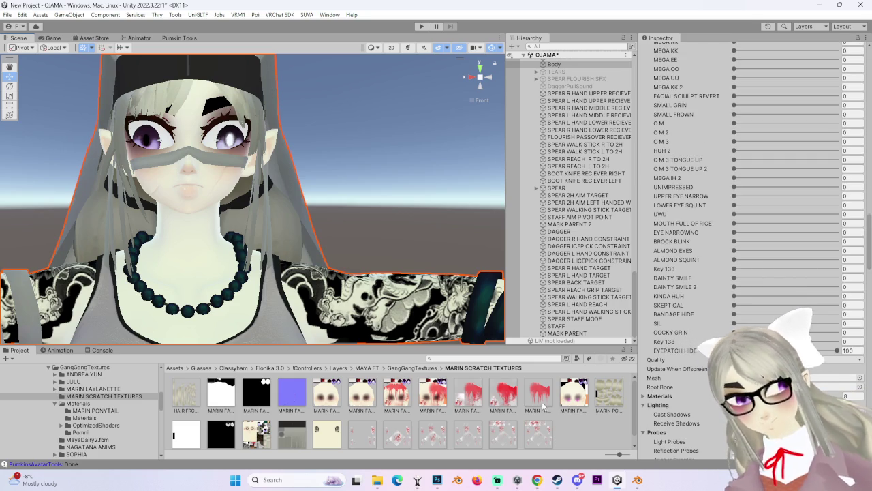
# Step: Set BANDAGE HIDE to 100 and zoom the Scene view in on the avatar's face
pyautogui.scroll(2, 735, 303)
pyautogui.scroll(1, 728, 312)
pyautogui.scroll(2, 721, 322)
pyautogui.scroll(1, 714, 330)
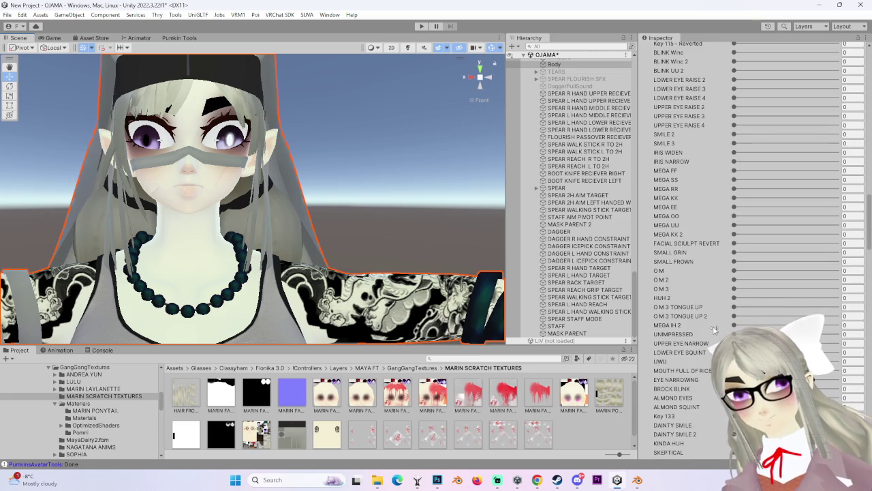
pyautogui.scroll(1, 695, 385)
pyautogui.scroll(1, 688, 390)
pyautogui.scroll(1, 682, 395)
pyautogui.scroll(2, 676, 401)
pyautogui.scroll(2, 675, 400)
pyautogui.scroll(1, 671, 404)
pyautogui.scroll(1, 714, 276)
pyautogui.scroll(2, 702, 312)
pyautogui.scroll(2, 701, 312)
pyautogui.scroll(2, 705, 314)
pyautogui.scroll(1, 708, 315)
pyautogui.scroll(-2, 711, 316)
pyautogui.scroll(-2, 711, 316)
pyautogui.scroll(-1, 708, 317)
pyautogui.scroll(-2, 707, 319)
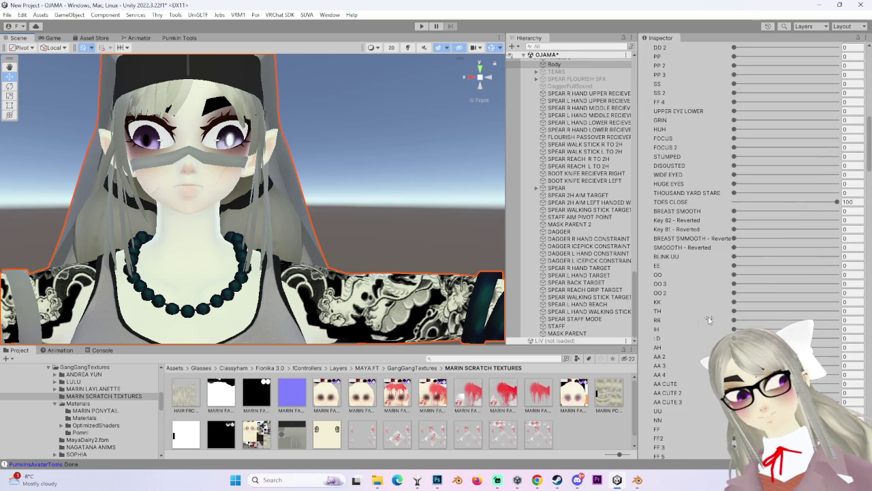
pyautogui.scroll(-1, 705, 320)
pyautogui.scroll(-2, 703, 321)
pyautogui.scroll(-2, 700, 323)
pyautogui.scroll(-1, 695, 326)
pyautogui.scroll(-2, 691, 329)
pyautogui.scroll(-1, 691, 330)
pyautogui.scroll(-1, 691, 331)
pyautogui.scroll(-1, 691, 340)
pyautogui.scroll(-1, 692, 354)
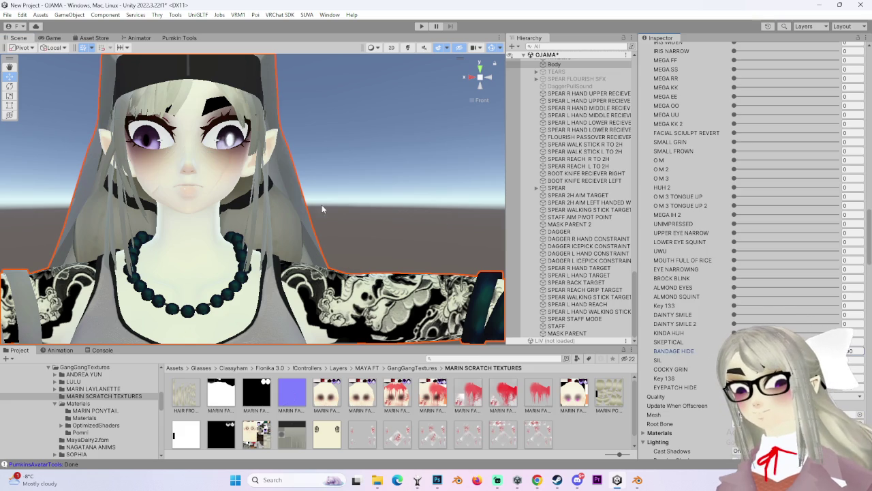
pyautogui.scroll(3, 323, 209)
pyautogui.moveTo(559, 337); pyautogui.dragTo(560, 289)
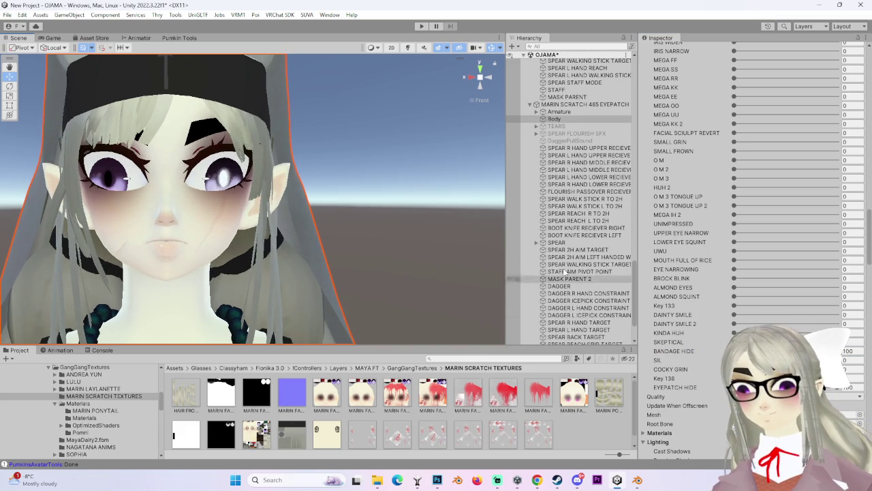